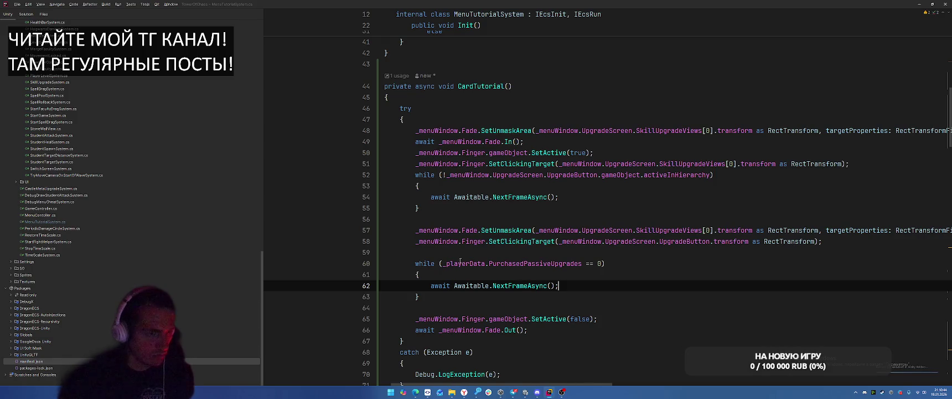
Insert a line reading _menuWindow.UpgradeScreen.UpgradeButton after line 58, then jump to UpgradeButton's declaration
left_click(874, 238)
key("Return")
key("Return")
type("_menu")
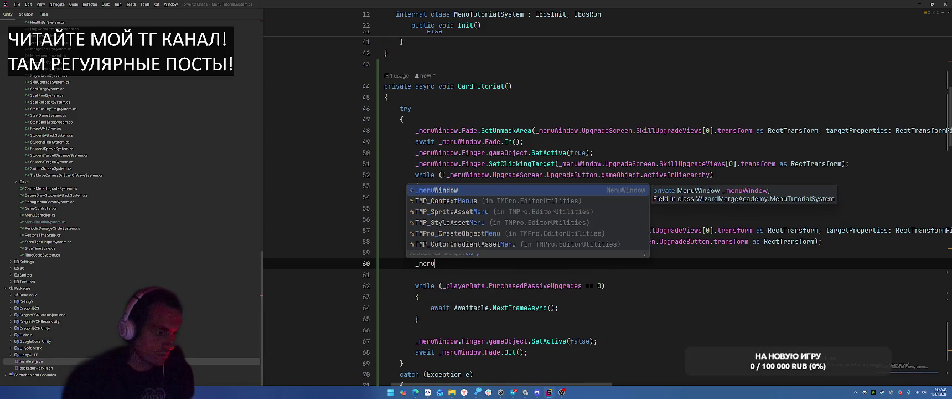
key("Return")
type(".Up")
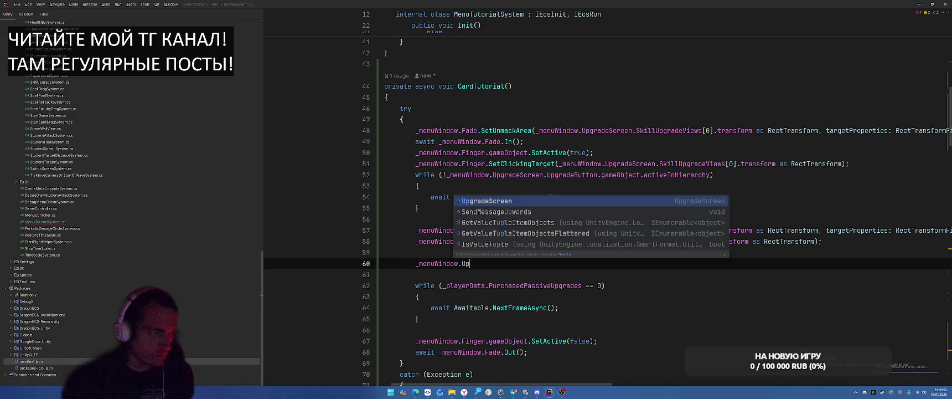
key("Return")
type(".c")
key("BackSpace")
key("BackSpace")
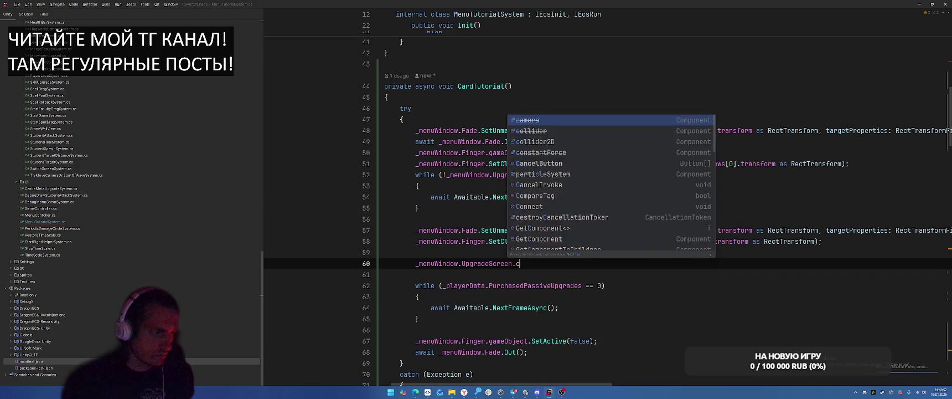
type(".")
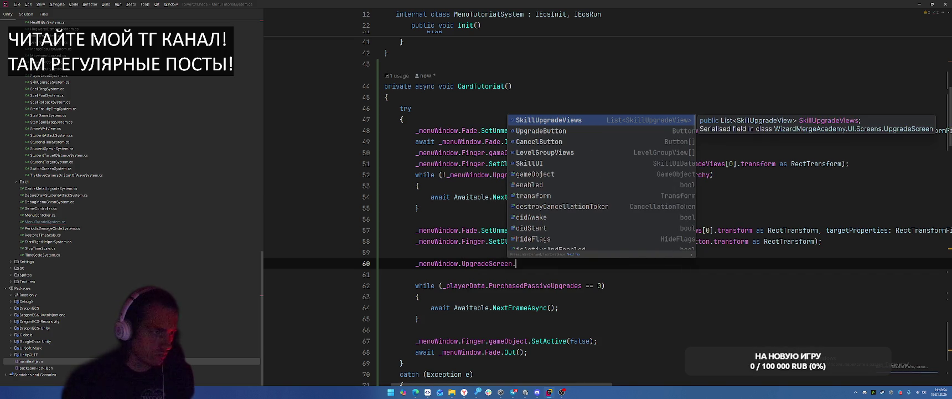
key("Down")
key("Return")
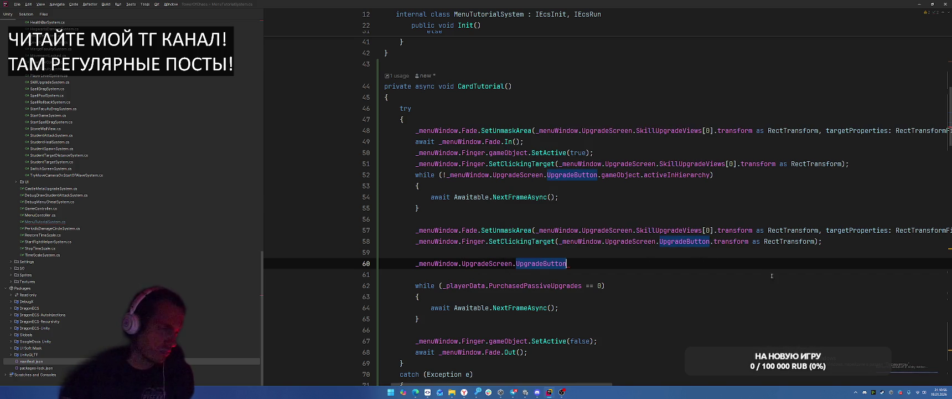
left_click(539, 264, "ctrl")
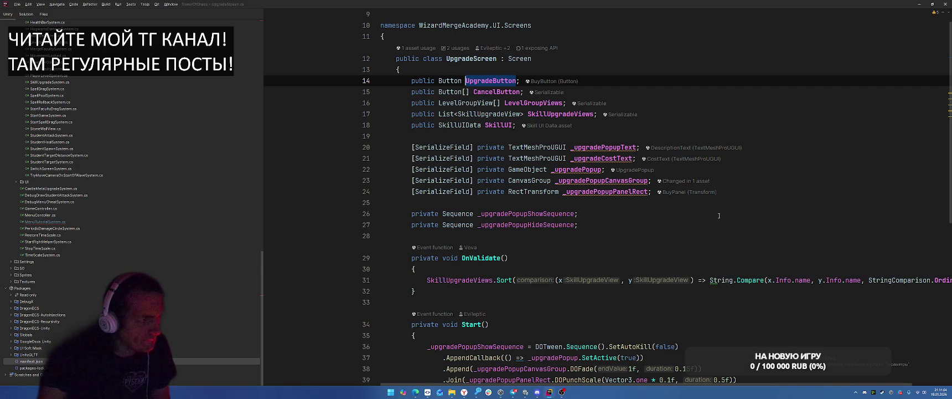
Replace UpgradeButton with a foreach over CancelButton setting button.interactable = false
key("ctrl+alt+Left")
type("Can")
key("Tab")
type(".fore")
key("Return")
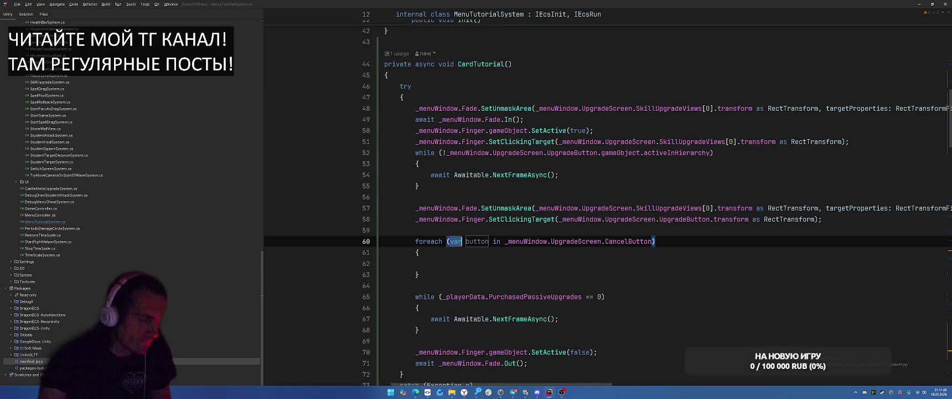
key("Return")
type("button.interactable = fals")
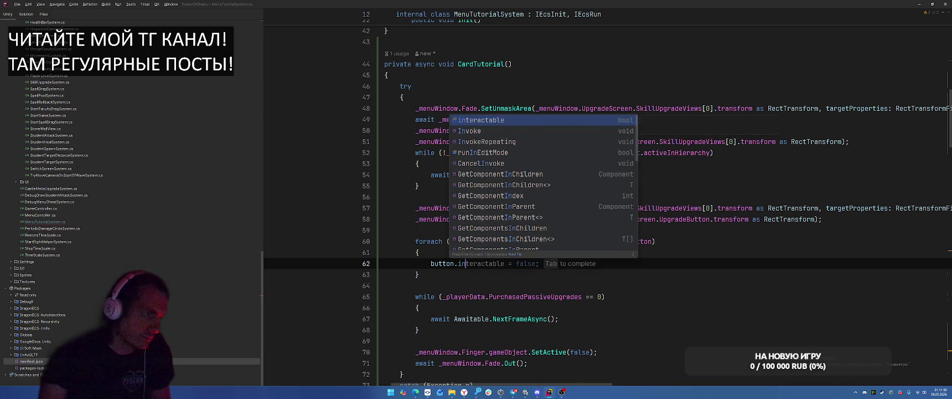
key("Tab")
Copy the foreach block below the while loop and change false to true
left_click_drag(415, 242, 434, 273)
key("ctrl+c")
left_click(471, 330)
key("Return")
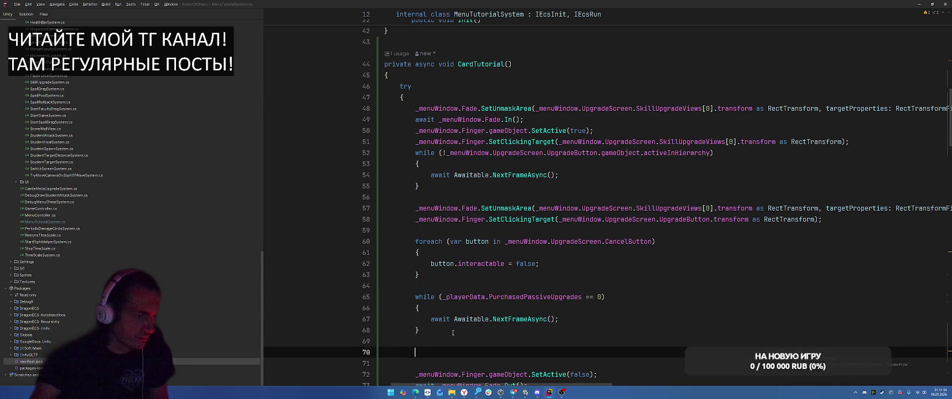
key("ctrl+v")
left_click(524, 351)
double_click(527, 358)
type("true")
scroll(561, 284, "down", 4)
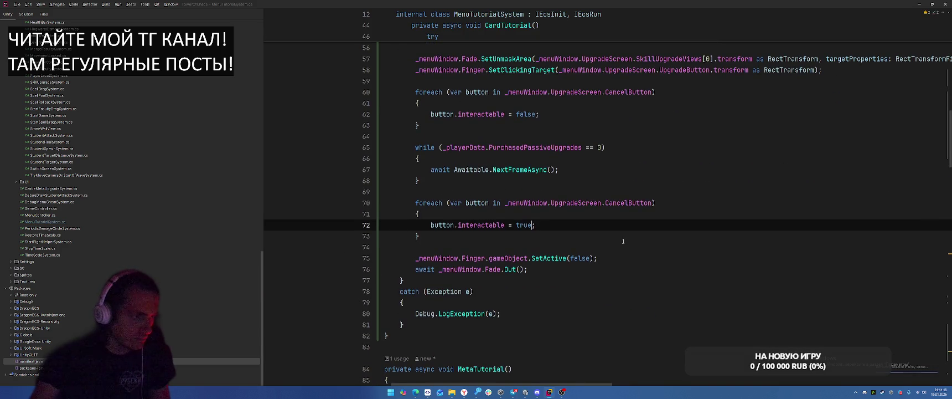
Add _playerData.CardTutorialCompleted = true after the while loop
left_click(656, 180)
key("Return")
key("Return")
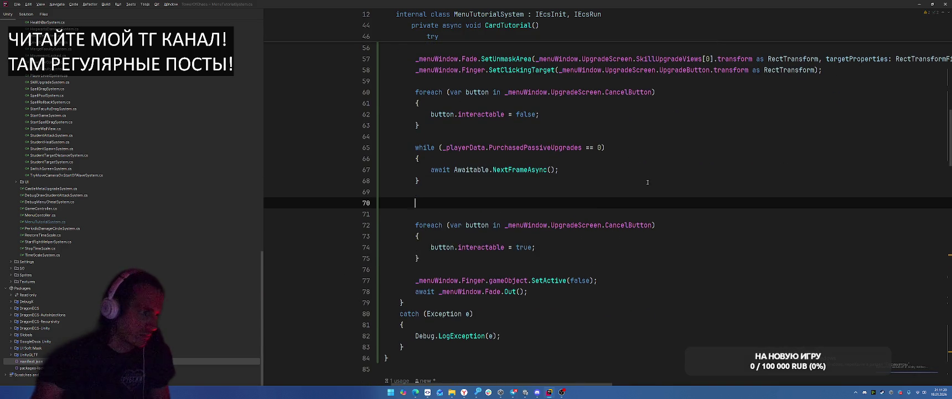
type("_pla")
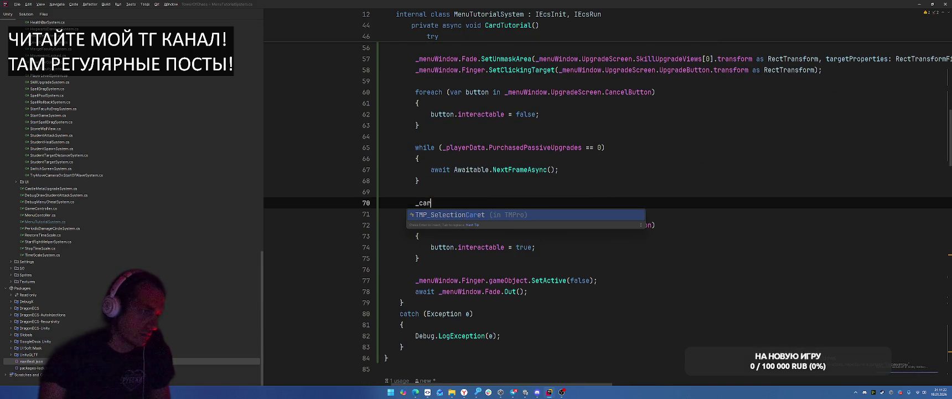
key("Tab")
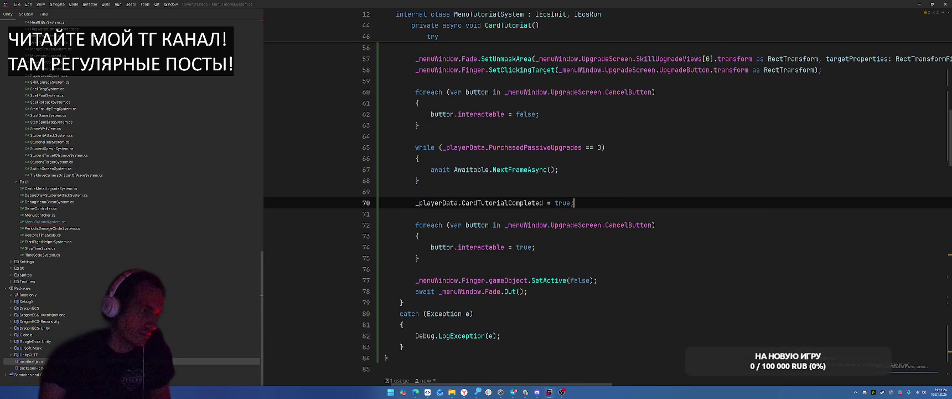
key("alt+Tab")
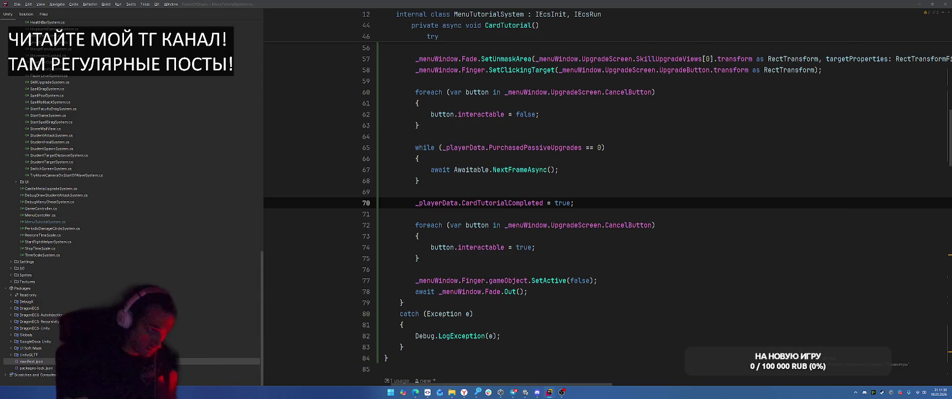
Leave the while condition in CardTutorial and switch from Rider to Unity to recompile
left_click(636, 148)
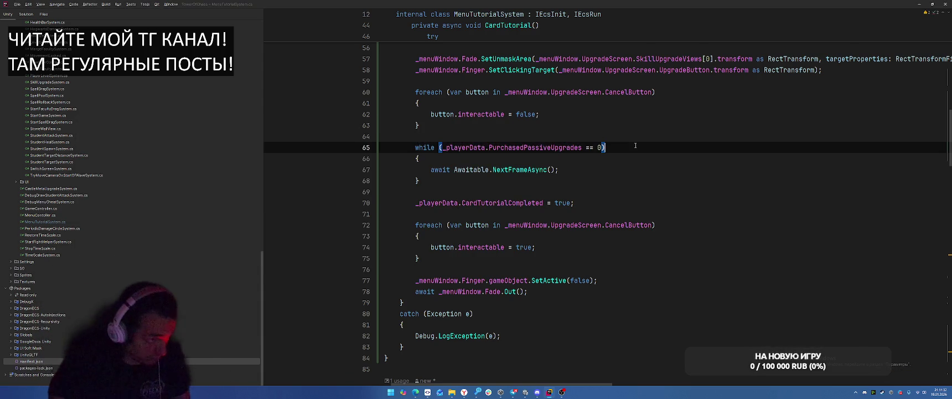
key("alt+Tab")
key("Escape")
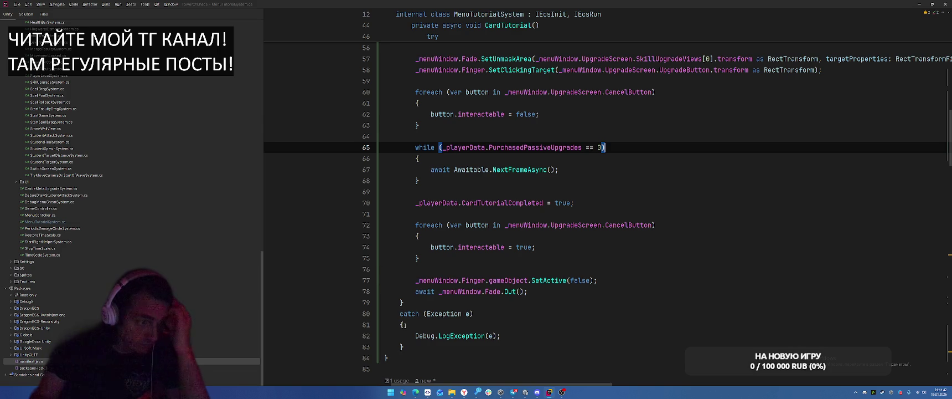
key("alt+Tab")
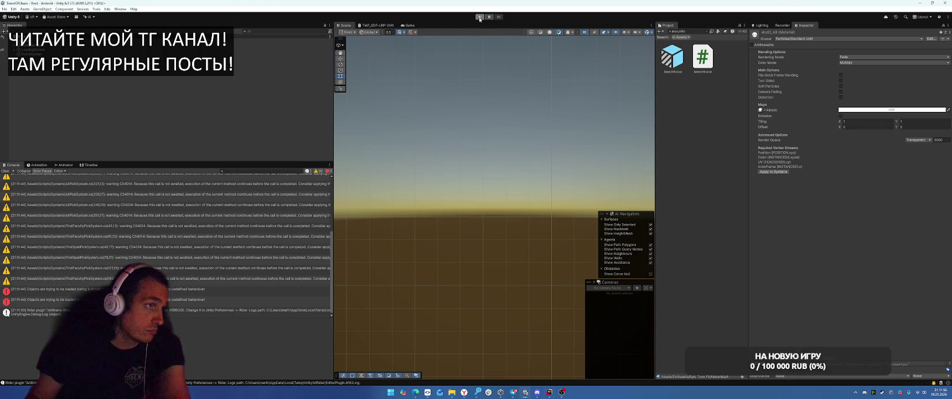
Play the game until the Skills upgrade screen appears, then stop and return to Rider
left_click(479, 17)
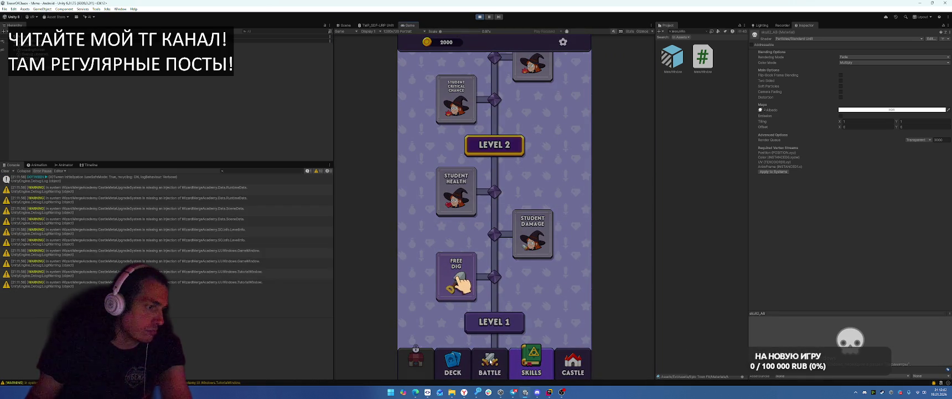
left_click(477, 18)
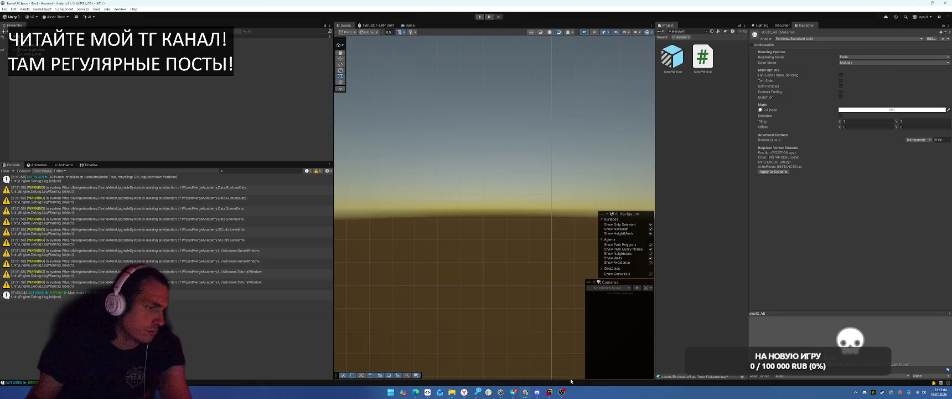
key("alt+Tab")
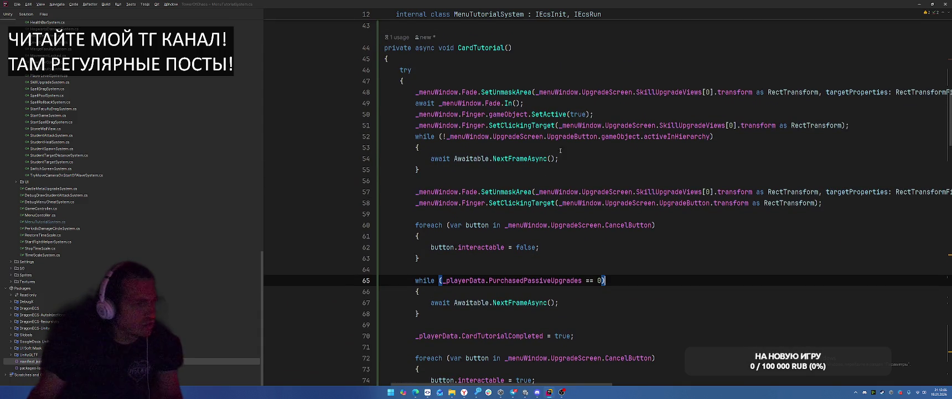
Move 'await _menuWindow.Fade.In();' above SetUnmaskArea and let Unity recompile
left_click(537, 103)
key("alt+shift+Up")
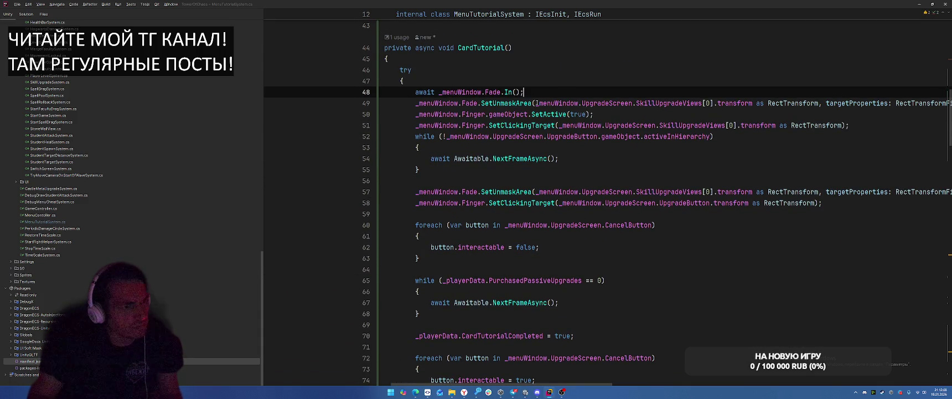
key("alt+Tab")
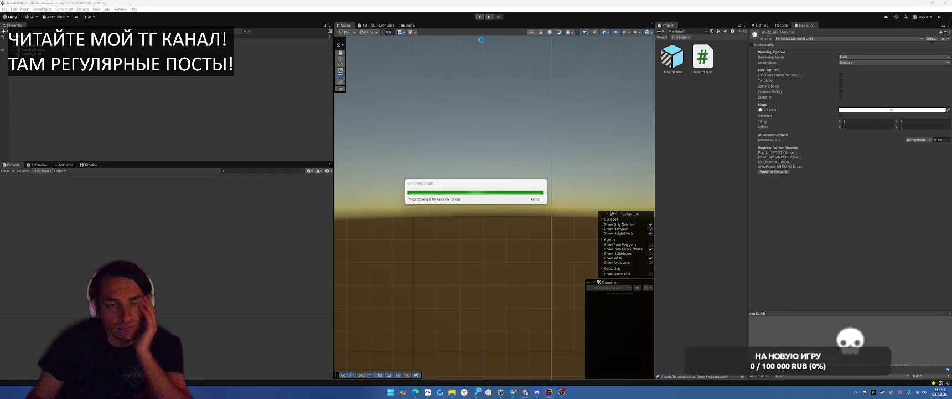
key("alt+Tab")
Review line 49 and the CardTutorial method's opening, then switch back to Unity
scroll(638, 136, "up", 1)
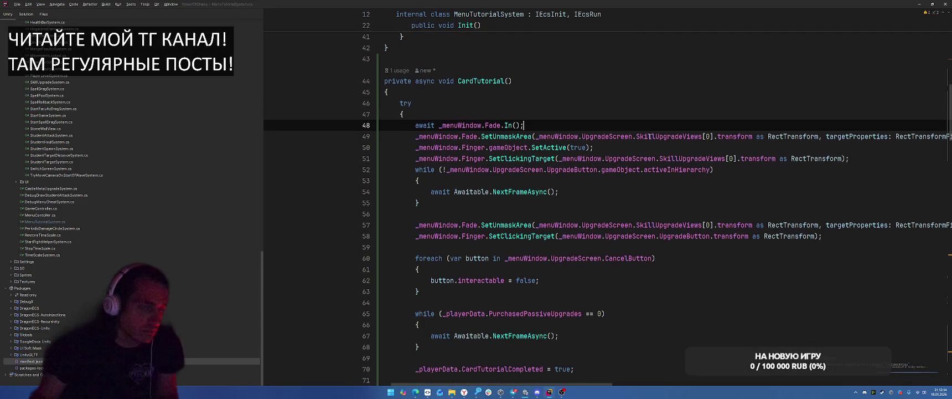
left_click(715, 136)
key("Left")
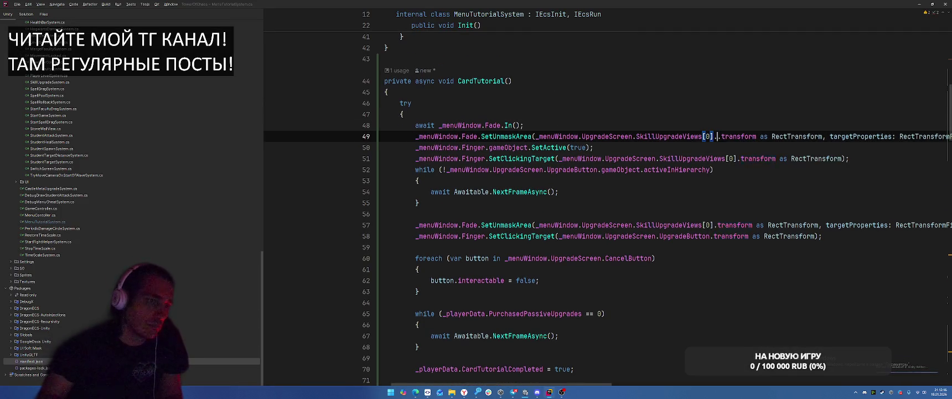
key("alt+Tab")
left_click(570, 91)
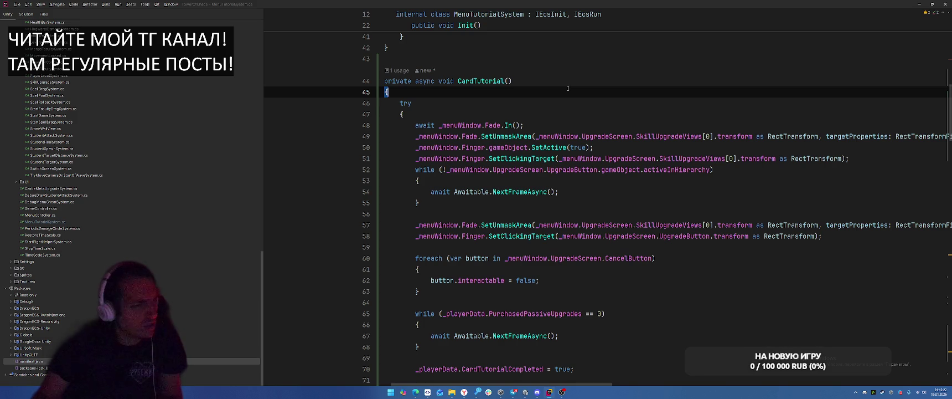
key("alt+Tab")
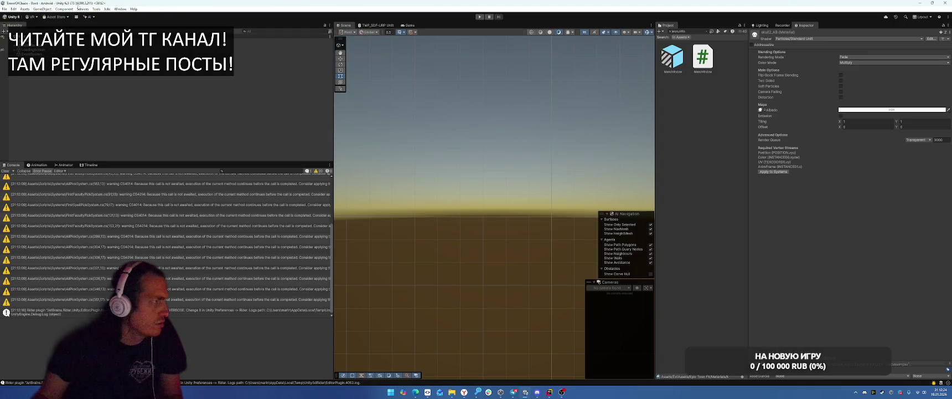
Look over the Editor section of Project Settings, then clear the Project panel search
left_click(13, 8)
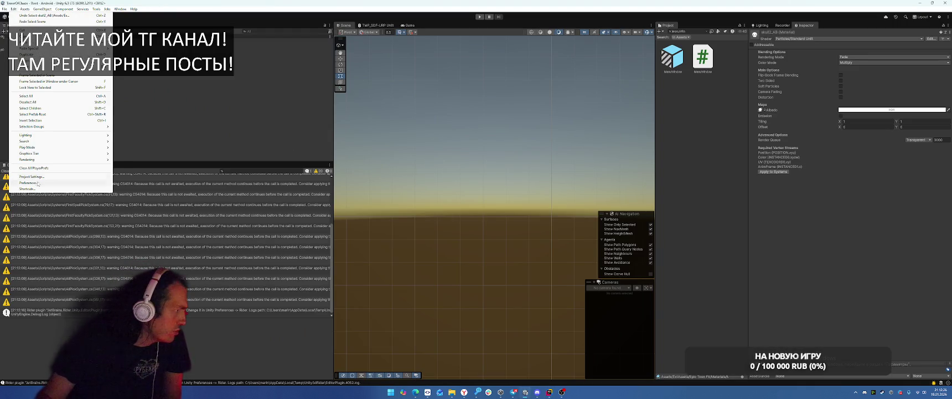
left_click(33, 176)
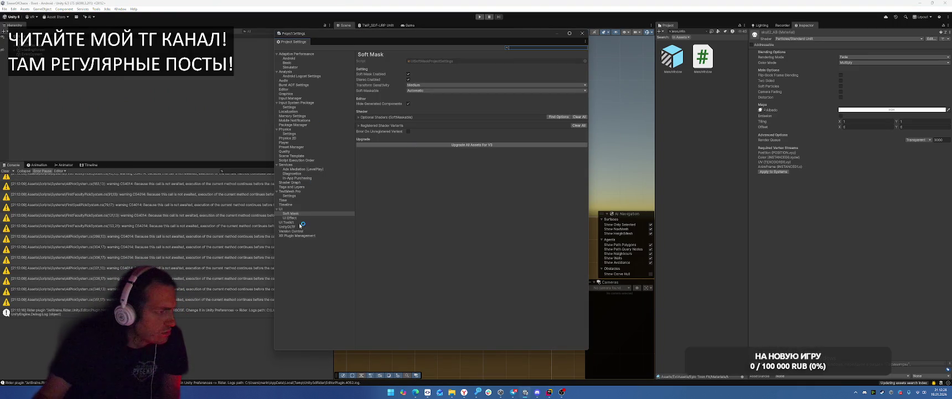
left_click(289, 89)
scroll(462, 188, "down", 5)
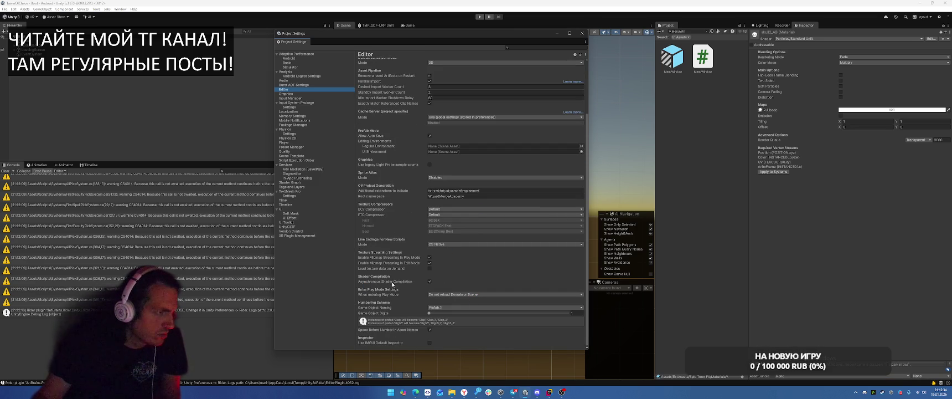
left_click(581, 33)
left_click(707, 31)
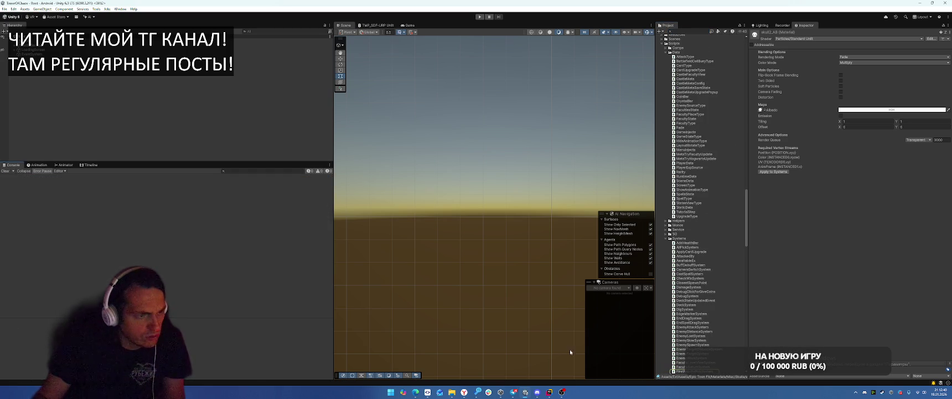
Check empty line 69 of MenuTutorialSystem.cs in Rider and return to Unity
key("alt+Tab")
scroll(675, 237, "down", 3)
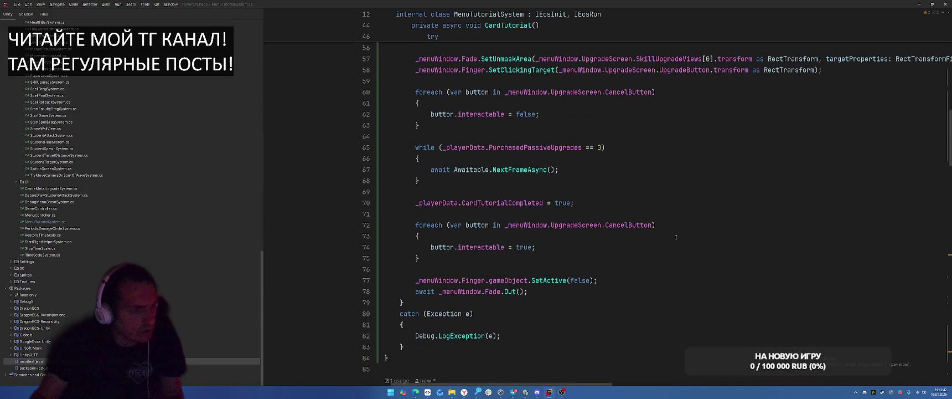
left_click(683, 191)
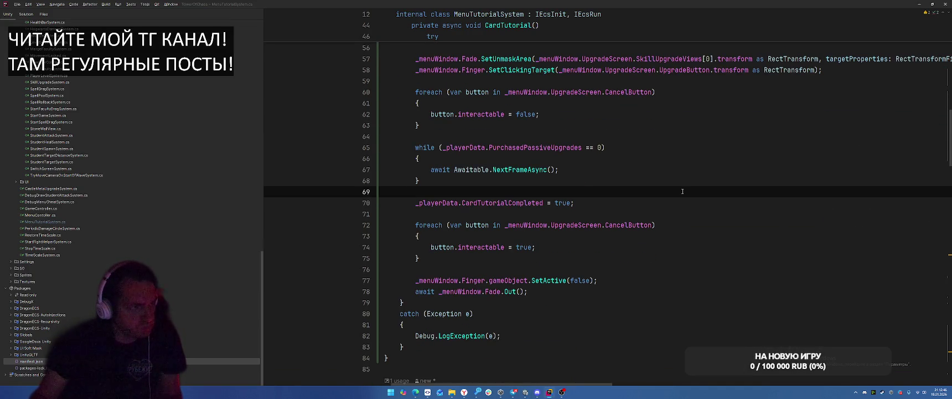
key("alt+Tab")
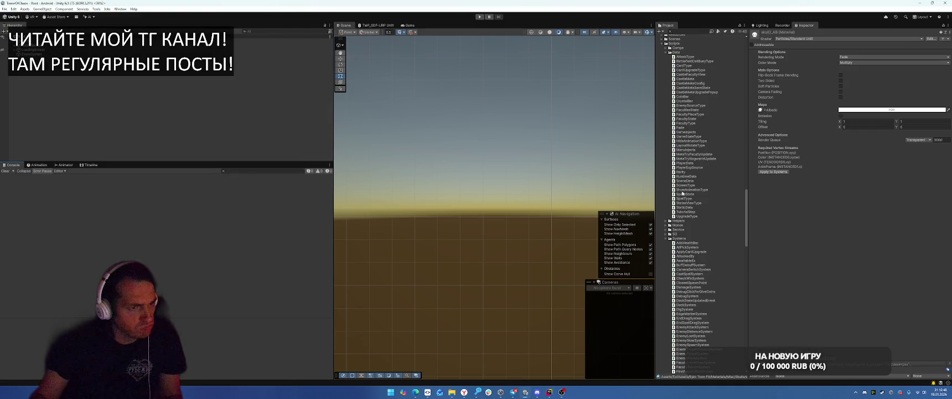
Locate the SkillUpgrade prefab in the Project panel and open it in Prefab Mode
scroll(683, 193, "up", 2)
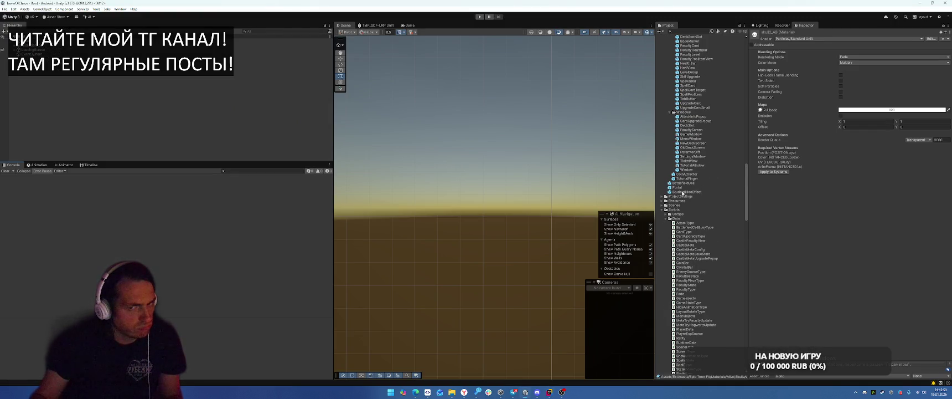
key("alt+Tab")
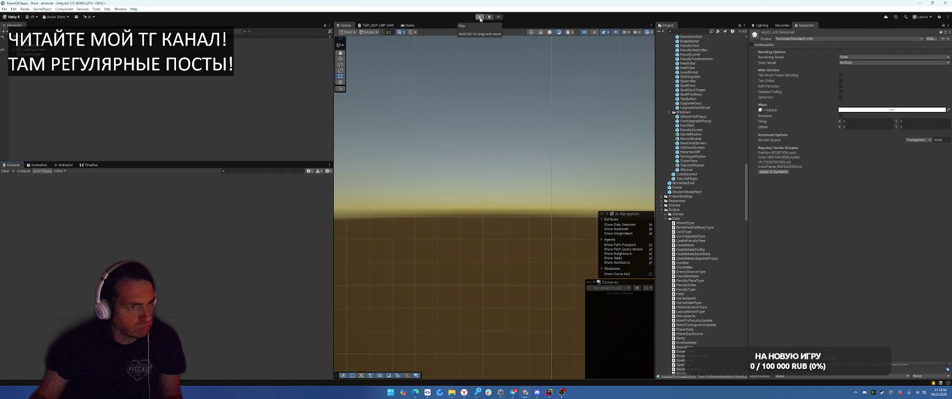
key("alt+Tab")
key("alt+Tab")
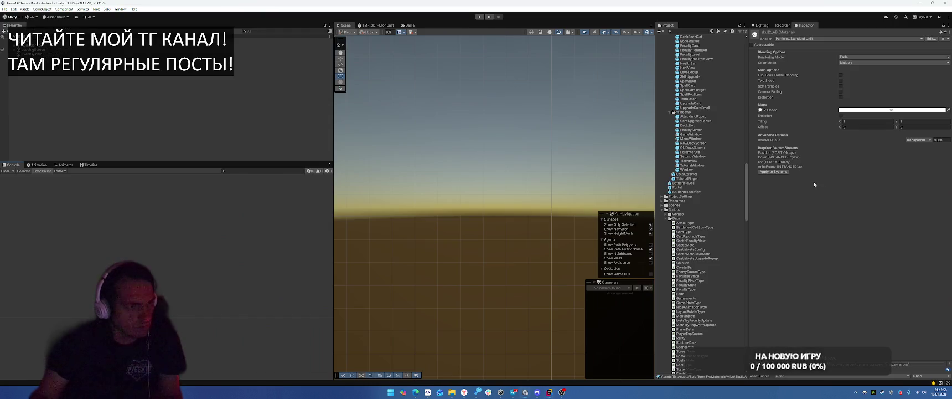
scroll(706, 202, "up", 3)
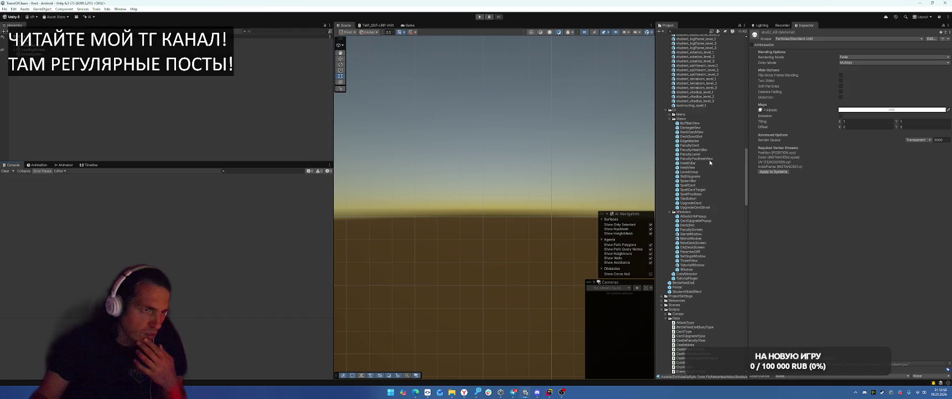
left_click(704, 176)
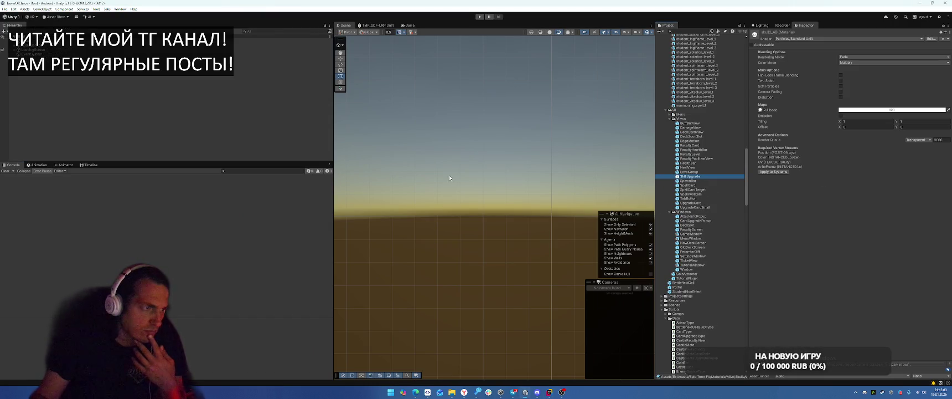
key("Return")
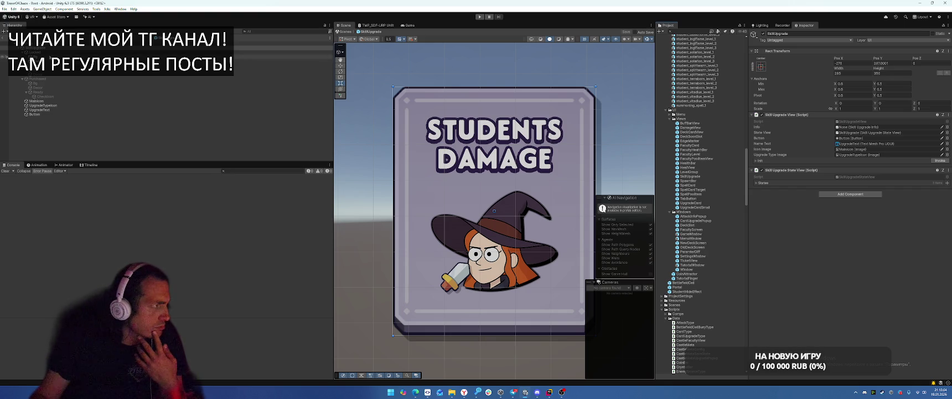
Inspect the card's Bg, Button, root SkillUpgrade and Locked/Bg objects, then exit Prefab Mode
left_click(35, 57)
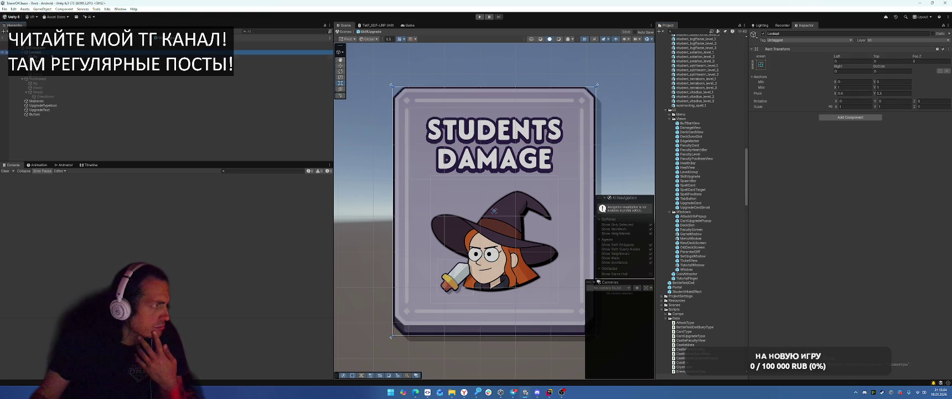
left_click(40, 114)
left_click(42, 105)
left_click(36, 101)
left_click(44, 48)
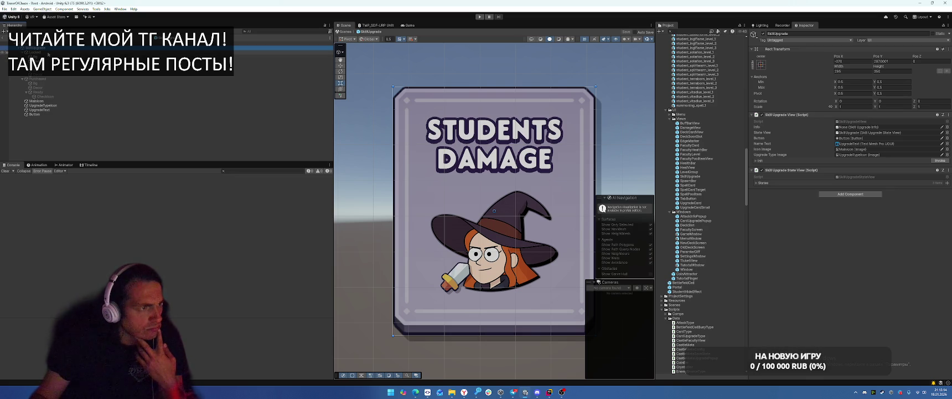
left_click(48, 53)
left_click(48, 56)
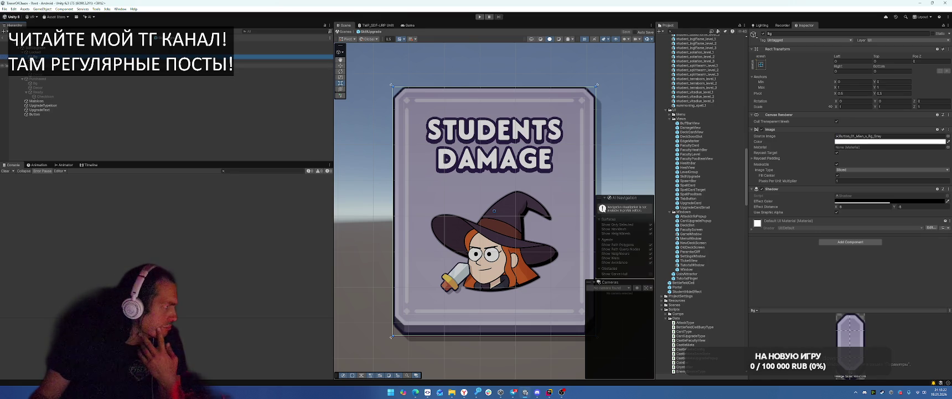
left_click(48, 70)
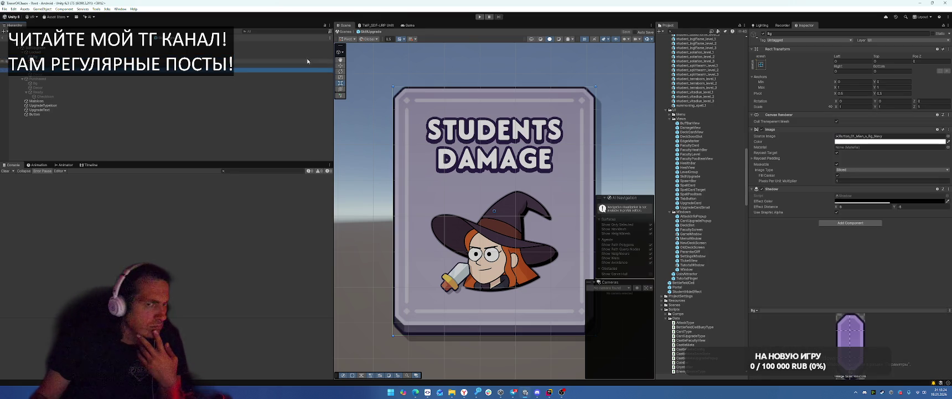
left_click(3, 39)
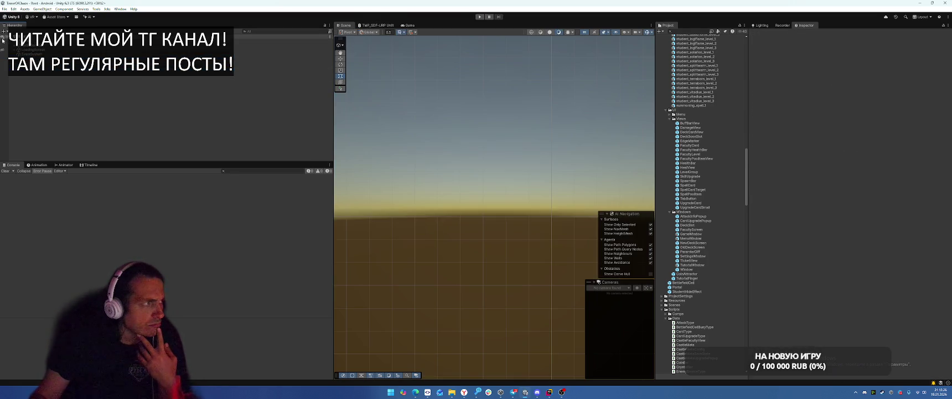
Replace line 57's SkillUpgradeViews[0] argument with line 58's UpgradeButton argument, adding a comma
left_click(550, 392)
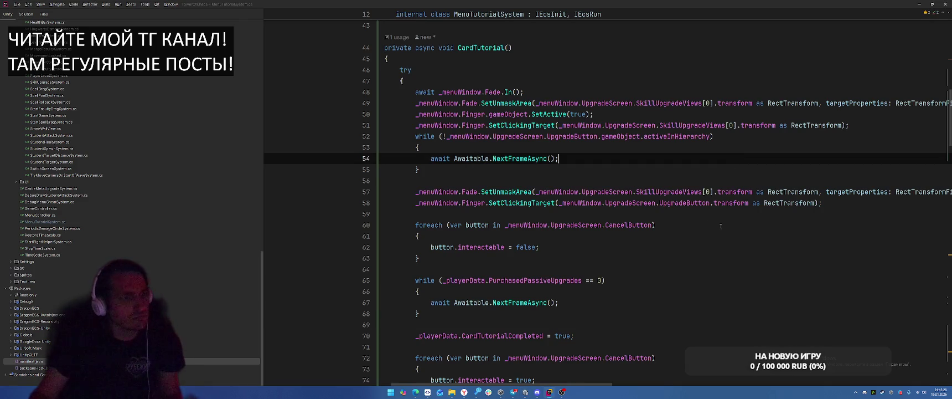
scroll(723, 229, "up", 1)
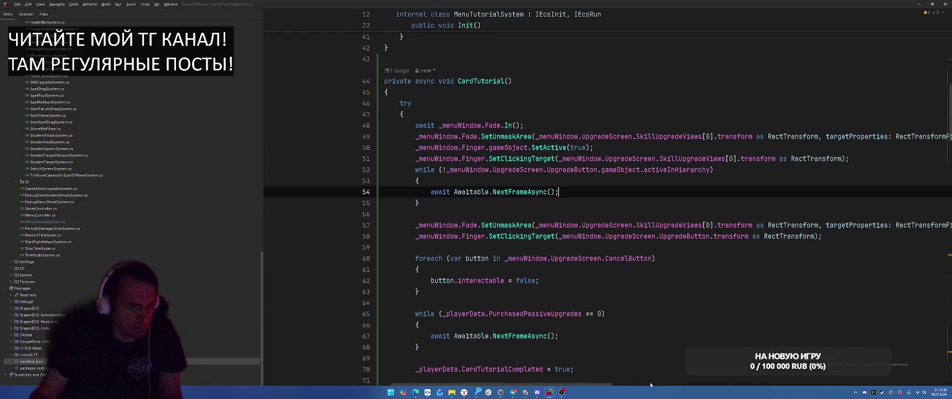
left_click_drag(600, 385, 935, 367)
scroll(483, 343, "left", 10)
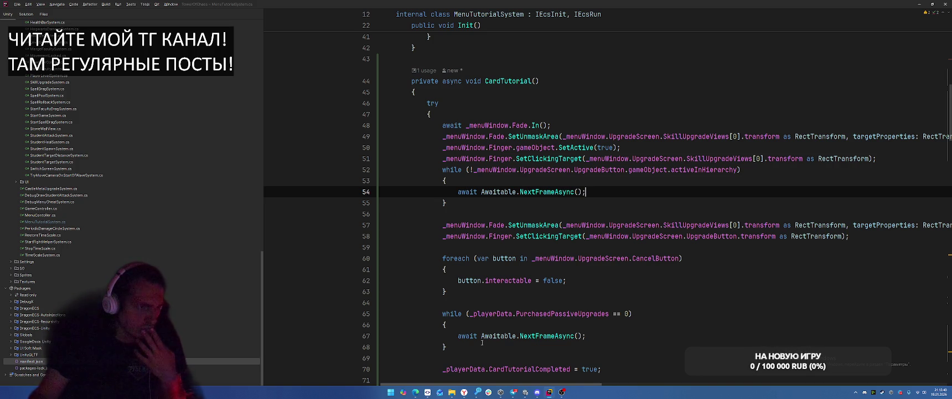
left_click(842, 235)
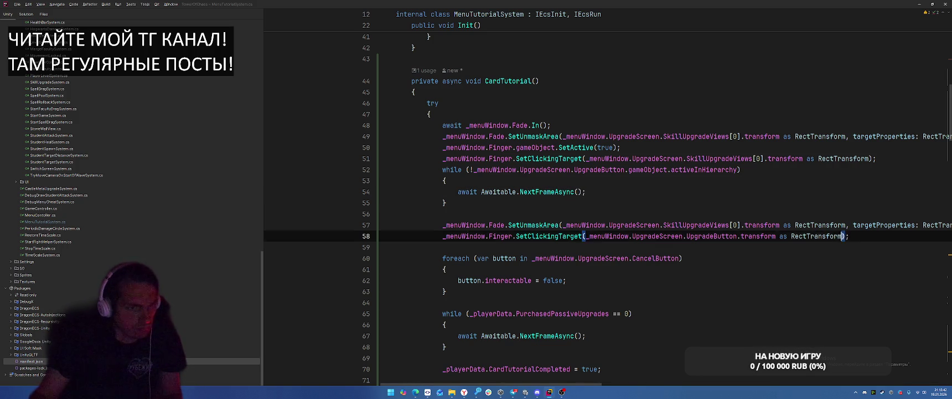
key("ctrl+w")
key("ctrl+w")
key("ctrl+w")
left_click_drag(848, 224, 563, 225)
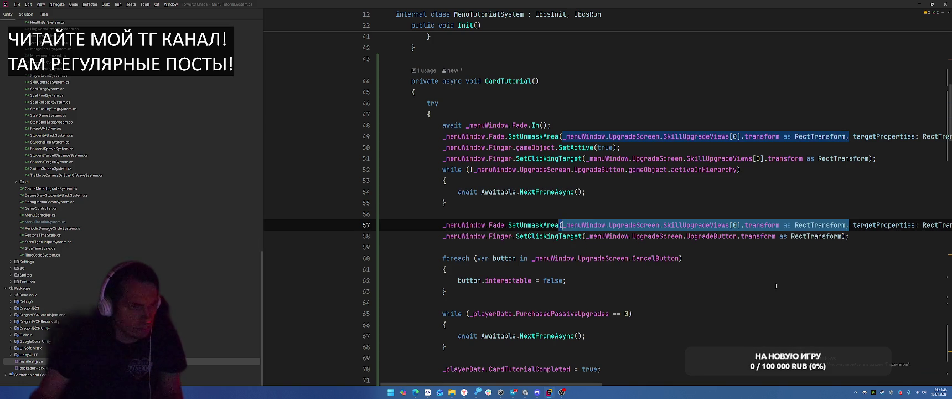
type("_menuWindow.UpgradeScreen.UpgradeButton.transform as RectTransform")
type(",")
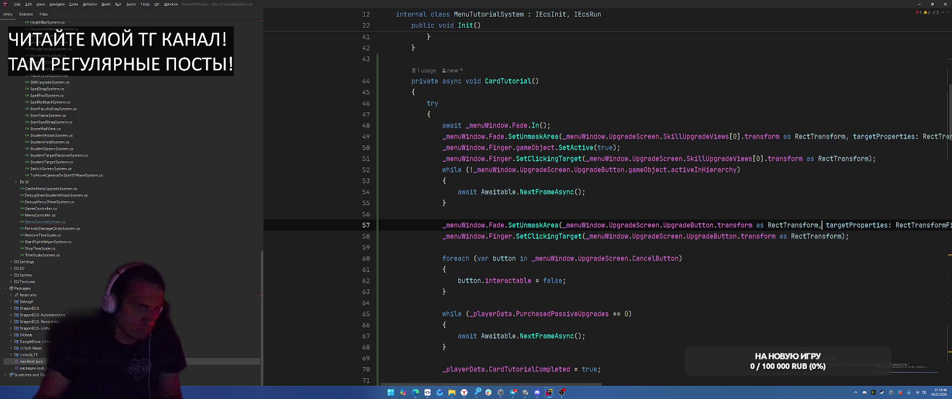
Go to the SkillUpgradeViews declaration in UpgradeScreen.cs
scroll(756, 245, "down", 1)
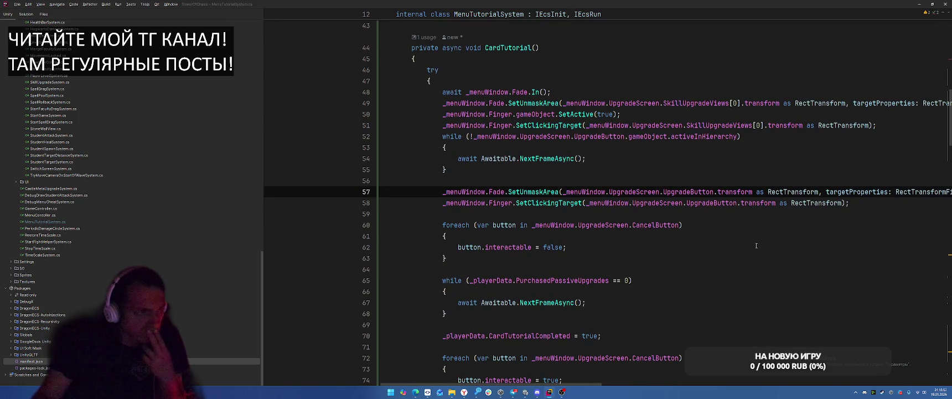
scroll(756, 246, "up", 2)
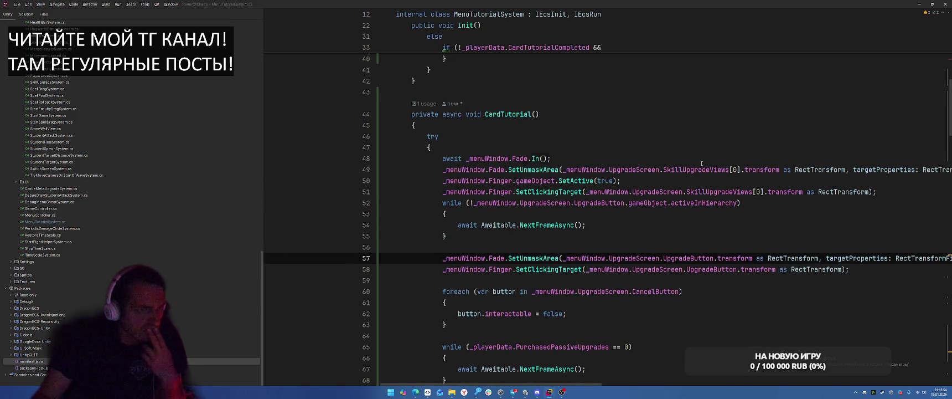
left_click(685, 169, "ctrl")
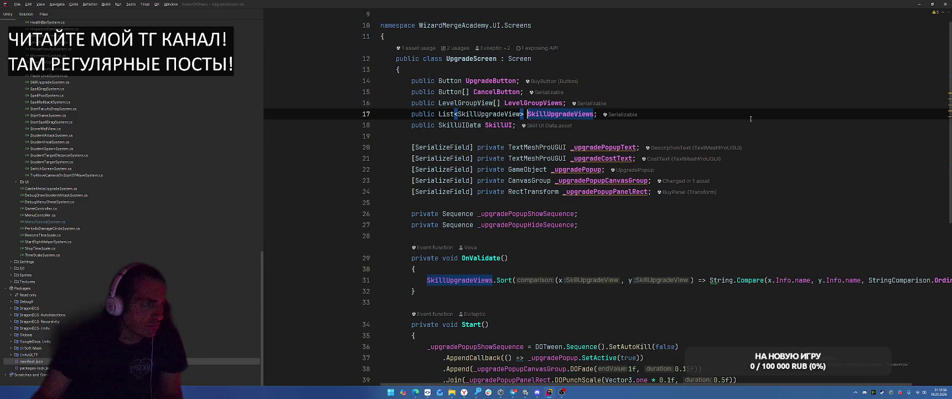
Add a 'public Image Background;' line at the top of the open class body
left_click(718, 230)
left_click(765, 72)
key("Return")
type("public Image Backgr")
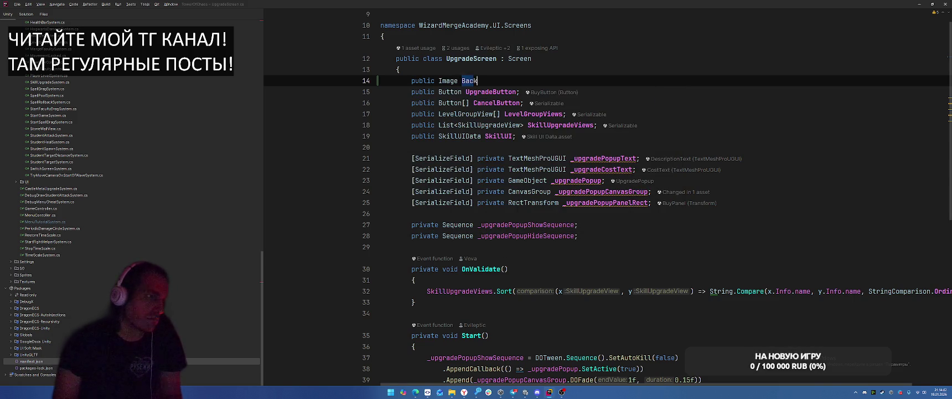
type("ound")
type(";")
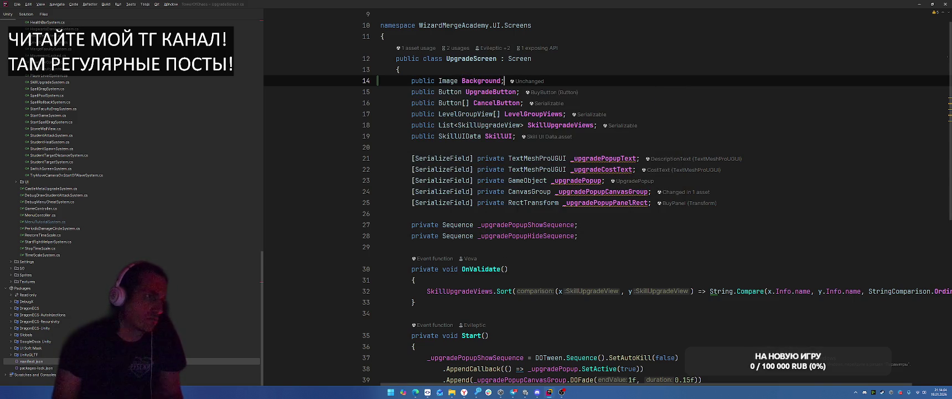
Append .Background to SkillUpgradeViews[0] on line 49 of MenuTutorialSystem.cs
key("ctrl+Tab")
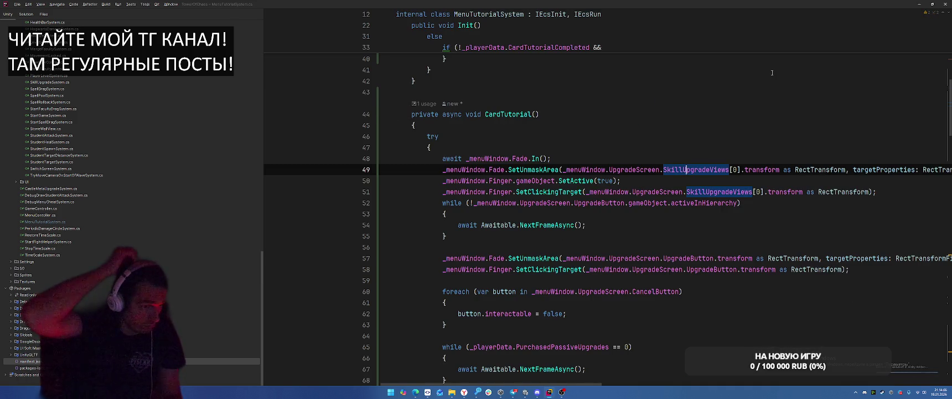
left_click(741, 169)
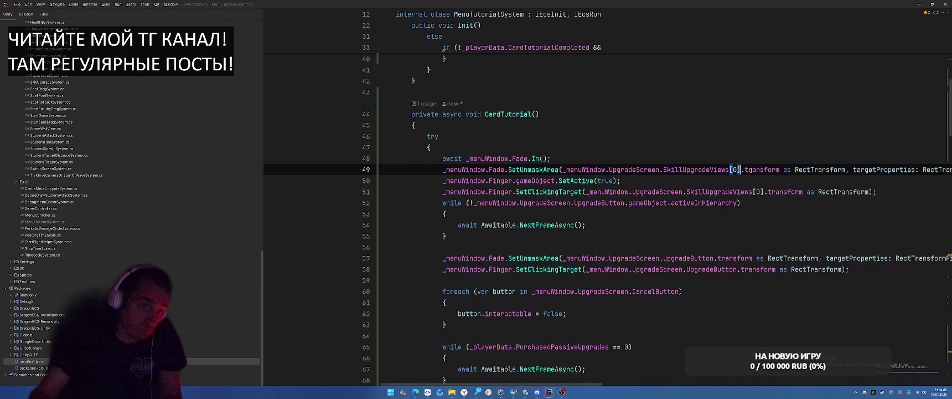
type(".Back")
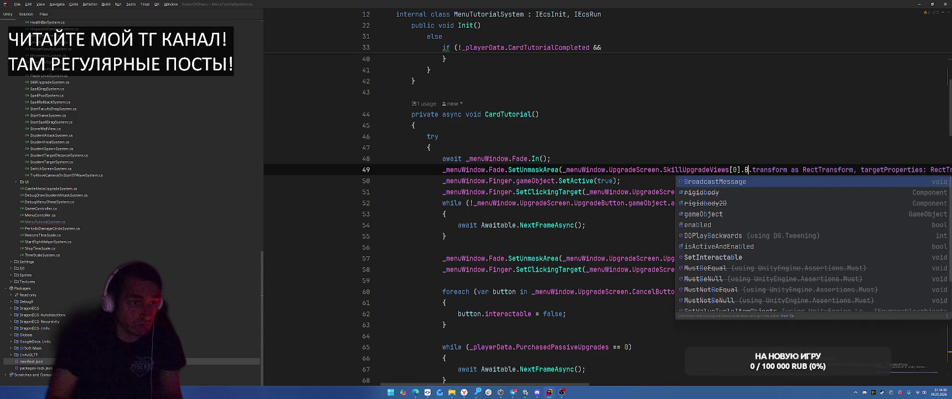
key("BackSpace")
key("BackSpace")
key("BackSpace")
key("ctrl+Tab")
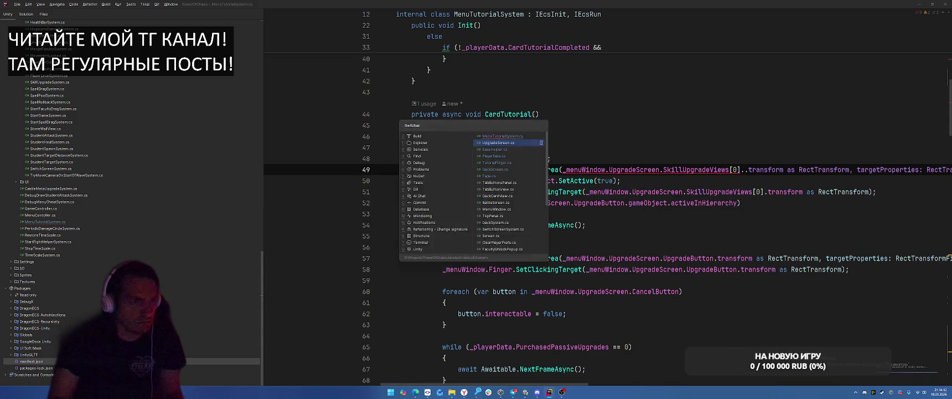
key("ctrl+Tab")
type(".Backgroun")
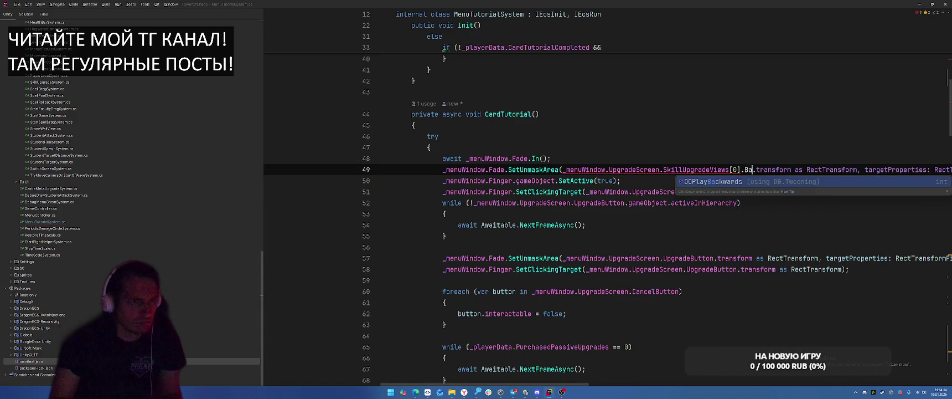
type("d")
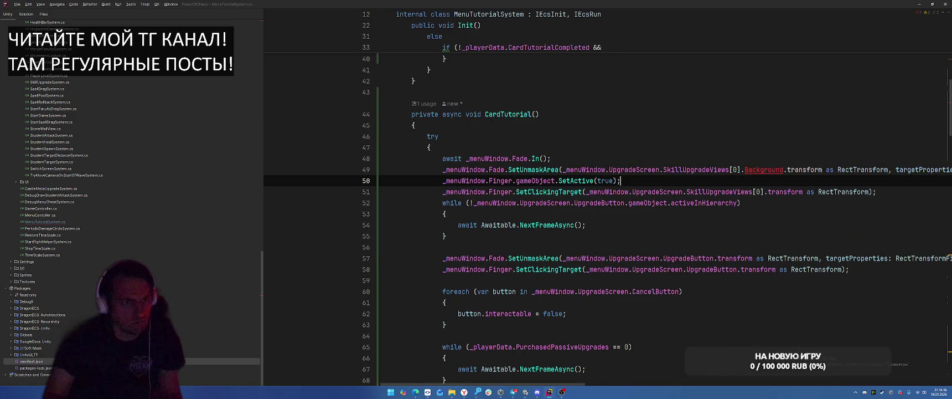
Declare 'public Image Background;' in the SkillUpgradeView class
left_click(714, 169, "ctrl")
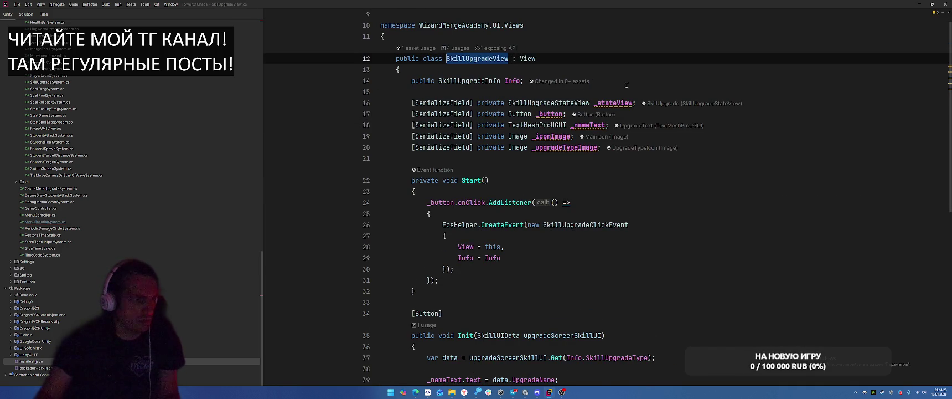
key("ctrl+alt+Left")
left_click(433, 78)
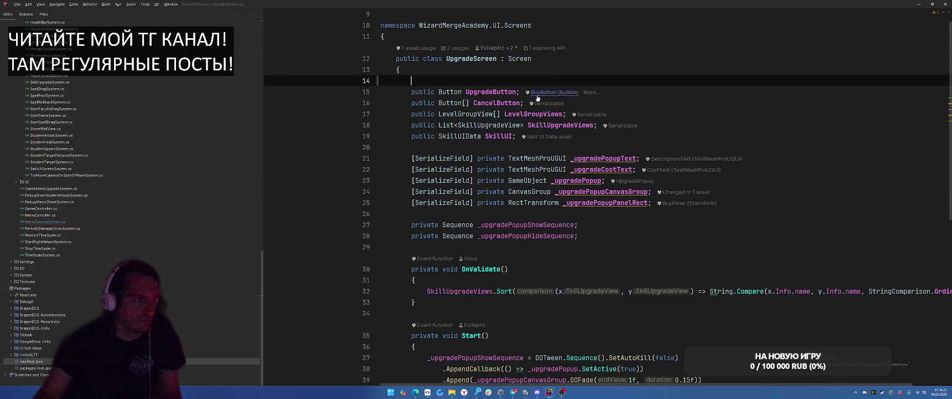
left_click(504, 124, "ctrl")
left_click(616, 71)
key("Return")
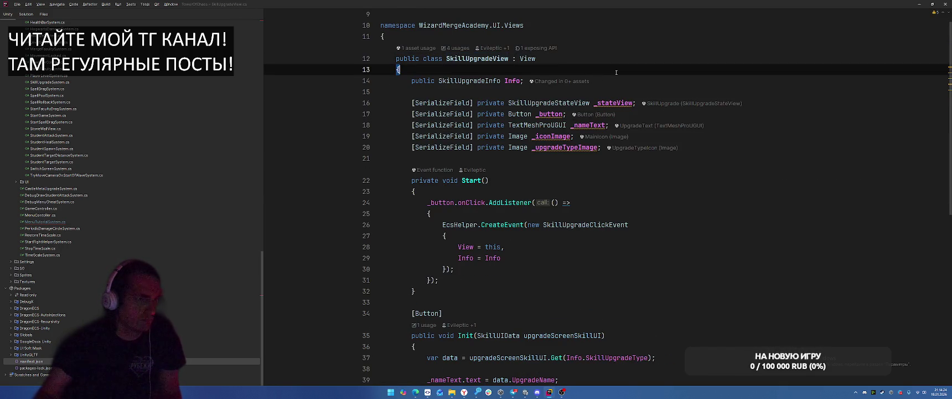
type("public Image Background;")
Find the usages of SkillUpgradeViews and open the CardTutorial method in MenuTutorialSystem
key("ctrl+alt+Left")
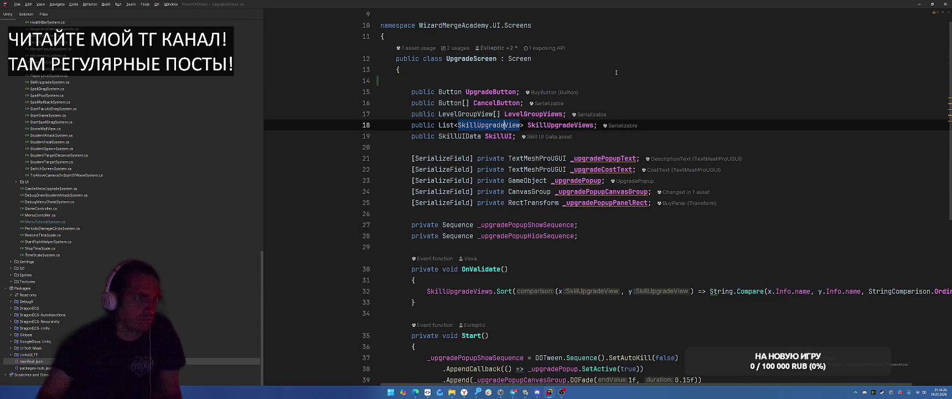
key("ctrl+Right")
key("ctrl+b")
key("Return")
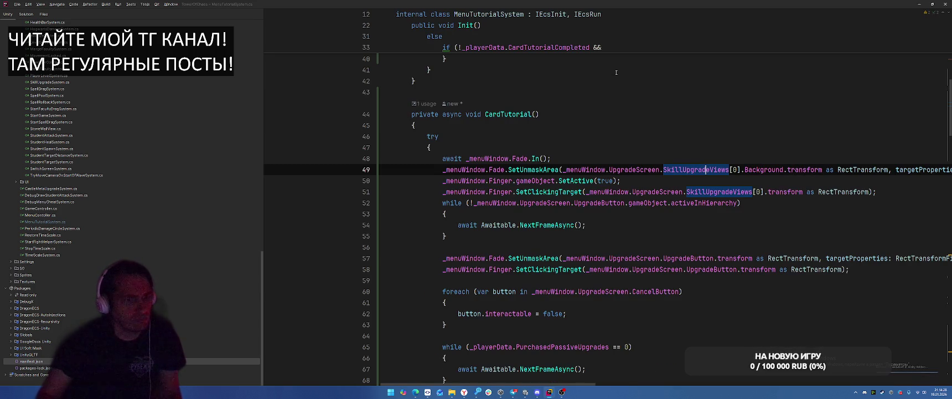
left_click(730, 83)
left_click(715, 126)
Copy .Background onto SkillUpgradeViews[0] in line 51's finger target and let Unity recompile
key("alt+Tab")
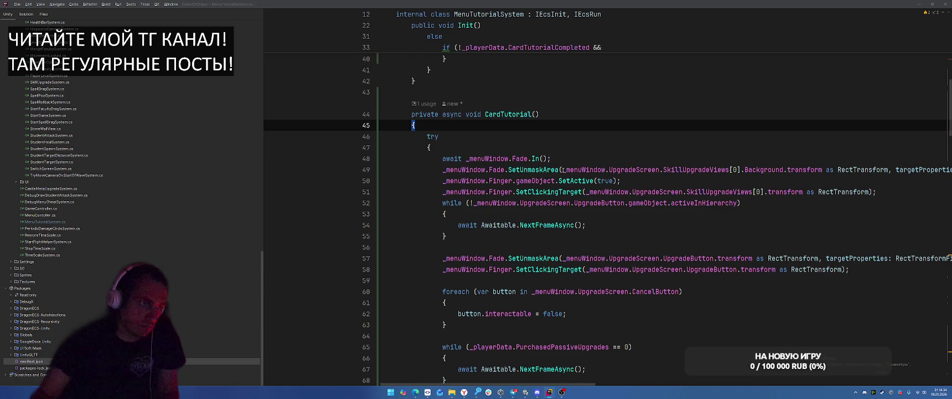
left_click_drag(741, 170, 785, 169)
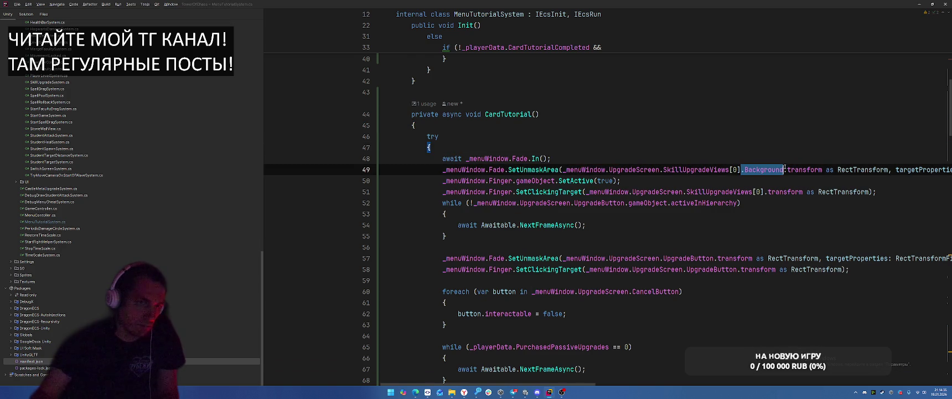
key("ctrl+c")
left_click(768, 191)
key("ctrl+v")
key("alt+Tab")
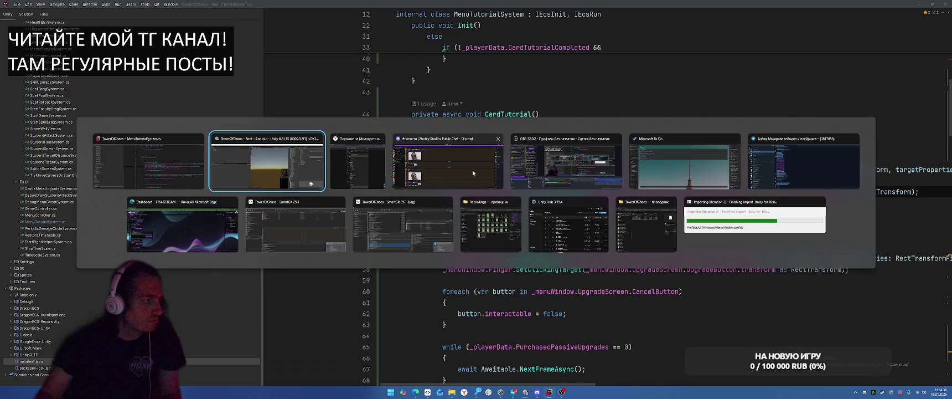
left_click(415, 236)
Switch to Unity and clear the old warnings from the Console
left_click(117, 5)
key("alt+Tab")
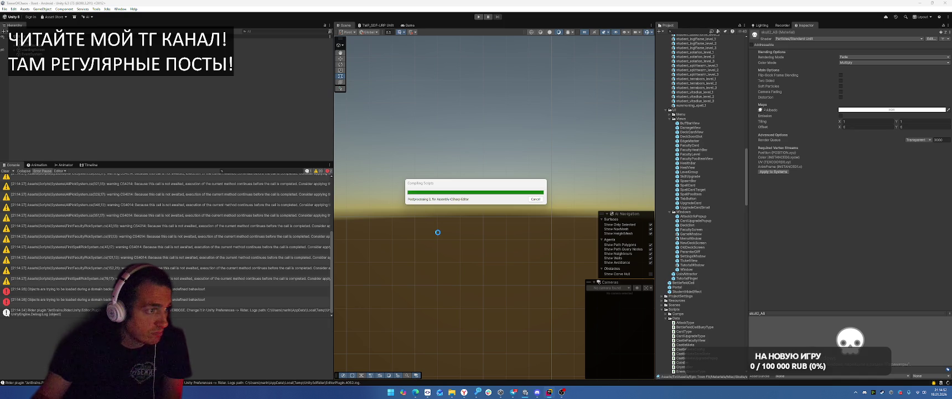
left_click(4, 171)
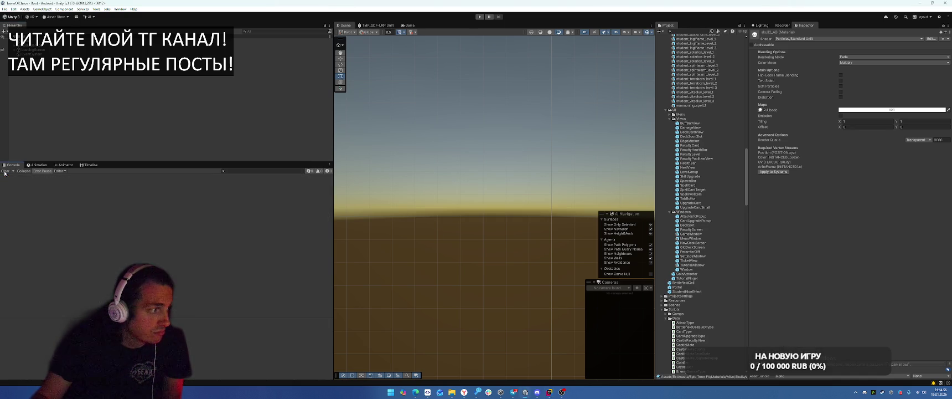
scroll(714, 255, "up", 3)
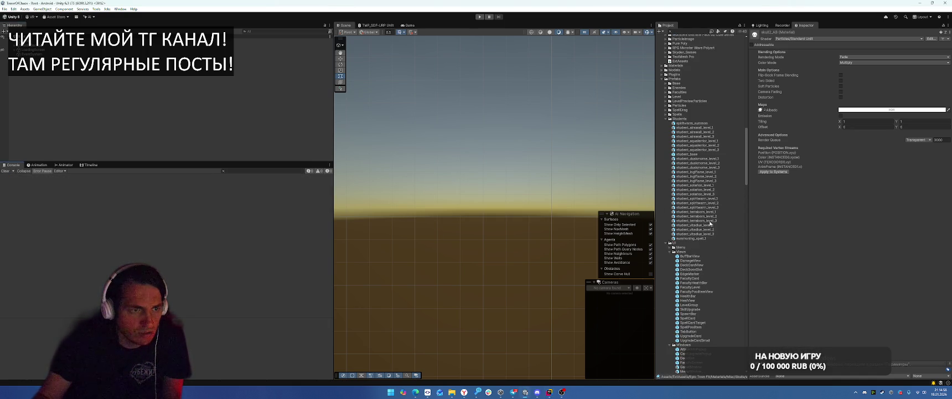
Assign the Bg image to the SkillUpgrade prefab's Background field, exit Prefab Mode, and start Play mode
left_click(697, 243)
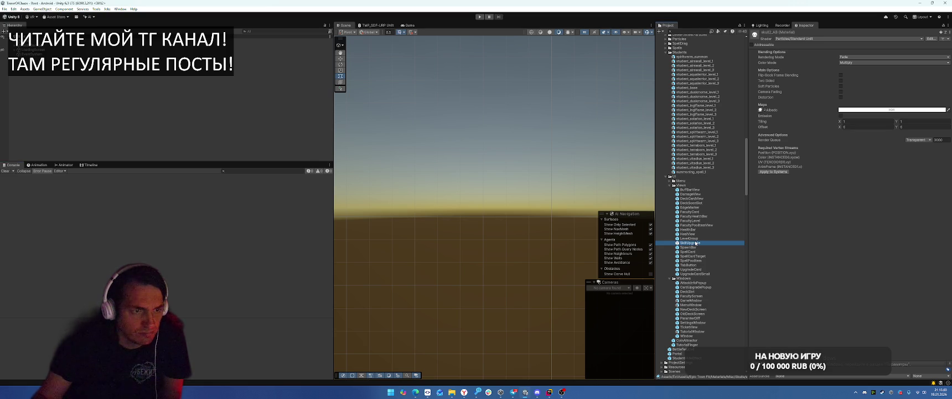
double_click(697, 243)
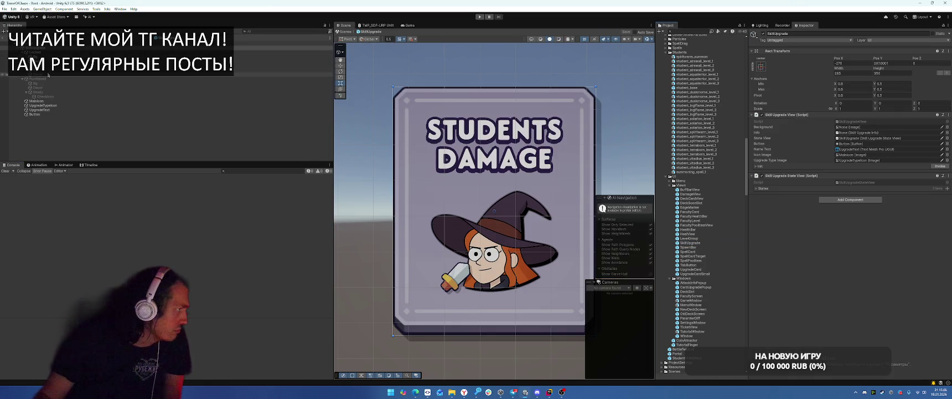
left_click_drag(857, 132, 858, 127)
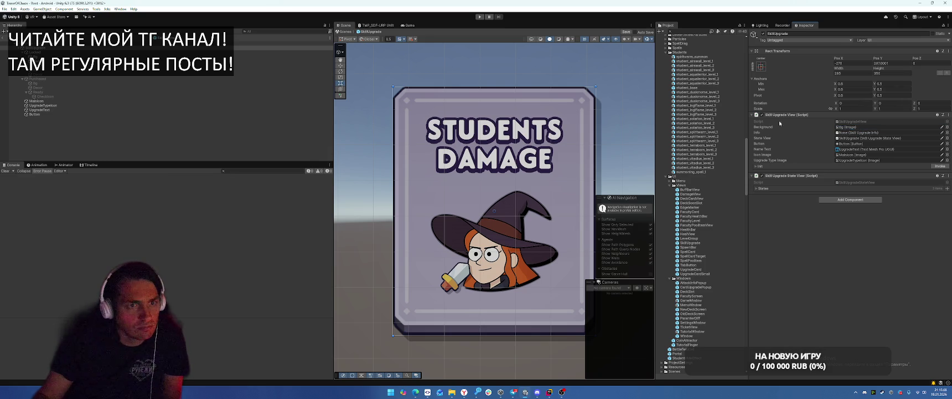
left_click(3, 40)
left_click(479, 17)
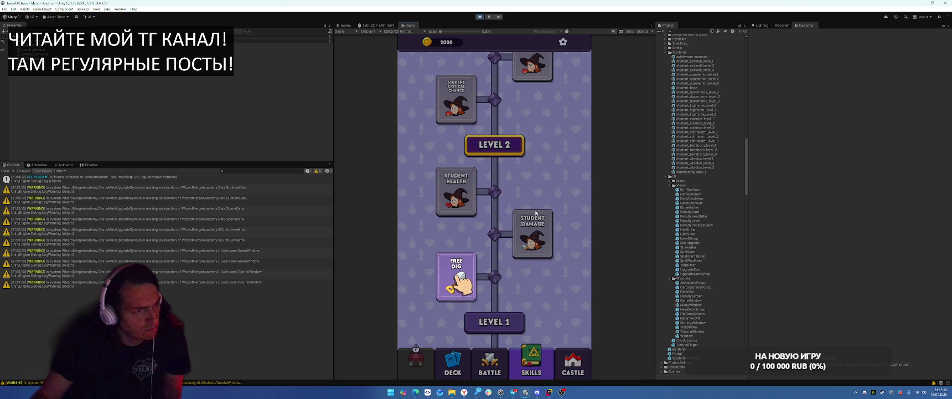
Buy Free Dig for 50 coins in the Game view, then stop play and return to Rider
left_click(456, 277)
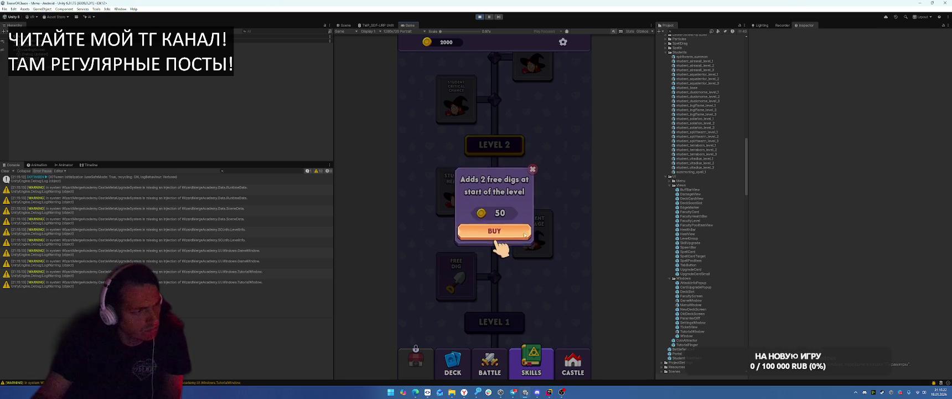
left_click(492, 233)
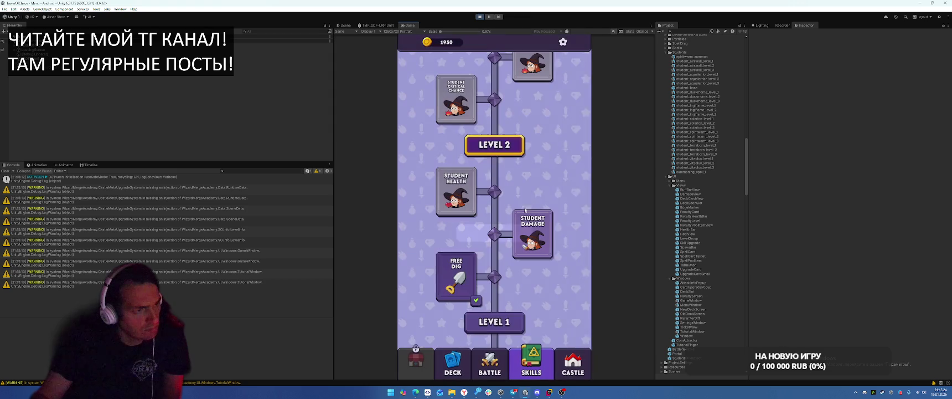
left_click(480, 18)
left_click(549, 392)
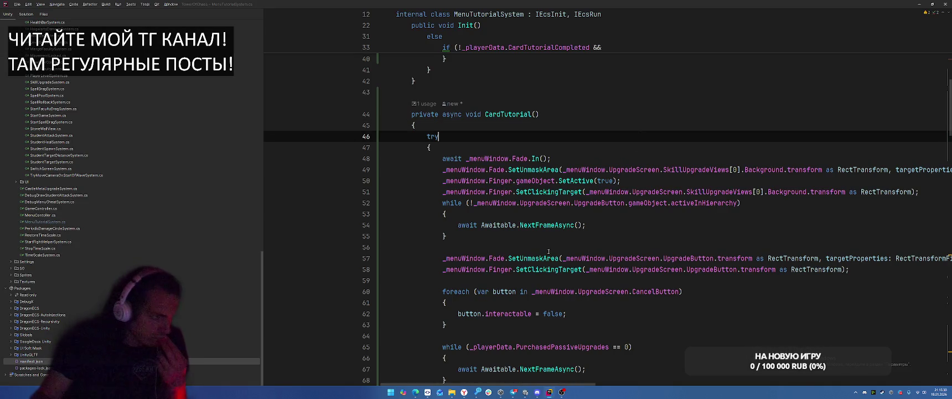
left_click_drag(440, 180, 620, 181)
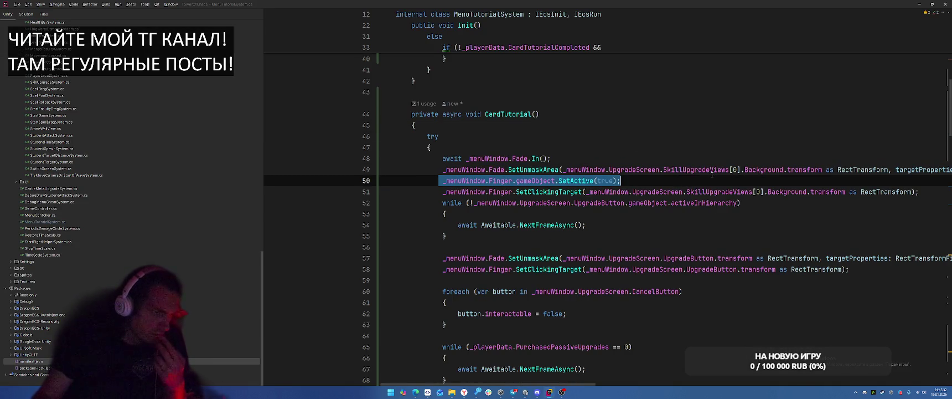
key("BackSpace")
key("BackSpace")
left_click_drag(747, 382, 397, 382)
left_click(548, 181, "ctrl")
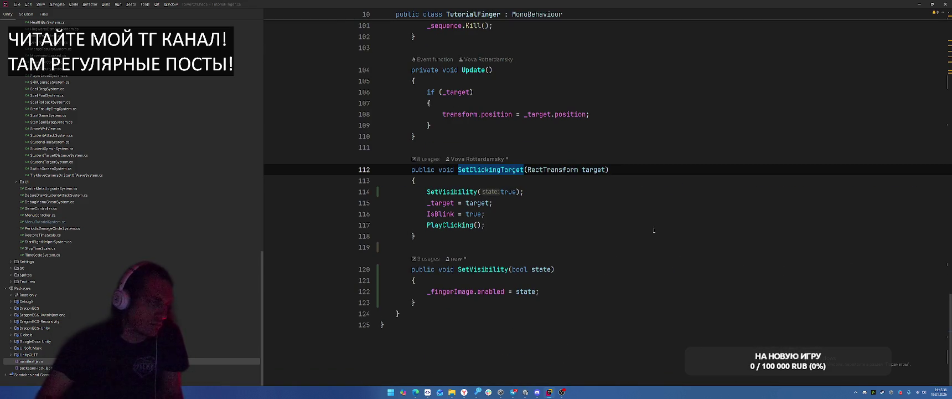
left_click(457, 224, "ctrl")
key("ctrl+alt+Left")
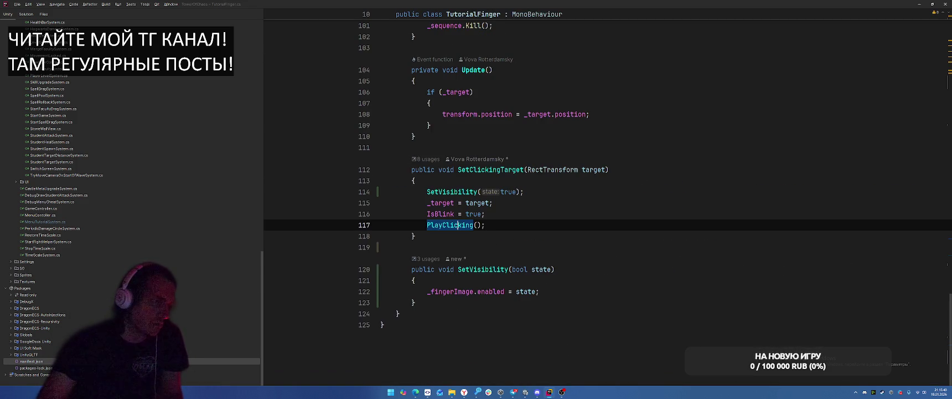
key("ctrl+alt+Left")
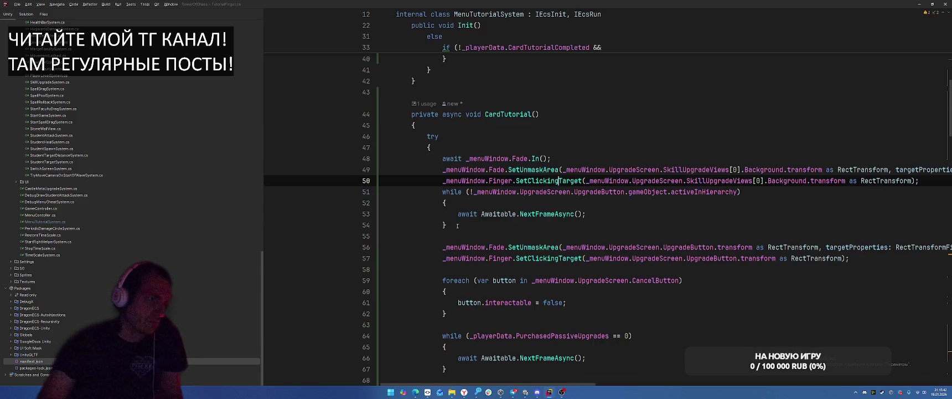
key("ctrl+z")
key("ctrl+z")
key("ctrl+z")
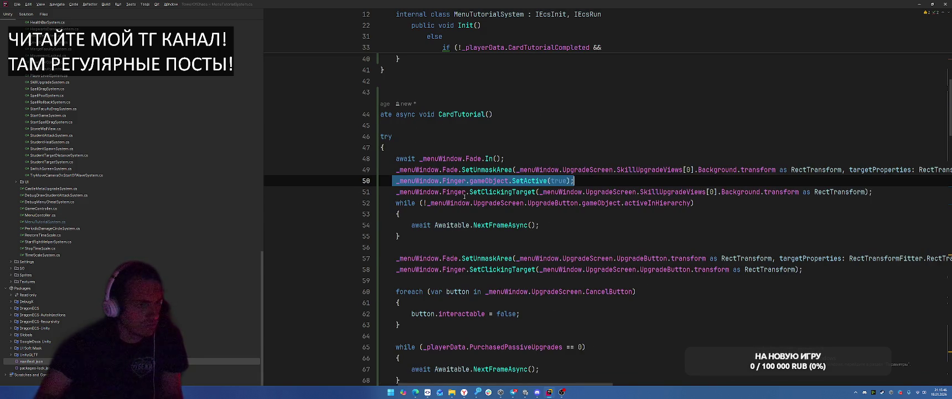
Move the finger activation line down and extract the card Background expression into a rectTransform variable
key("alt+shift+Down")
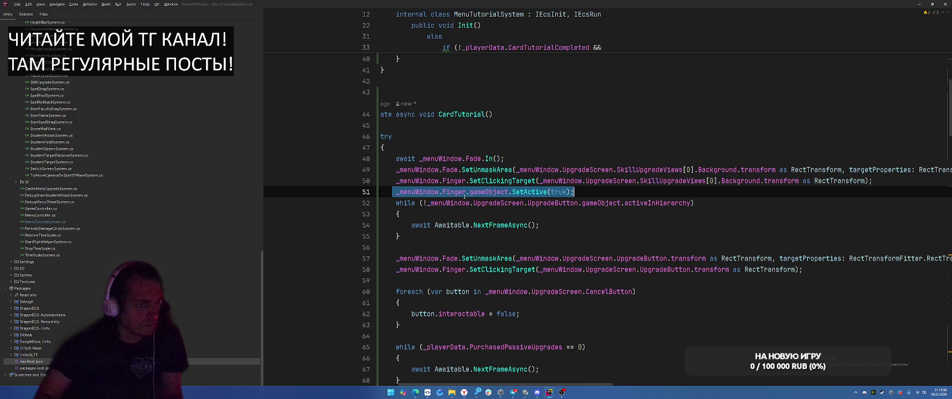
mouse_move(865, 180)
left_mouse_down()
mouse_move(482, 170)
mouse_move(515, 167)
left_mouse_up()
key("ctrl+alt+v")
key("Return")
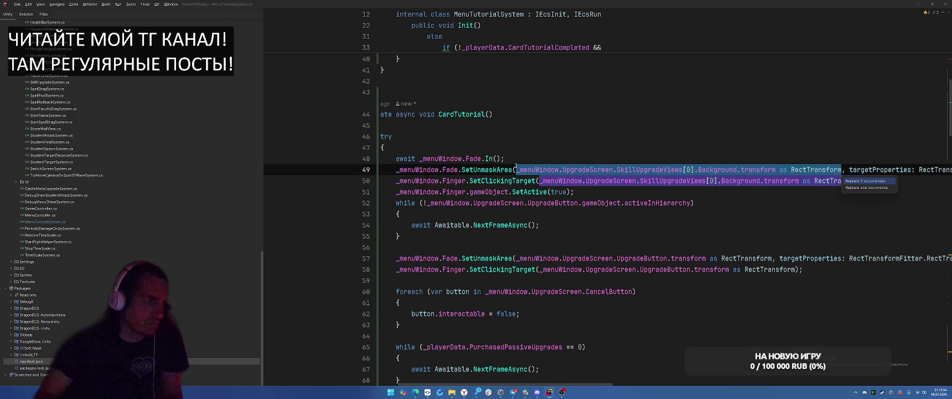
key("Return")
key("Down")
key("Down")
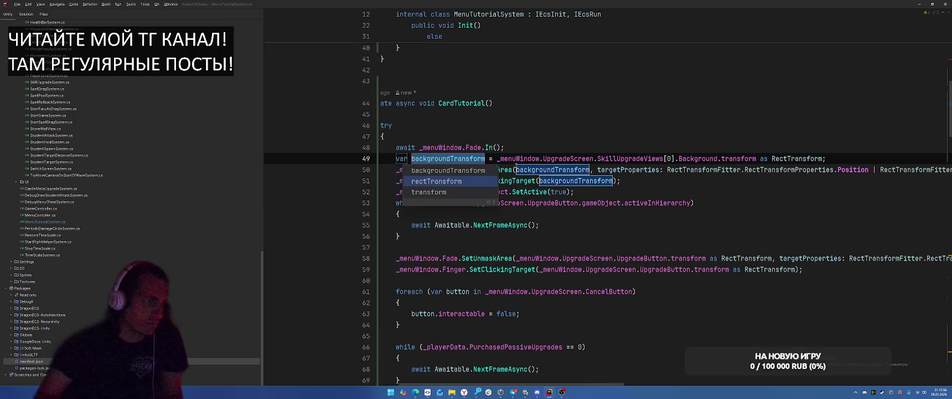
key("Return")
Move 'await Fade.In()' below the unmask and finger setup lines, then switch to Unity
key("ctrl+shift+Up")
key("Down")
key("ctrl+shift+Down")
key("ctrl+shift+Down")
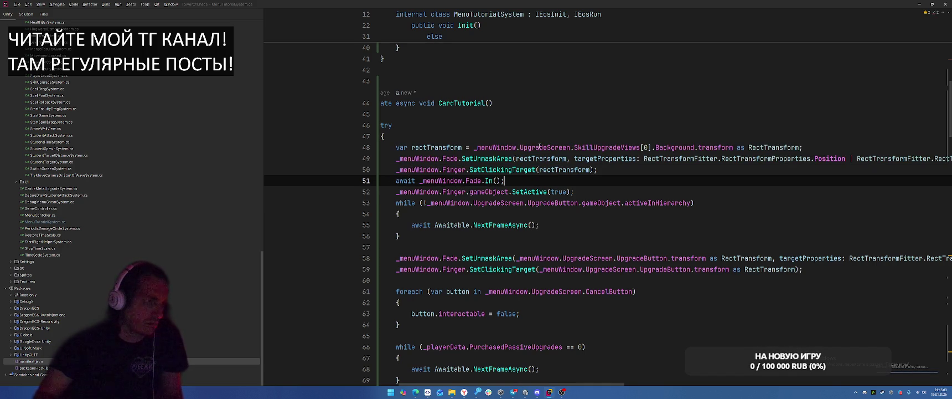
key("alt+Tab")
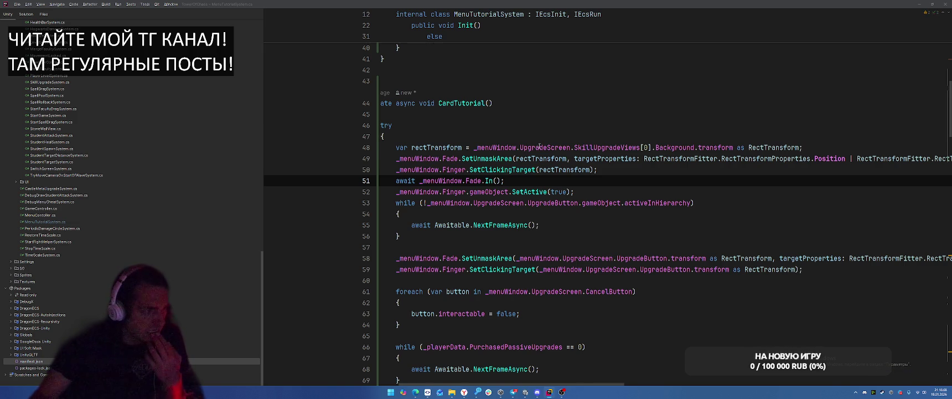
left_click(539, 147)
key("alt+Tab")
key("Escape")
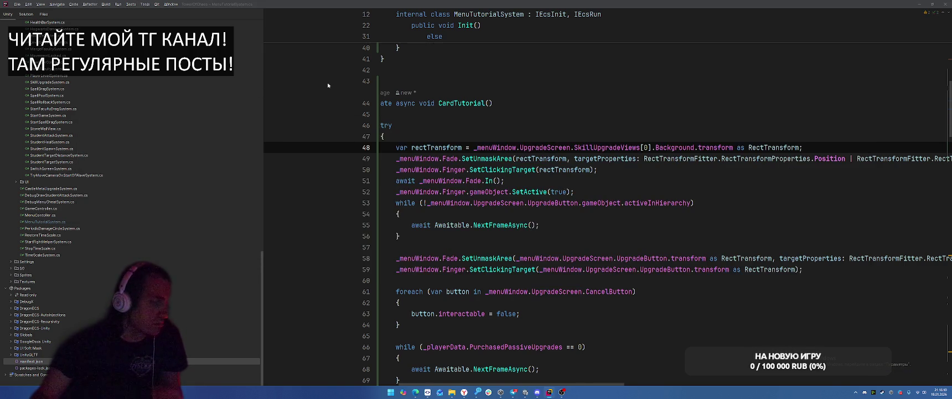
key("alt+Tab")
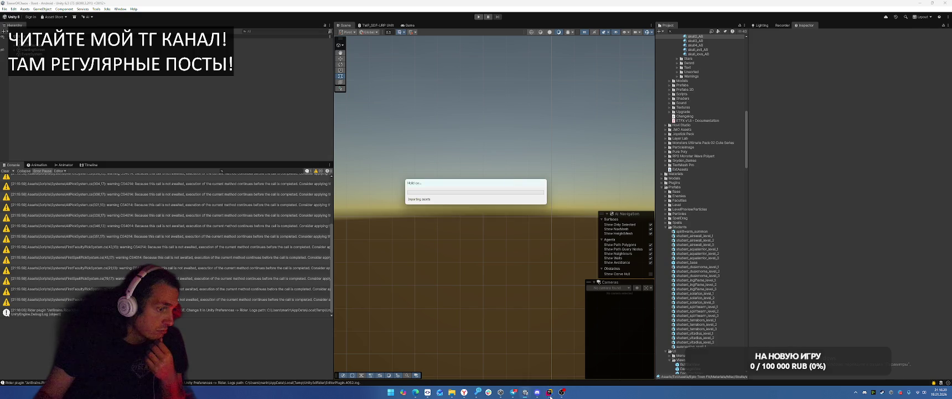
Scroll through the tutorial code in Rider
left_click(551, 395)
scroll(631, 325, "down", 10)
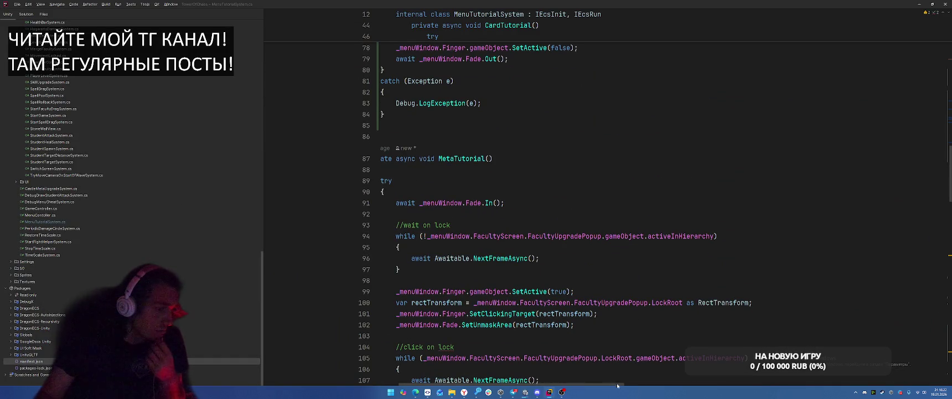
left_click_drag(618, 384, 600, 384)
scroll(652, 265, "down", 10)
scroll(652, 265, "down", 20)
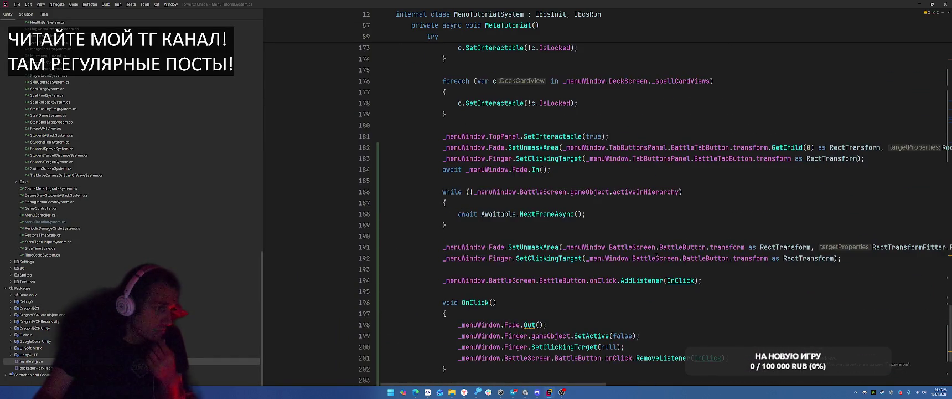
scroll(656, 256, "down", 5)
scroll(661, 256, "up", 3)
Clear the Unity Console, run and stop the game, then choose Tools > Complete Tutorial
key("alt+Tab")
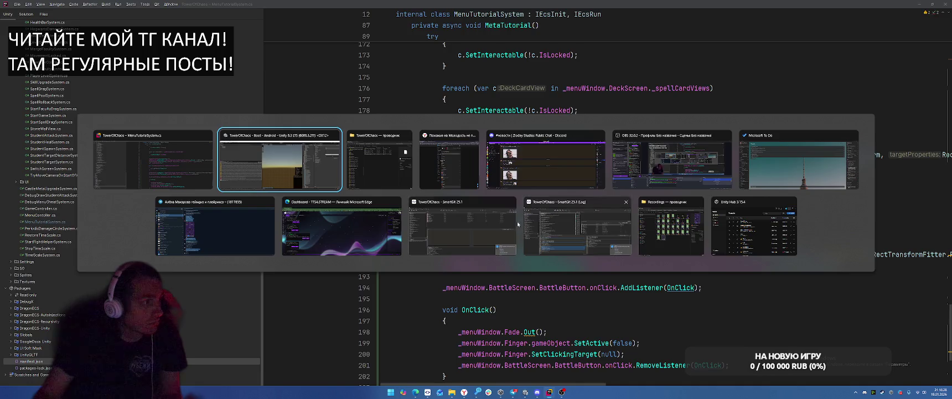
left_click(6, 170)
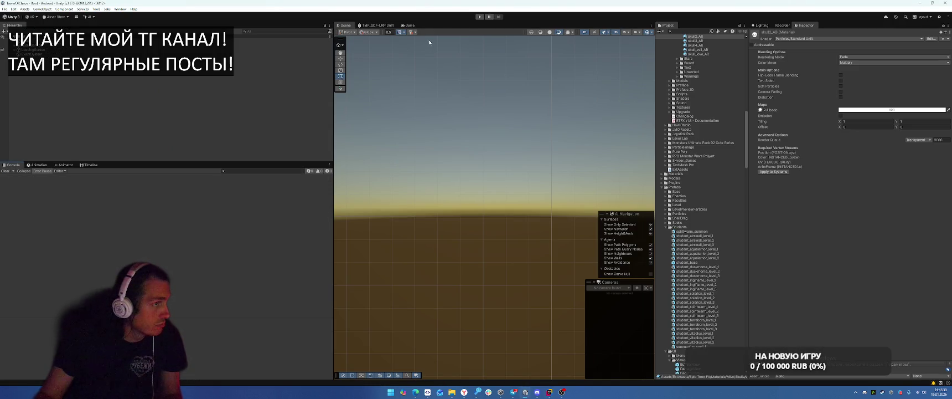
left_click(479, 17)
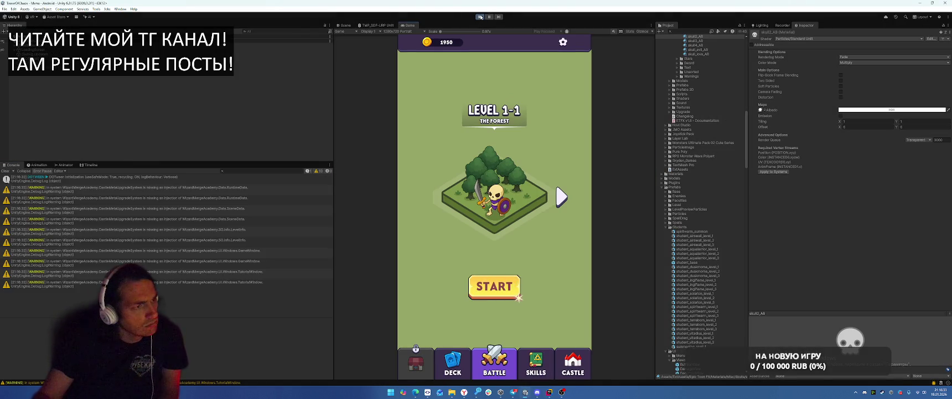
left_click(479, 17)
left_click(95, 9)
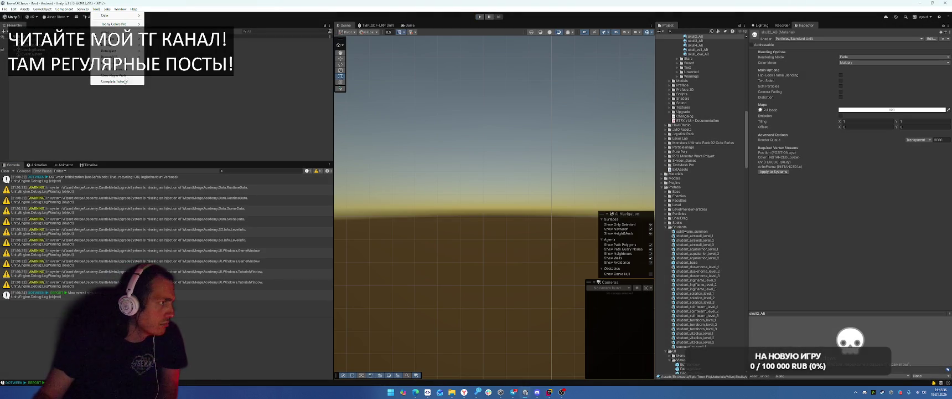
left_click(128, 81)
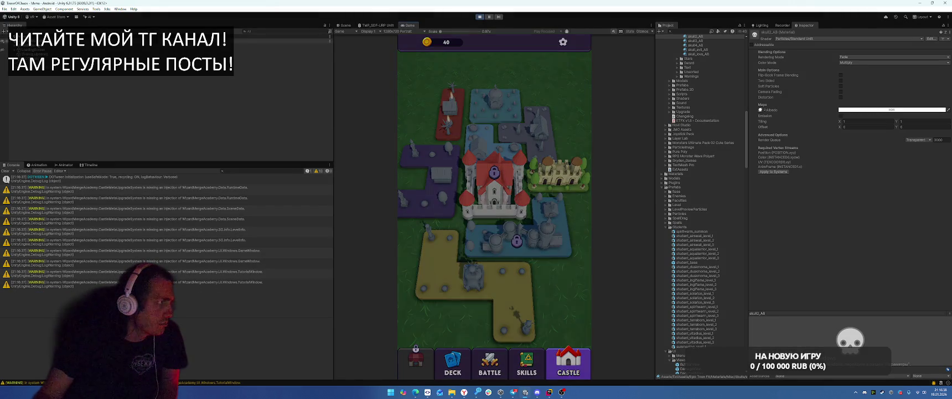
Buy the locked faculty for 40 coins and equip it
left_click(517, 242)
left_click(513, 223)
left_click(494, 292)
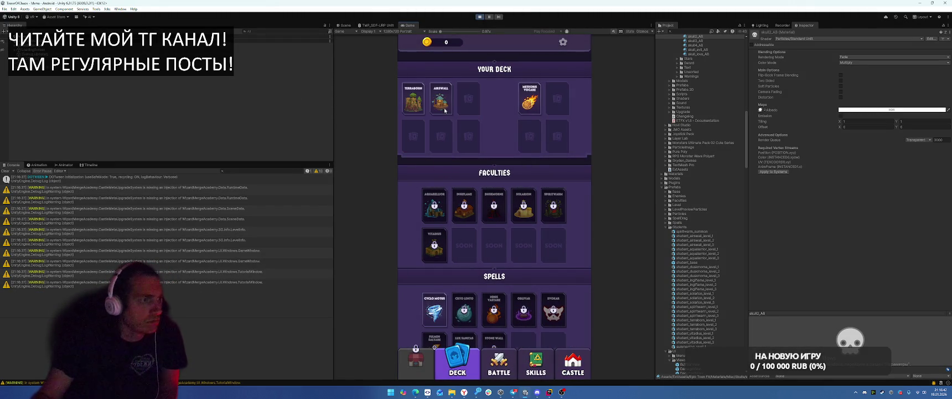
Start battle Level 1-1, unpause the game, and select GameController
left_click(501, 375)
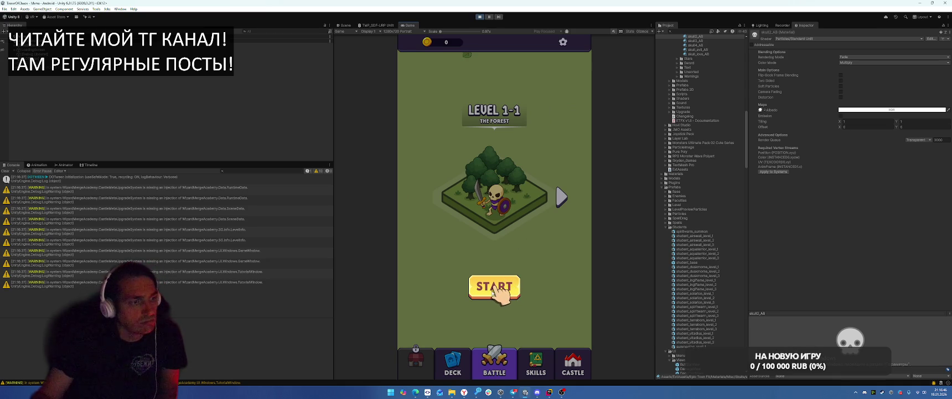
left_click(494, 286)
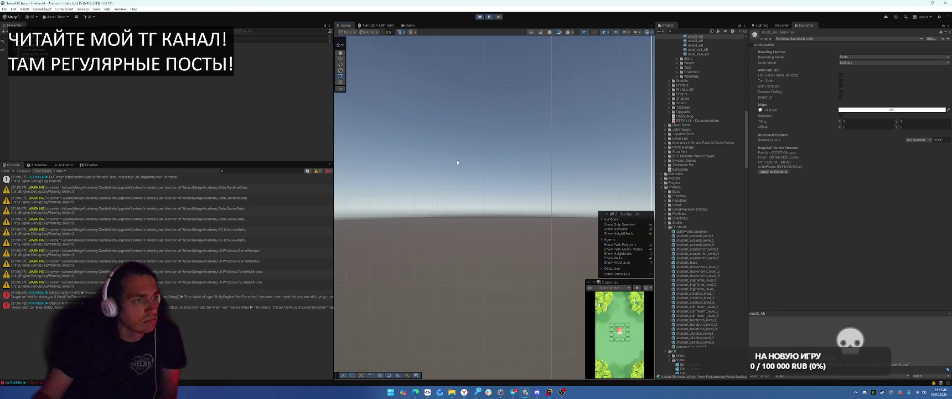
left_click(492, 18)
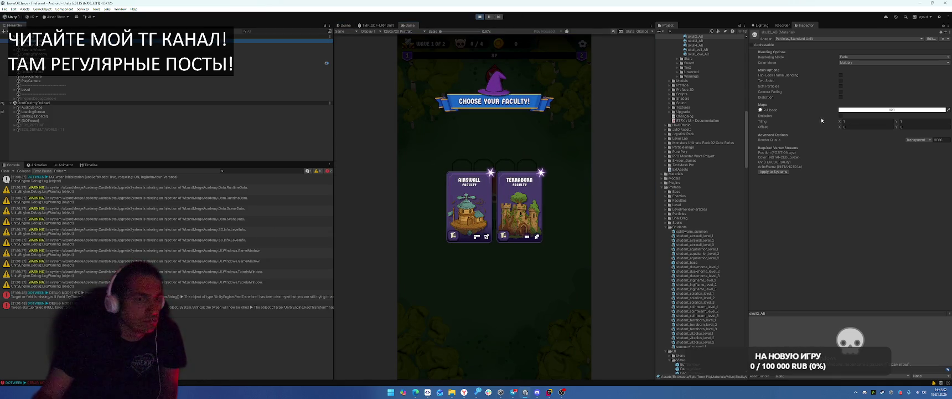
left_click(819, 228)
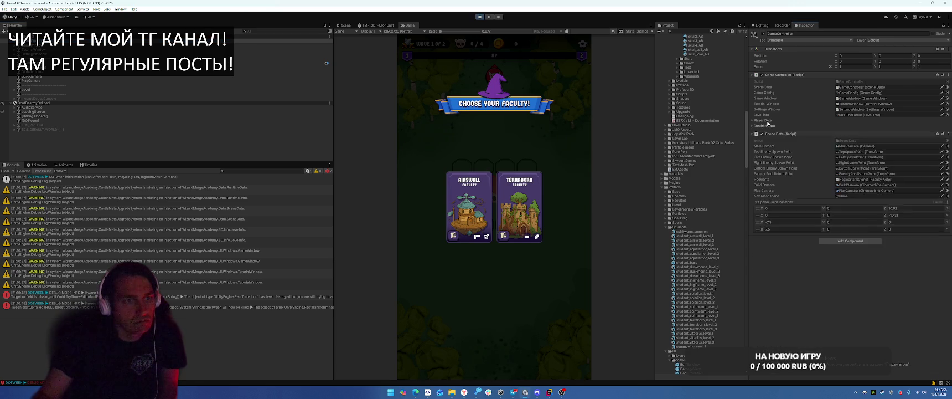
Set the player data Gold to 1000 on GameController and save it
left_click(766, 121)
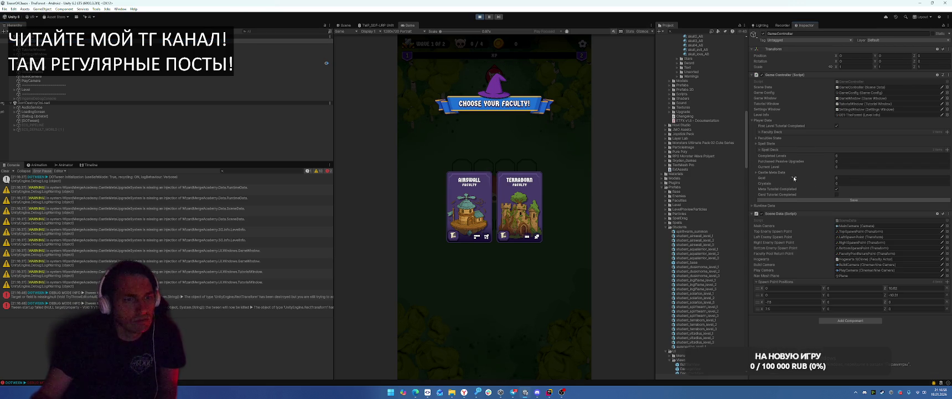
left_click(844, 177)
type("1000")
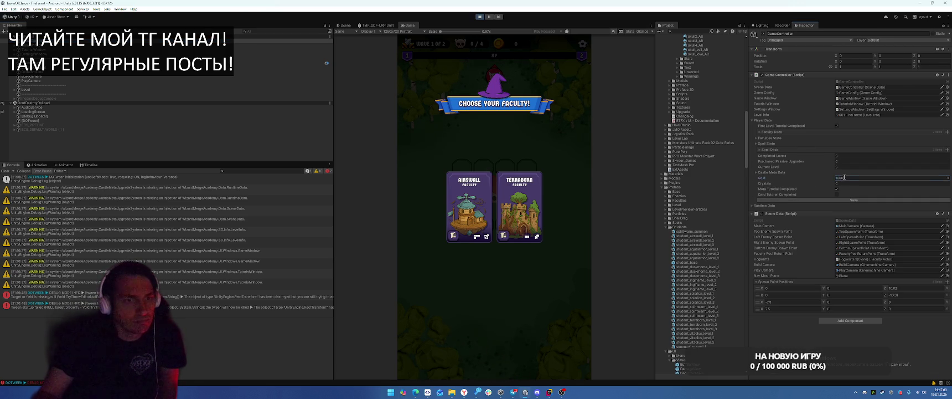
left_click(854, 200)
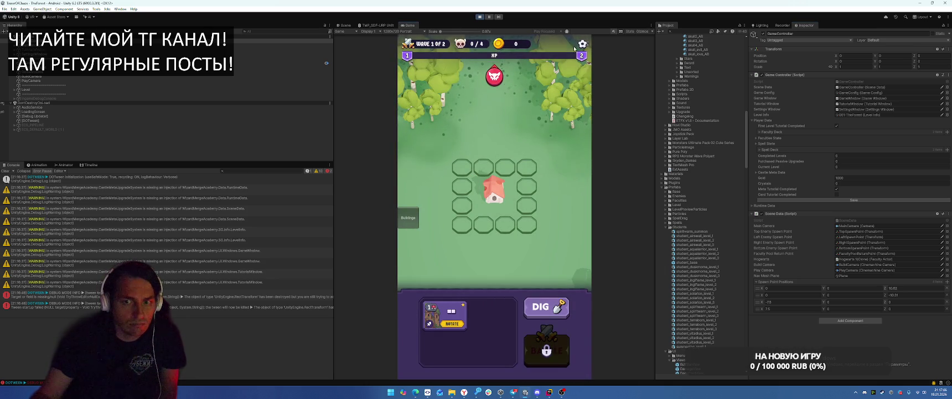
Reload the game to the menu from settings, then go to the fade-in line 184 in Rider
left_click(582, 43)
left_click(494, 233)
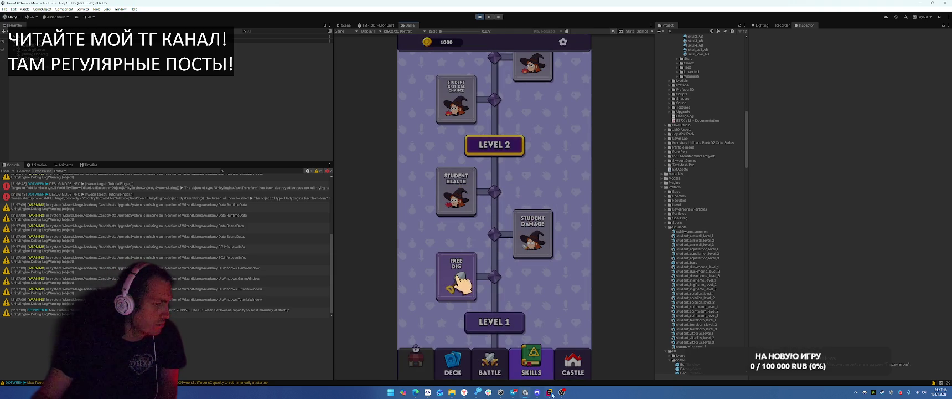
left_click(550, 392)
left_click(621, 177)
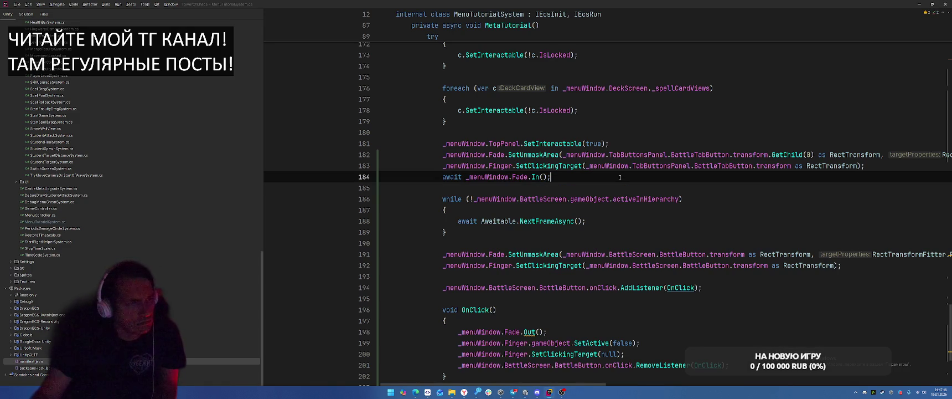
Inspect SetUnmaskArea's definition in Fade.cs twice, returning to line 182 each time, then switch to Unity
left_click(548, 157)
left_click(548, 157, "ctrl")
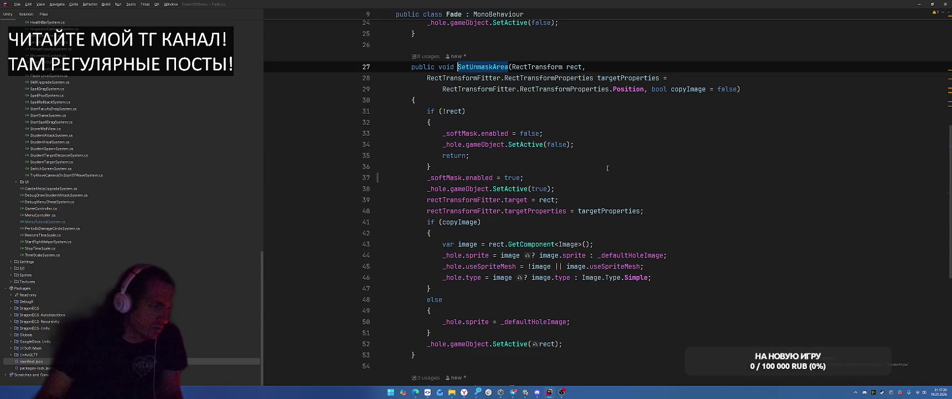
key("ctrl+alt+Left")
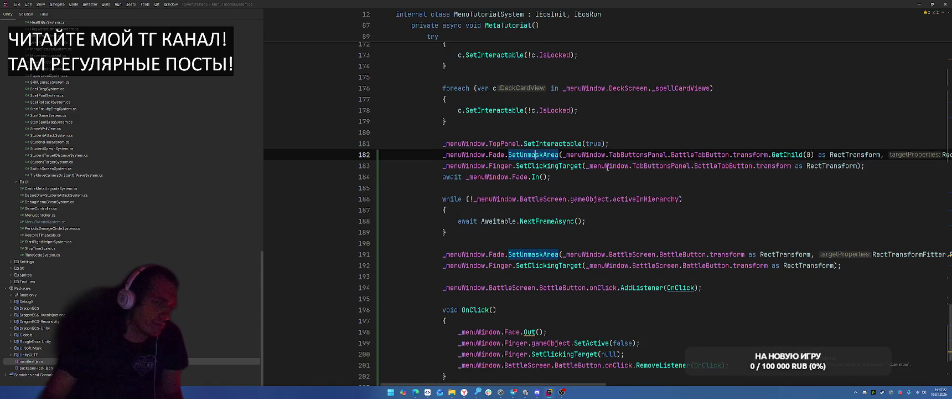
left_click(535, 156, "ctrl")
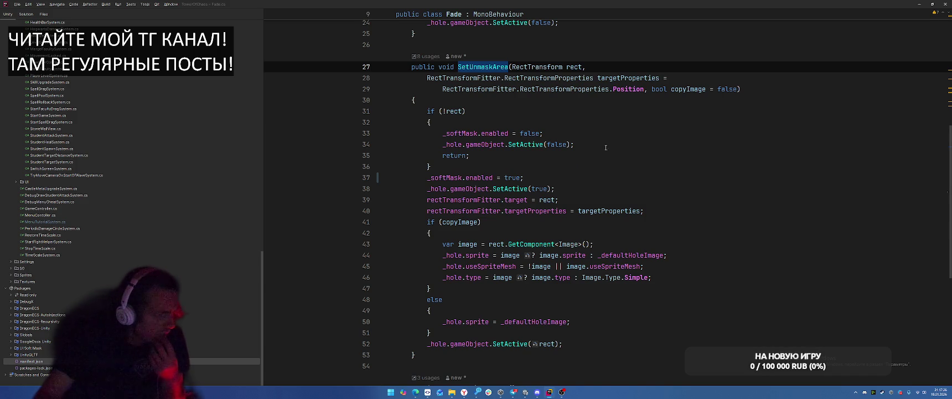
key("ctrl+alt+Left")
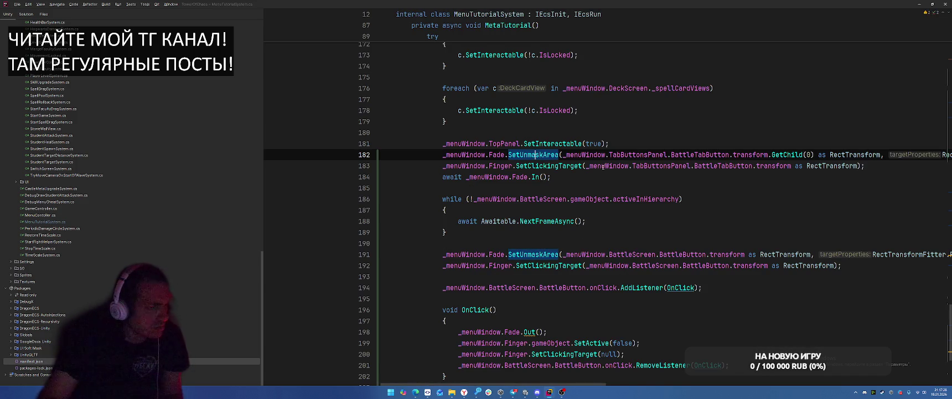
key("alt+Tab")
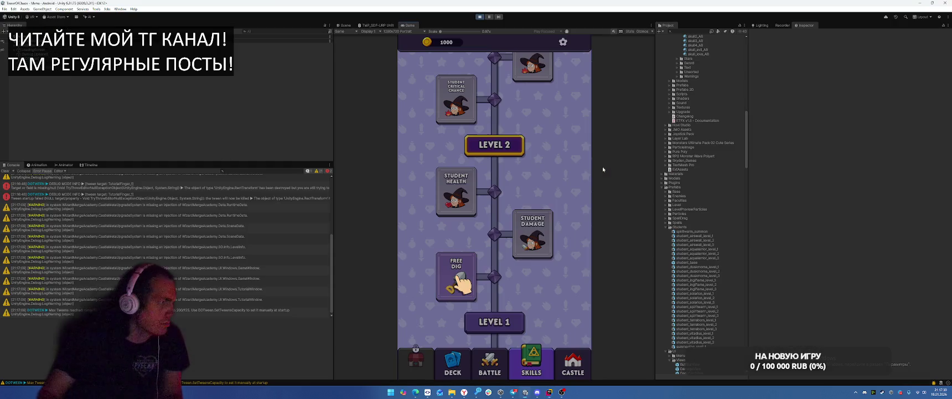
Activate the Hole object under MenuWindow > Fade to reveal the Free Dig card
left_click(15, 45)
left_click(15, 46)
left_click(17, 86)
left_click(16, 85)
scroll(876, 183, "down", 4)
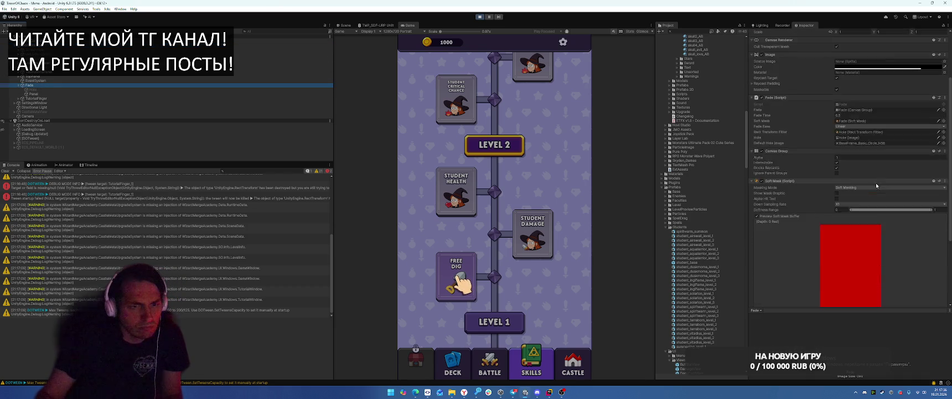
scroll(842, 206, "down", 3)
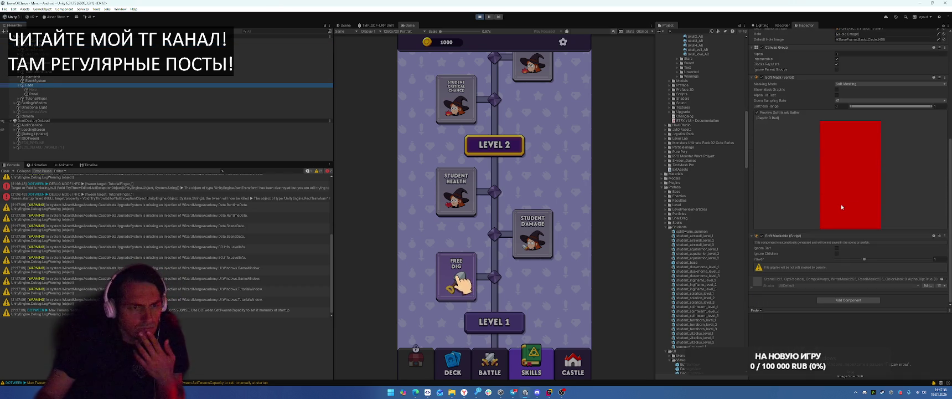
left_click(34, 89)
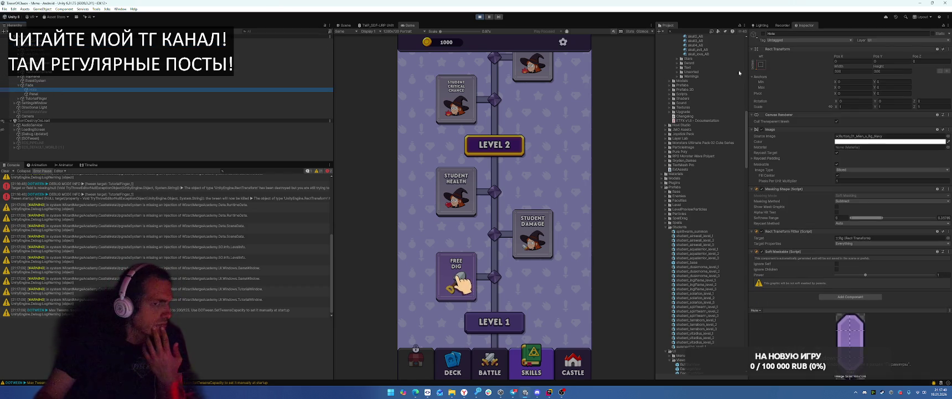
left_click(762, 35)
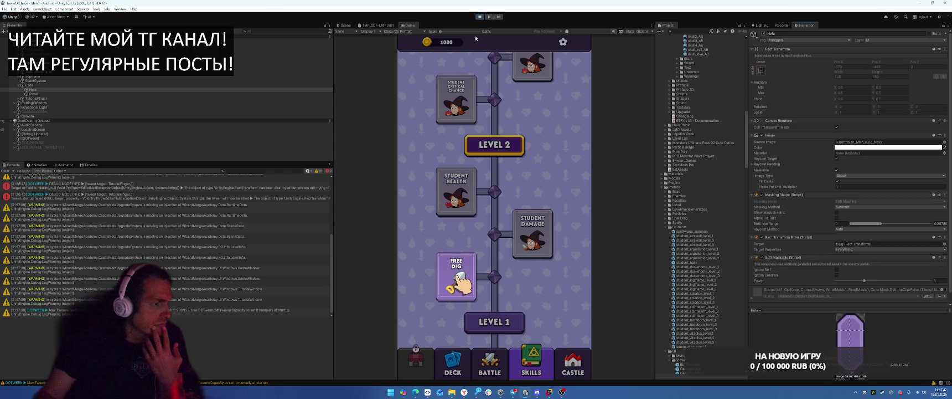
Stop the game and return to the CardTutorial method in Rider
left_click(478, 17)
key("alt+Tab")
scroll(605, 159, "up", 2)
scroll(604, 159, "down", 2)
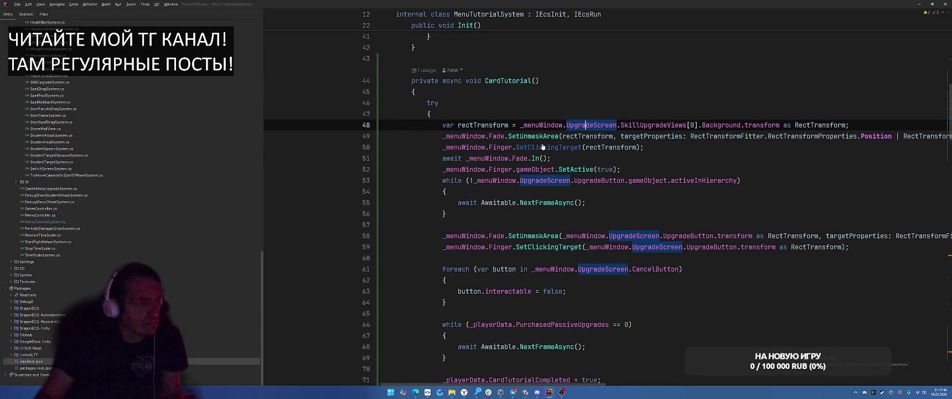
left_click(581, 152, "ctrl")
left_click_drag(439, 142, 614, 145)
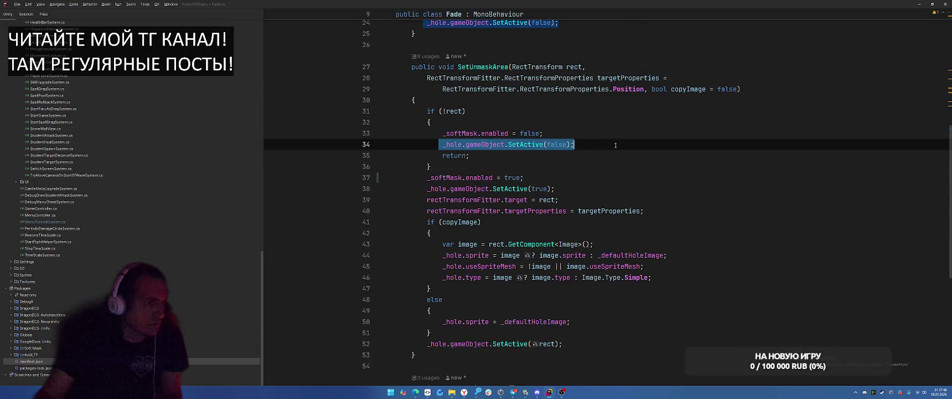
scroll(596, 174, "down", 5)
scroll(620, 175, "up", 4)
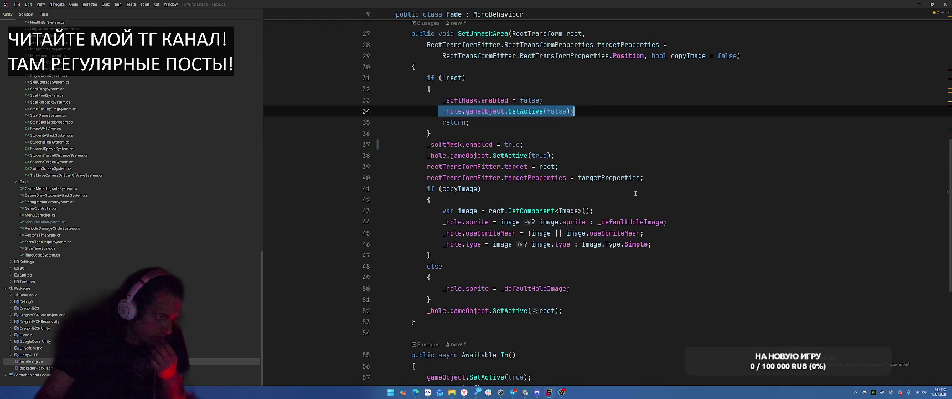
left_click(575, 147)
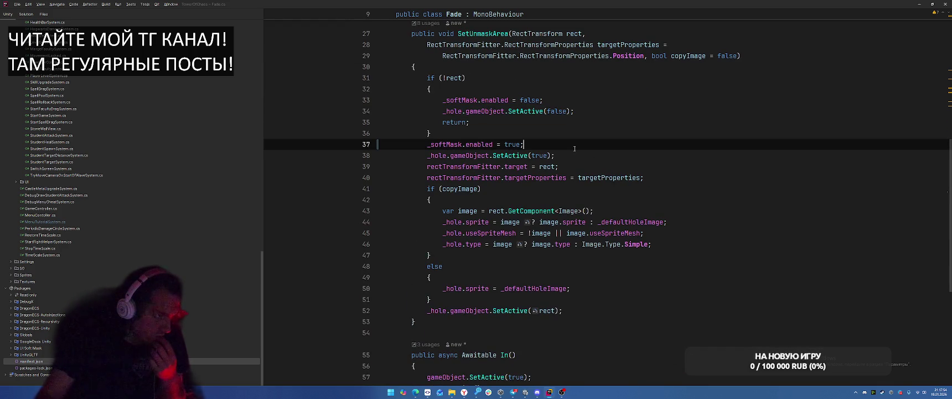
scroll(576, 148, "down", 4)
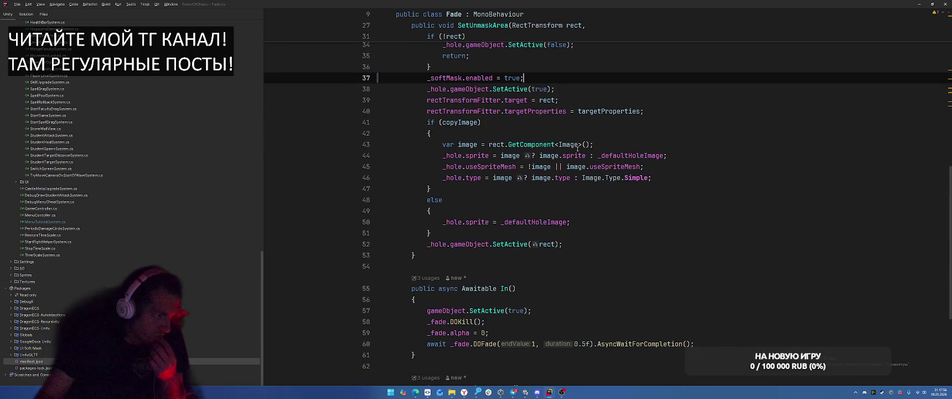
scroll(643, 209, "down", 3)
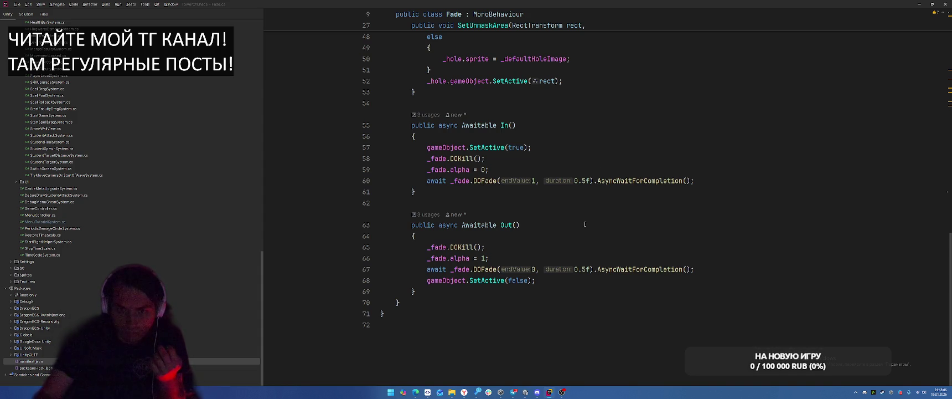
scroll(585, 224, "up", 6)
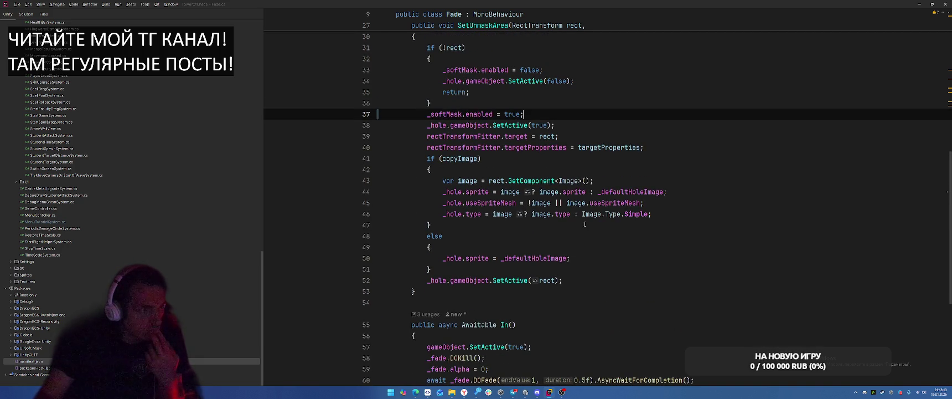
scroll(585, 223, "up", 3)
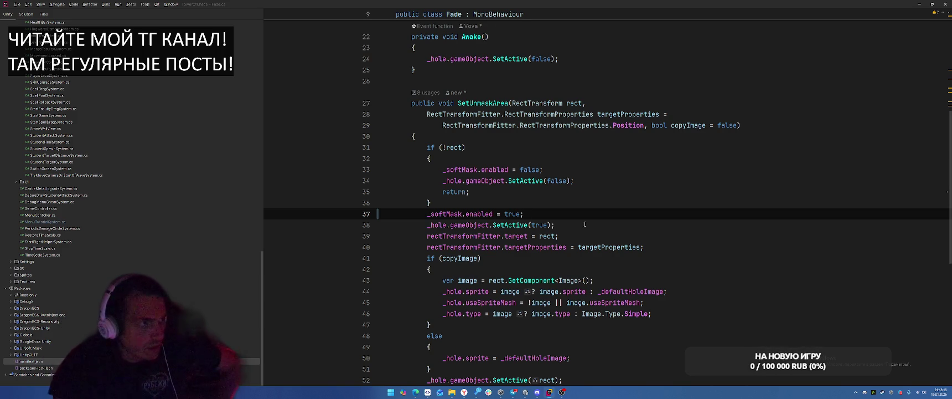
scroll(585, 224, "up", 4)
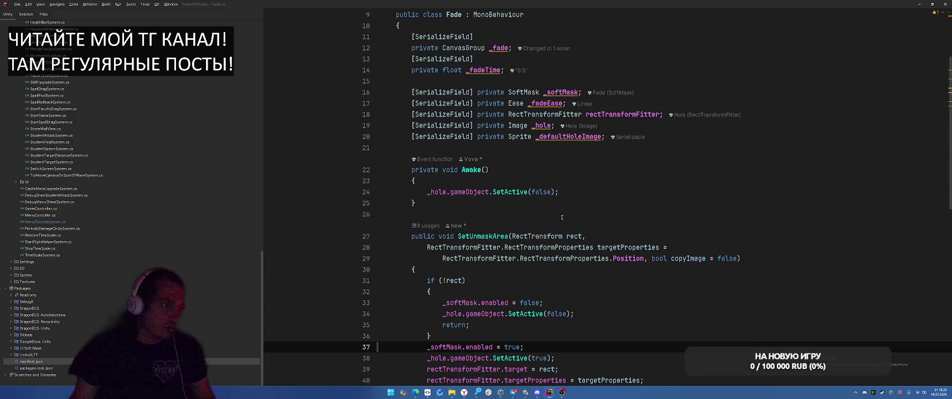
Navigate through Fade.cs back to the Awake method near SetUnmaskArea
left_click_drag(427, 192, 597, 192)
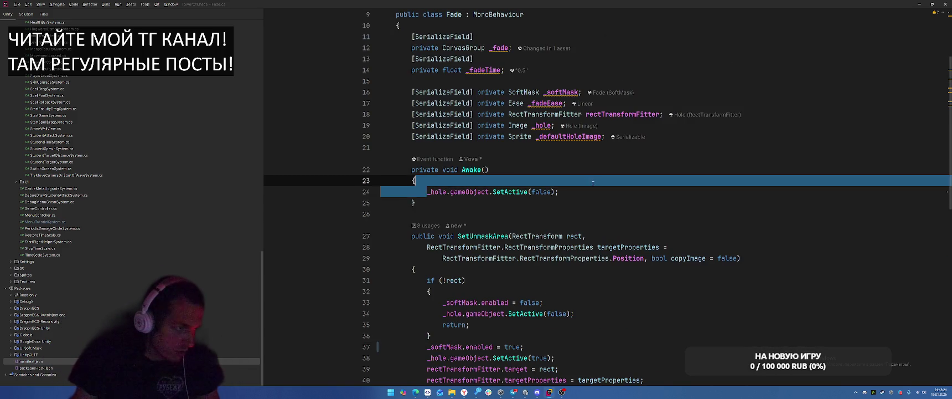
left_click(620, 173)
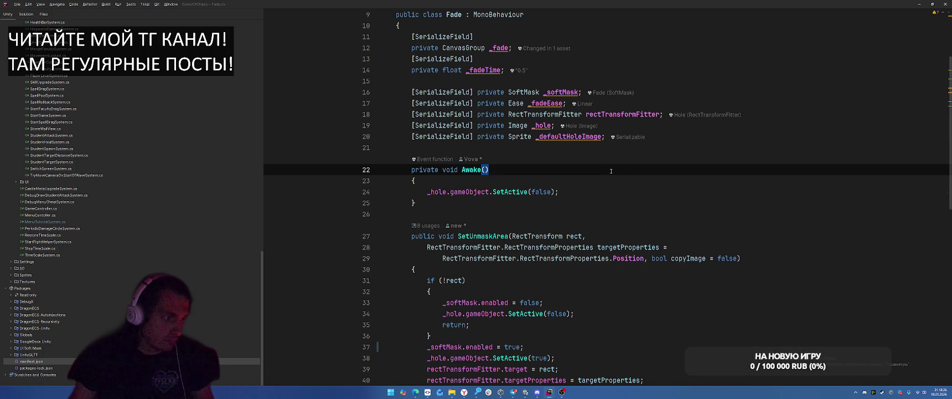
scroll(611, 171, "down", 2)
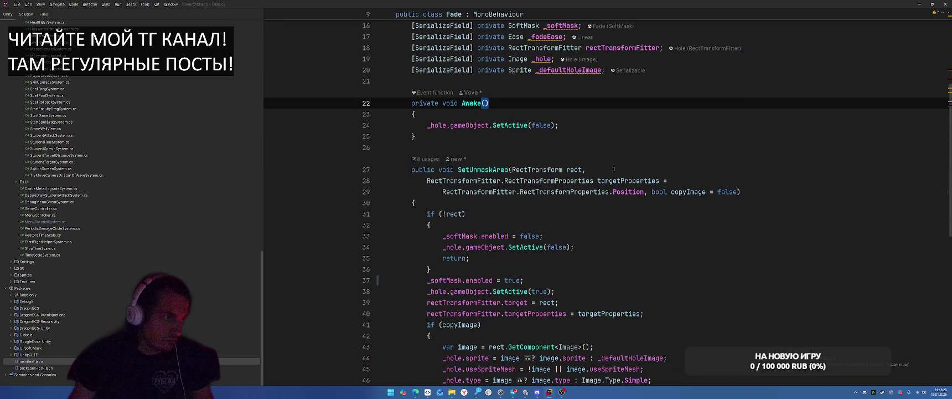
key("ctrl+alt+Left")
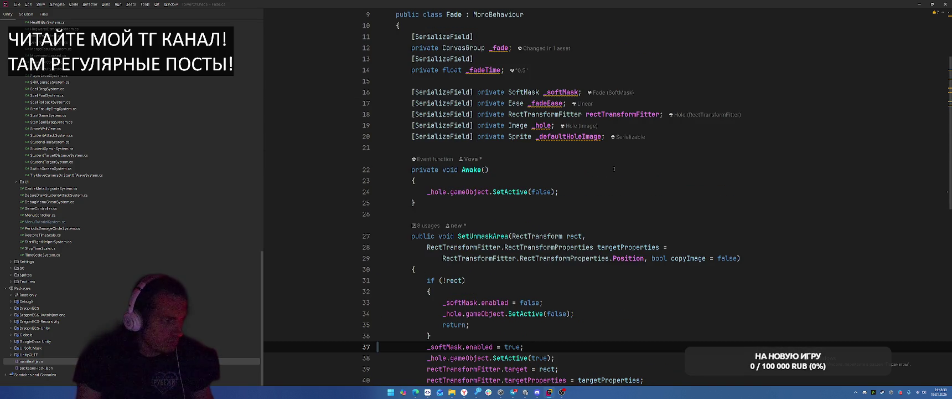
key("ctrl+alt+Left")
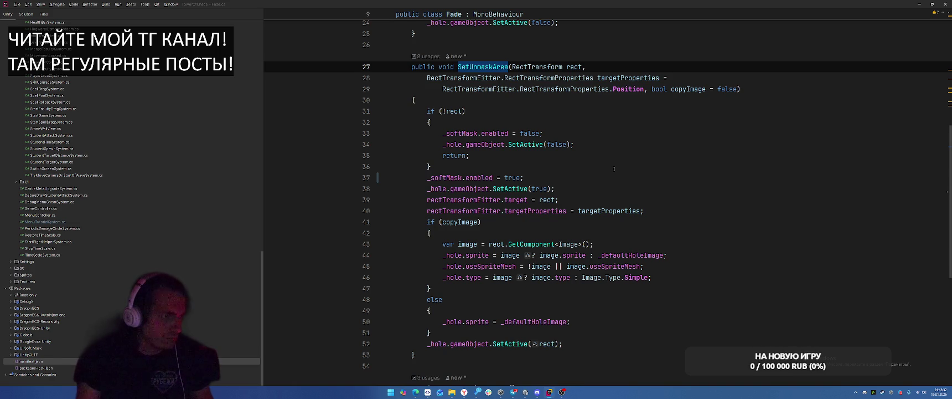
scroll(613, 168, "up", 3)
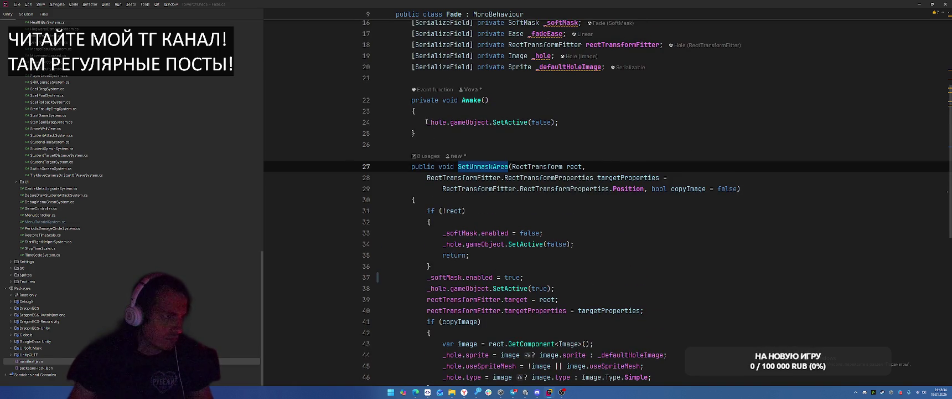
Delete the whole Awake method and its leftover blank lines, then switch to Unity
left_click_drag(406, 102, 434, 134)
key("BackSpace")
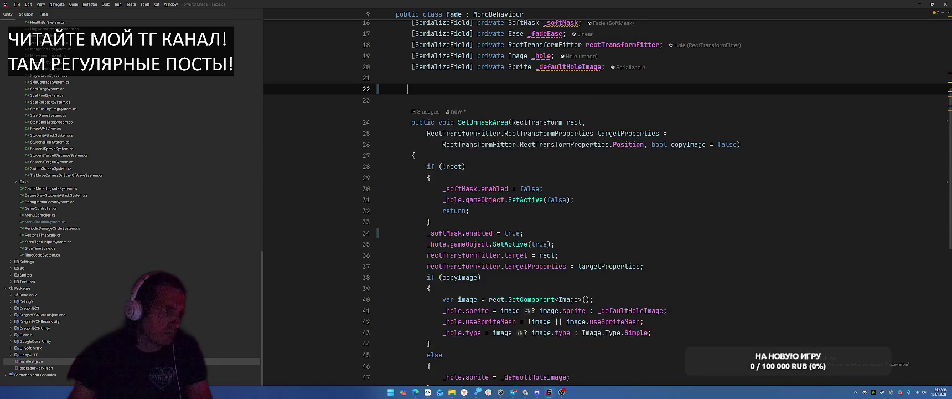
key("BackSpace")
key("Delete")
key("alt+Tab")
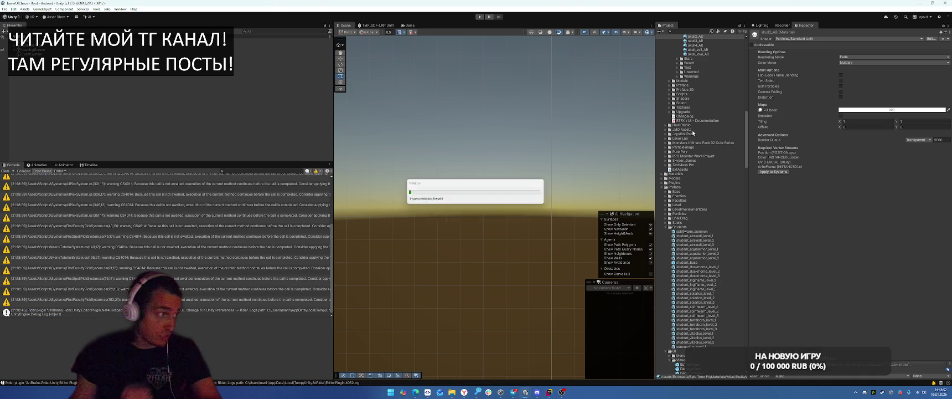
Clear the Console and collapse the ExtAssets, Prefabs, Scripts and SO folders
left_click(7, 171)
scroll(688, 173, "up", 10)
scroll(688, 171, "up", 5)
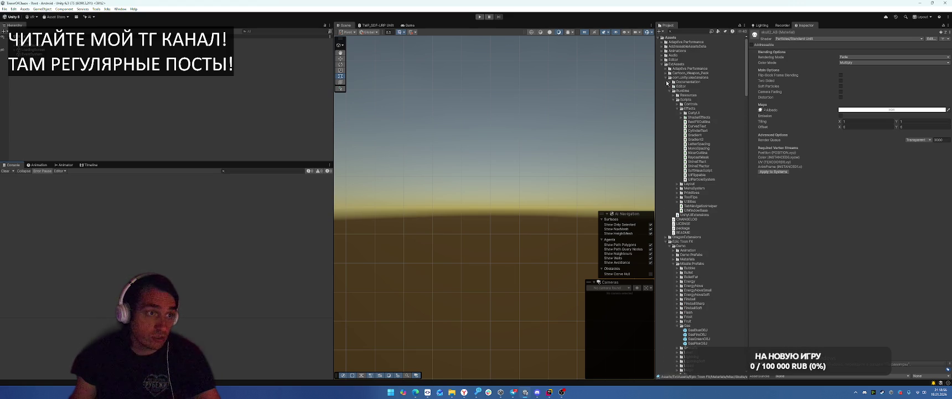
left_click(662, 64)
left_click(661, 82)
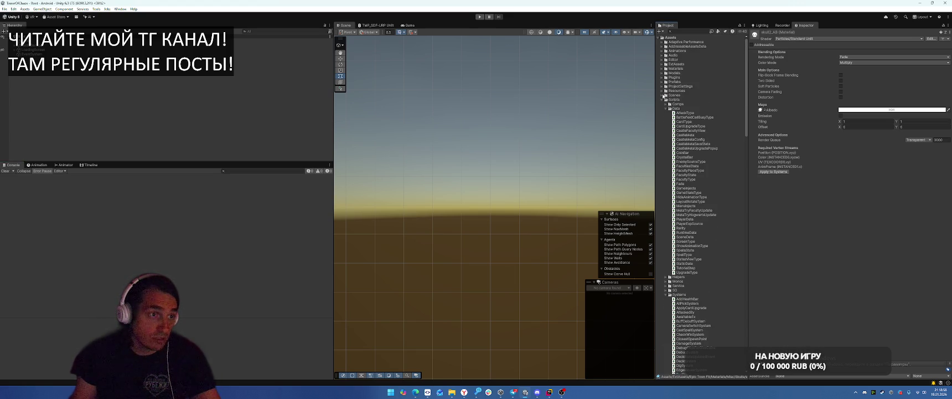
left_click(661, 100)
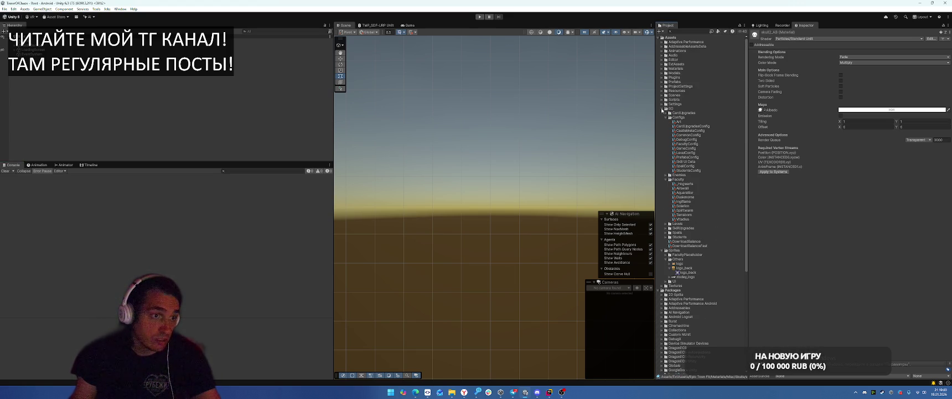
left_click(662, 109)
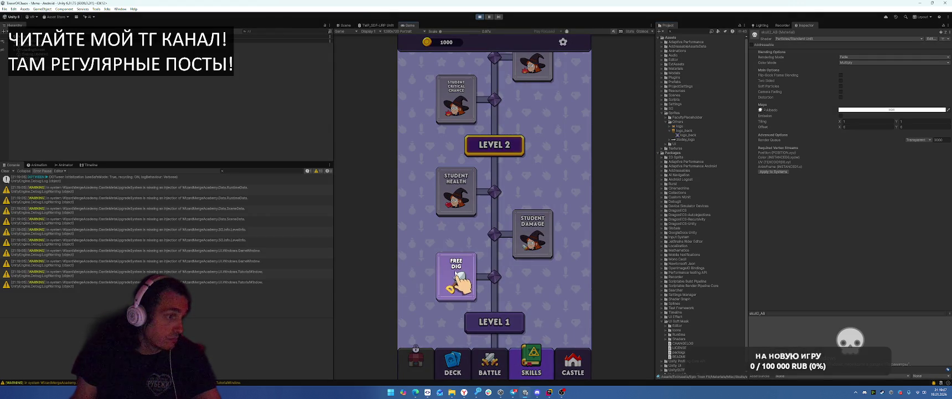
Buy Free Dig for 50 coins in the game, stop play mode, and clear the Console
left_click(457, 274)
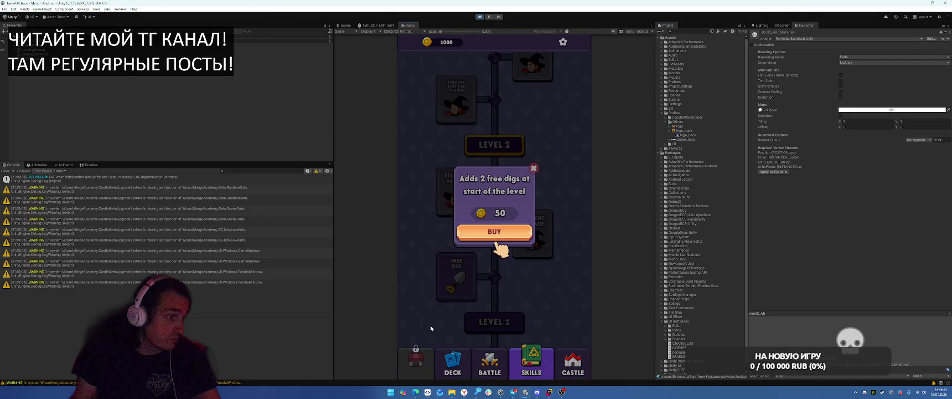
left_click(494, 231)
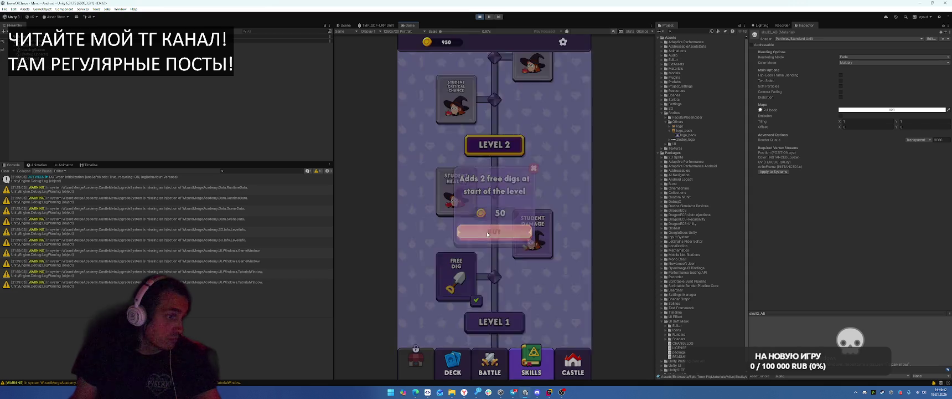
left_click(479, 17)
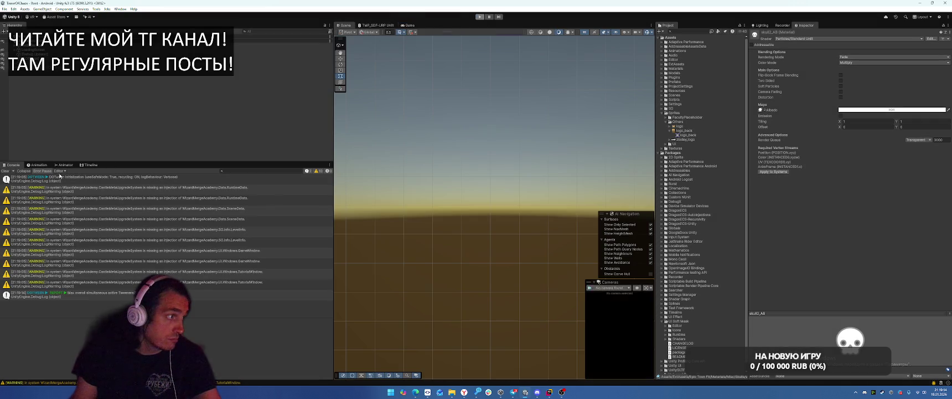
left_click(5, 171)
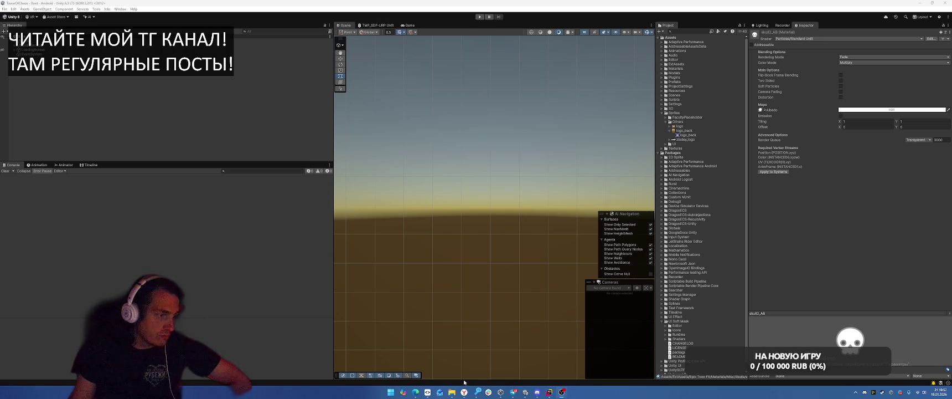
mouse_move(464, 393)
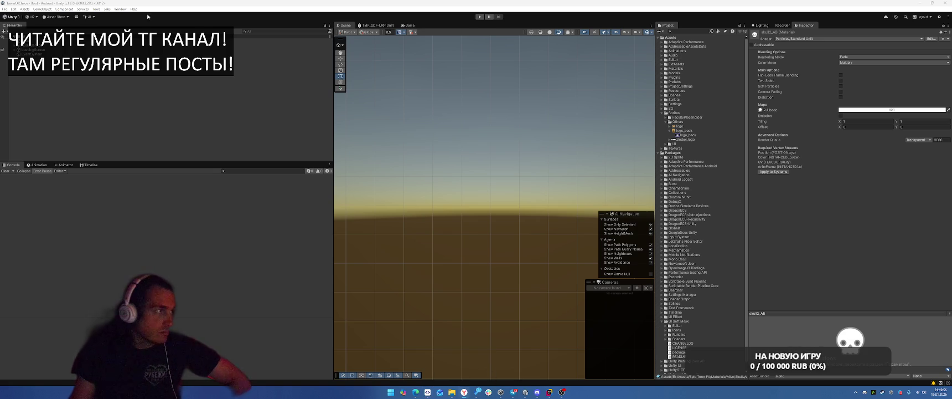
Start a Movie Recorder capture of the running game from the custom tools menu
left_click(96, 8)
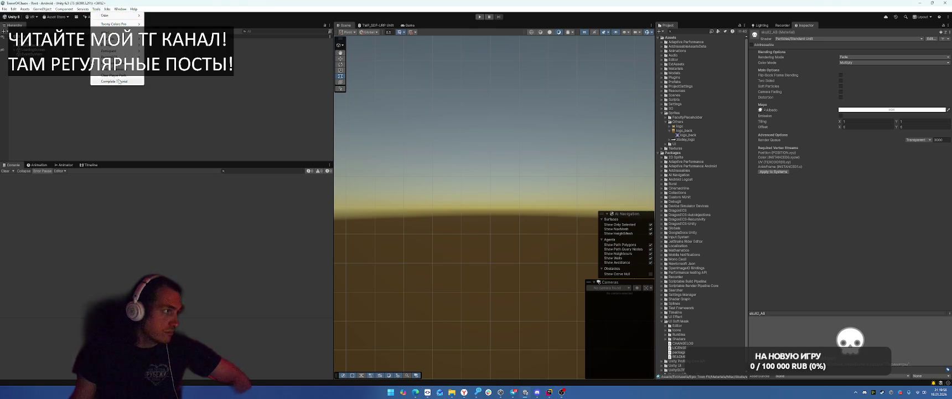
left_click(119, 81)
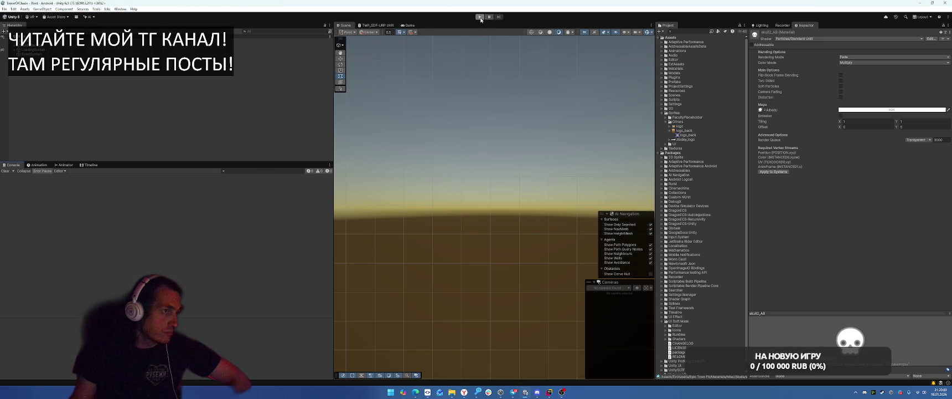
left_click(782, 25)
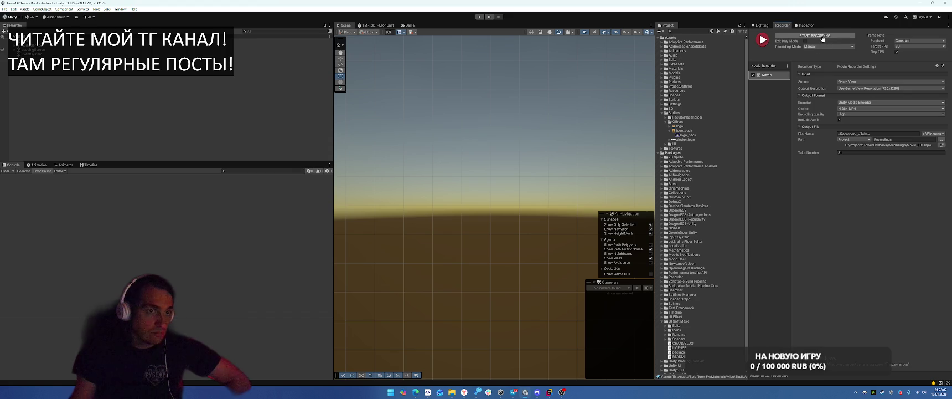
left_click(823, 36)
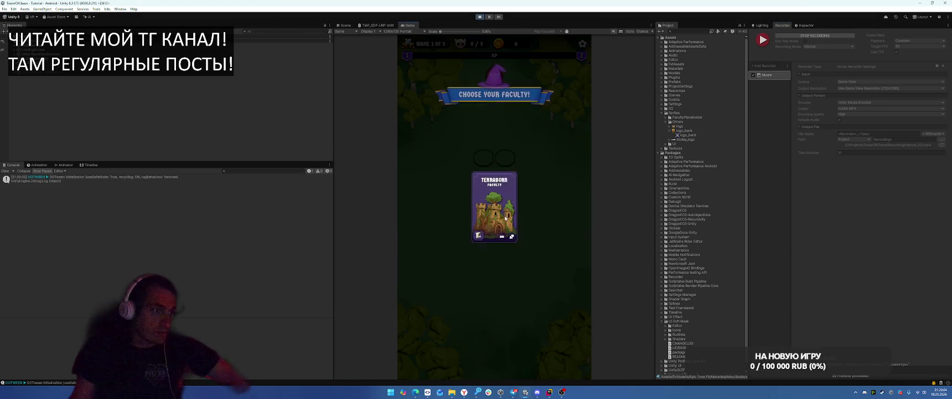
Place the Terraborn faculty, battle with Meteoris Vocare, dig a cell, then stop play mode
left_click(507, 219)
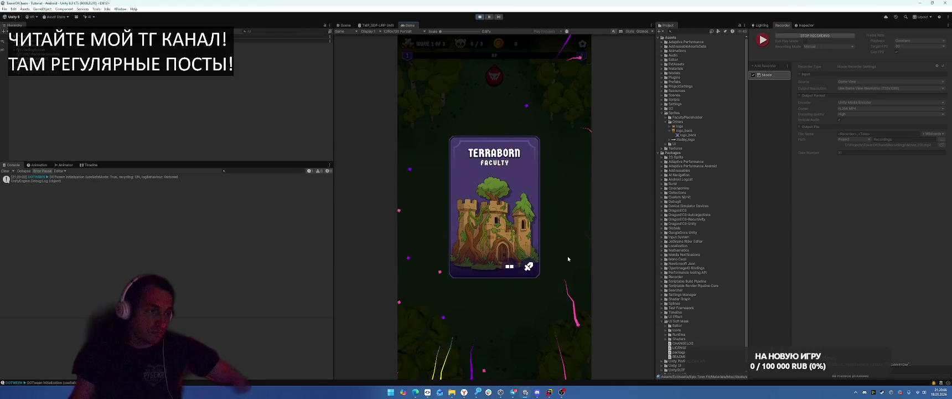
left_click_drag(444, 315, 497, 160)
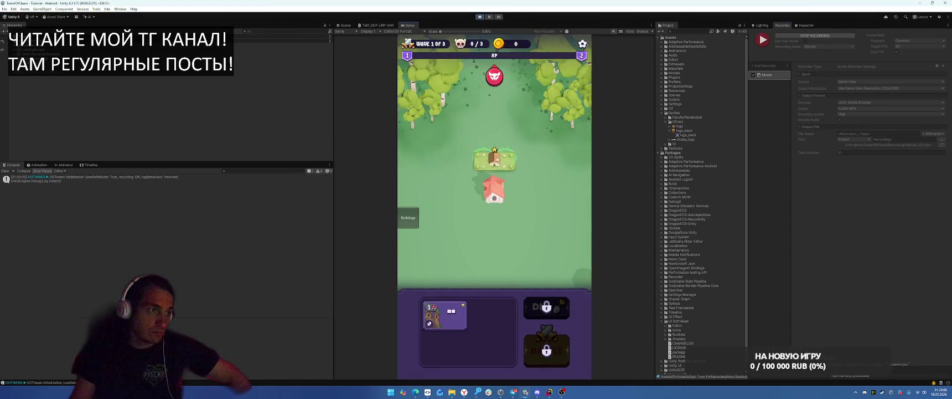
left_click(547, 346)
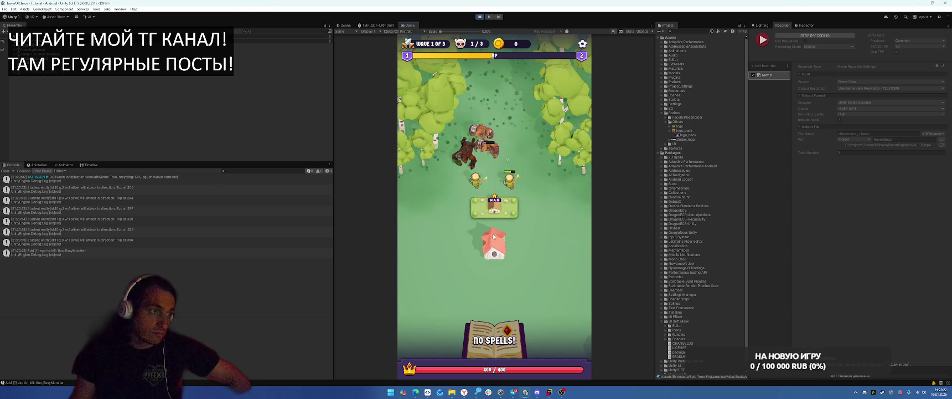
left_click(493, 234)
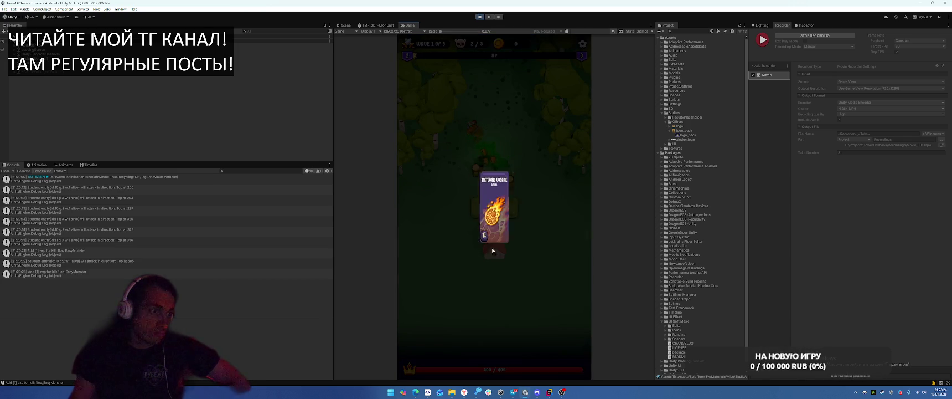
left_click(536, 244)
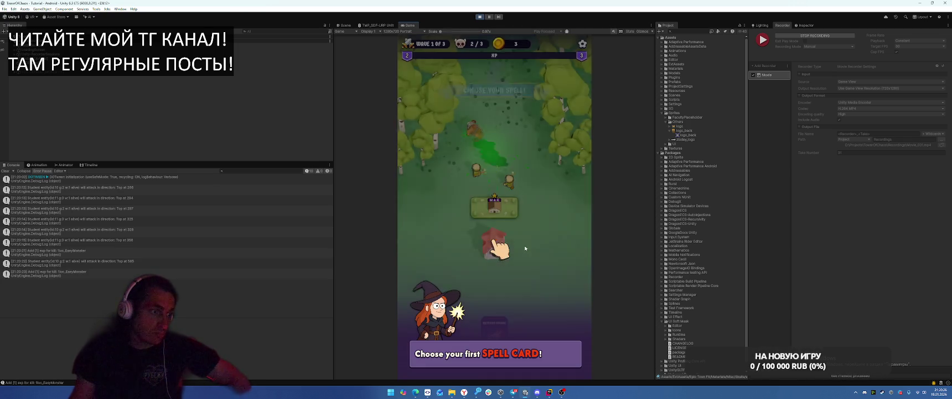
left_click(466, 162)
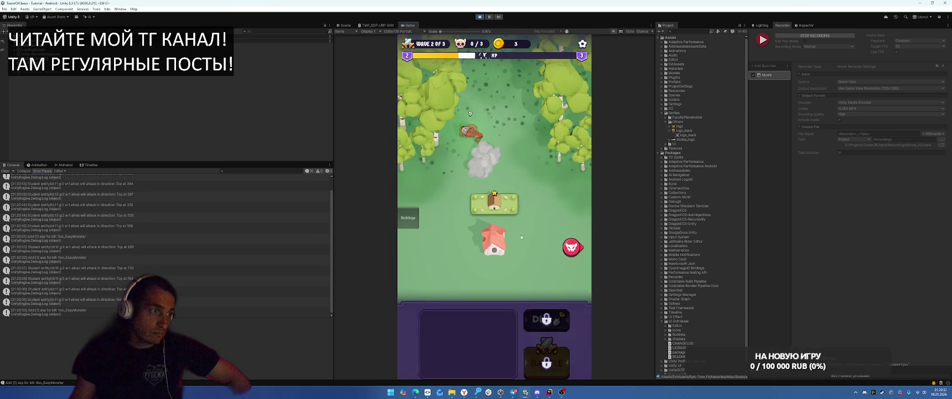
left_click(546, 308)
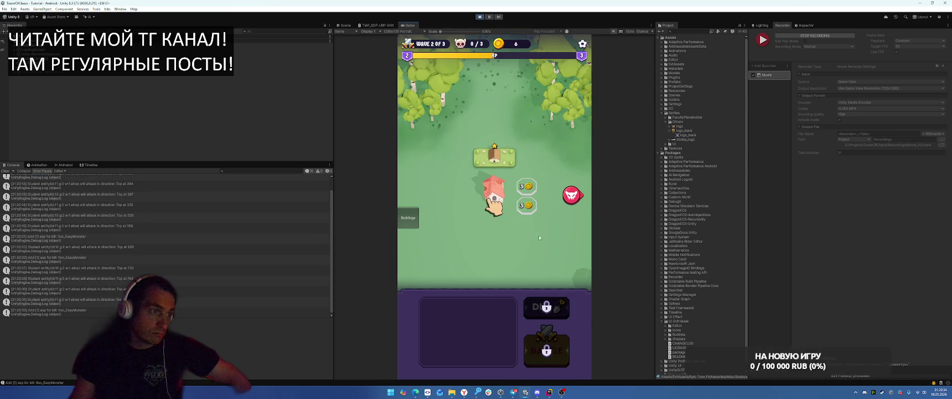
left_click(465, 317)
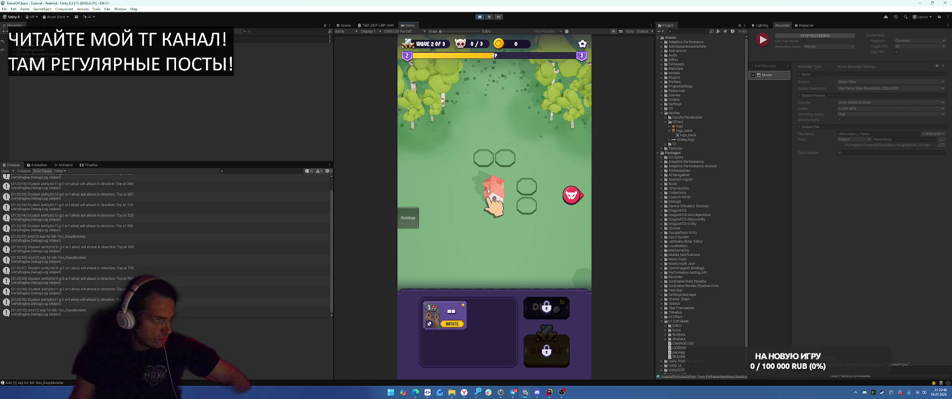
left_click(479, 17)
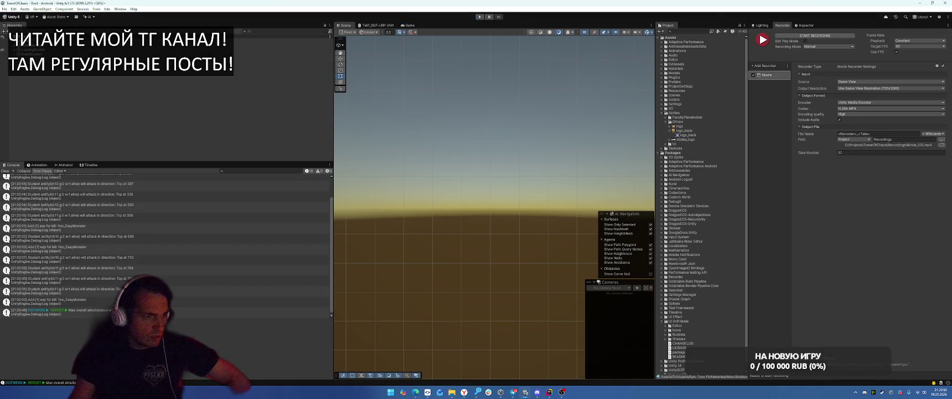
In Rider, open TutorialFinger.cs through Search Everywhere
left_click(551, 393)
scroll(775, 235, "up", 5)
key("shift")
key("shift")
type("Men")
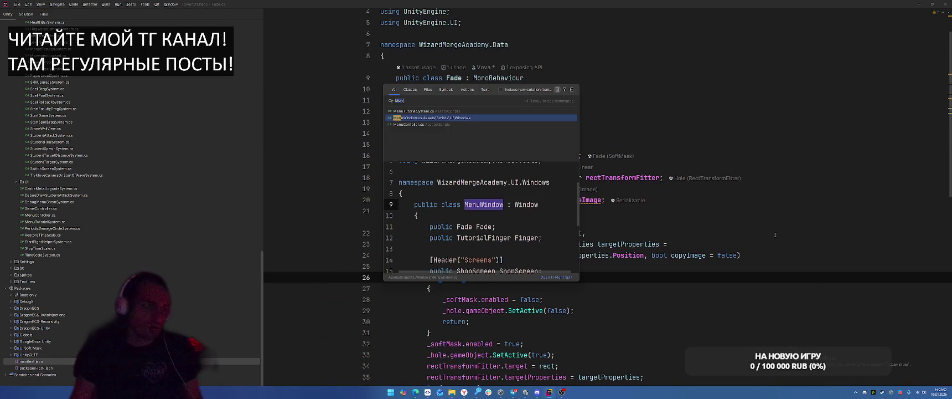
key("Escape")
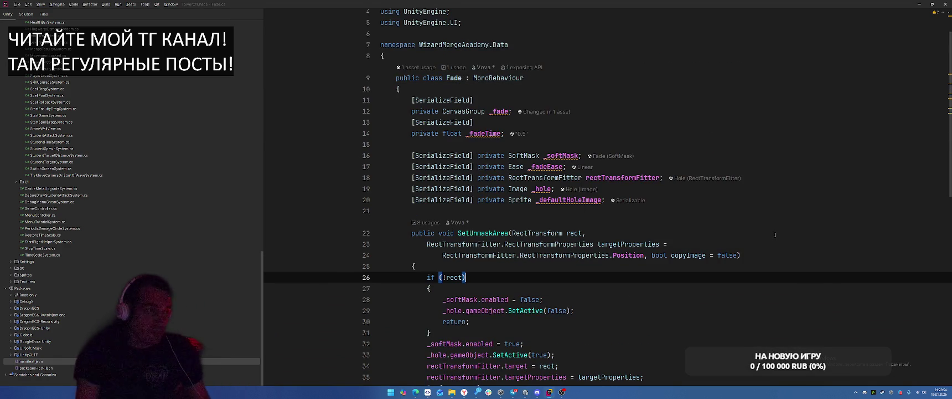
key("shift")
key("shift")
key("Escape")
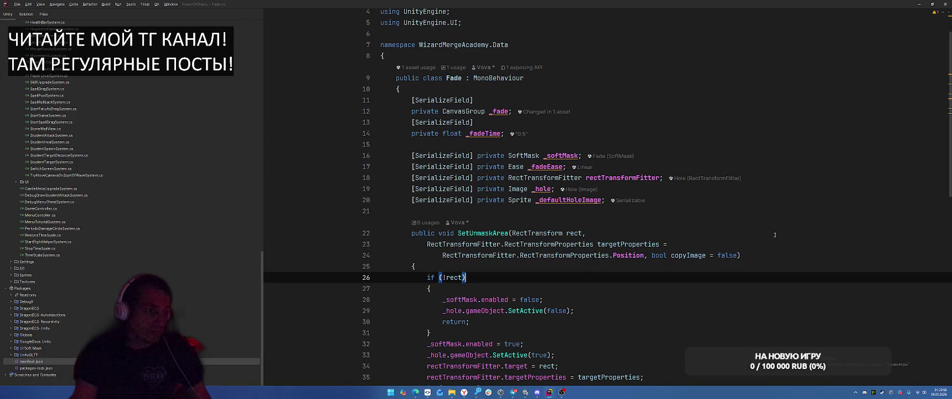
key("shift")
key("shift")
type("Tutorial")
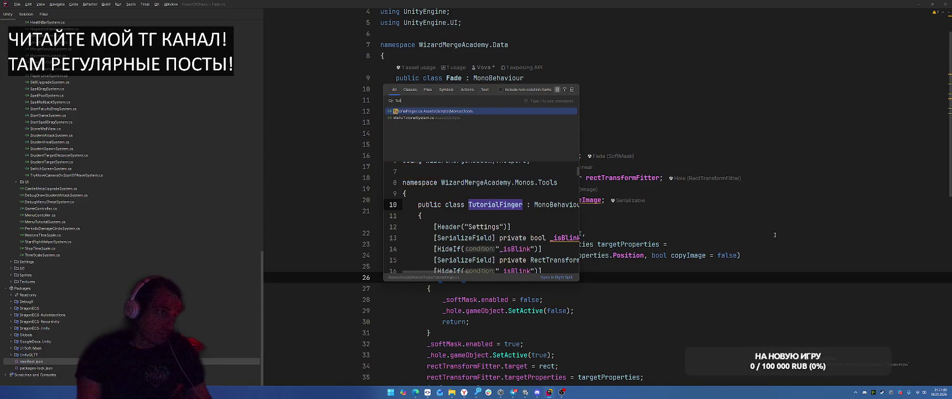
key("Return")
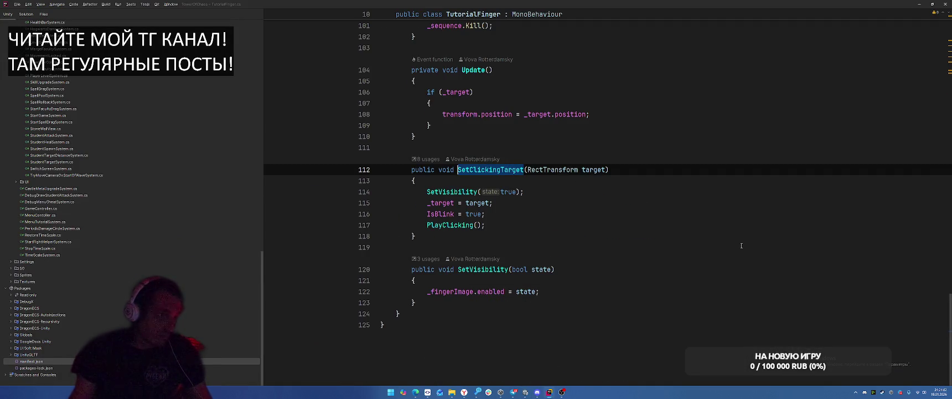
scroll(742, 241, "up", 8)
scroll(739, 244, "up", 10)
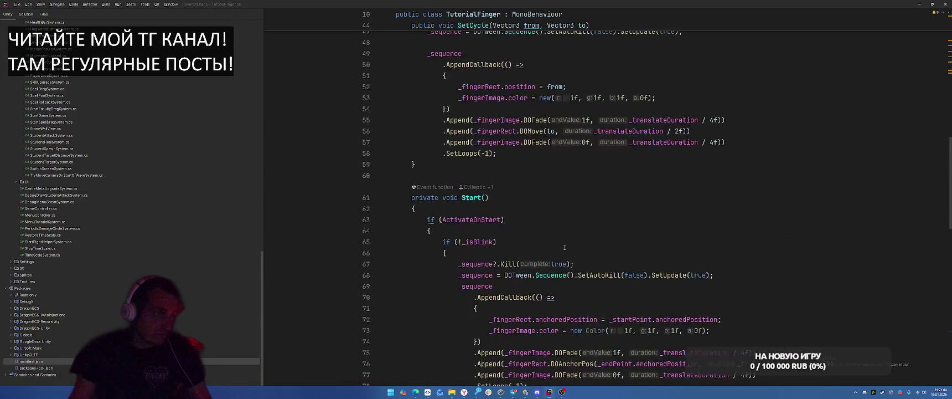
scroll(599, 222, "down", 4)
Find usages of SetCycle and inspect its calls at TutorialWindow lines 136 and 164
right_click(474, 96)
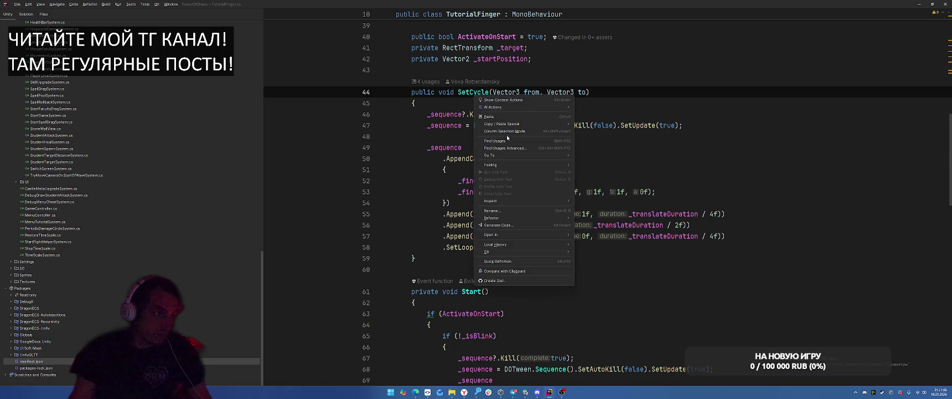
left_click(499, 141)
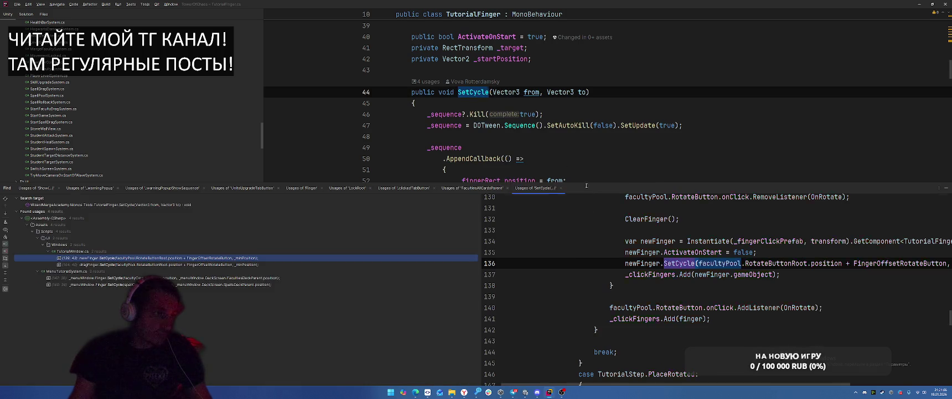
double_click(181, 258)
left_click(184, 265)
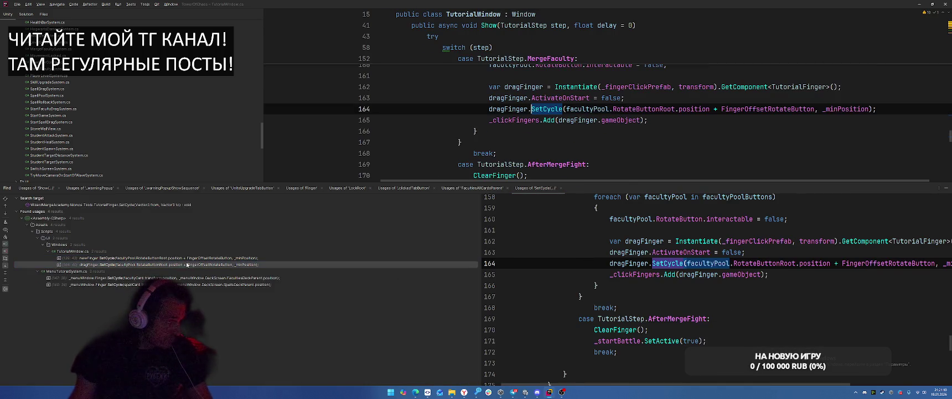
double_click(184, 258)
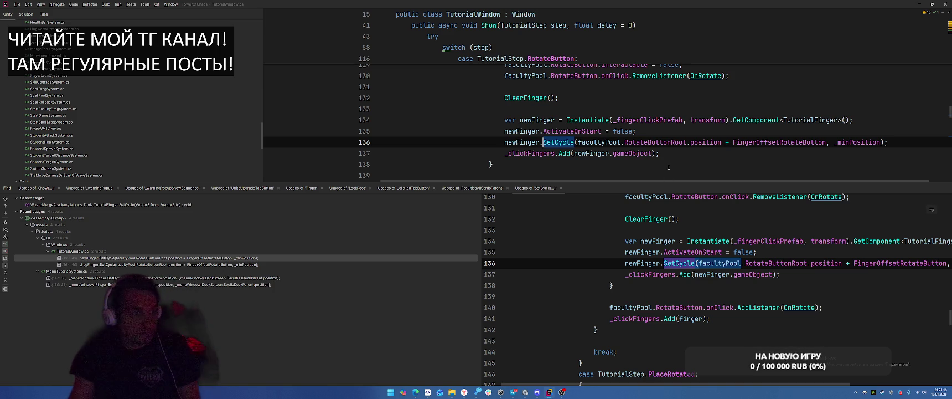
left_click(691, 152)
scroll(554, 142, "down", 3)
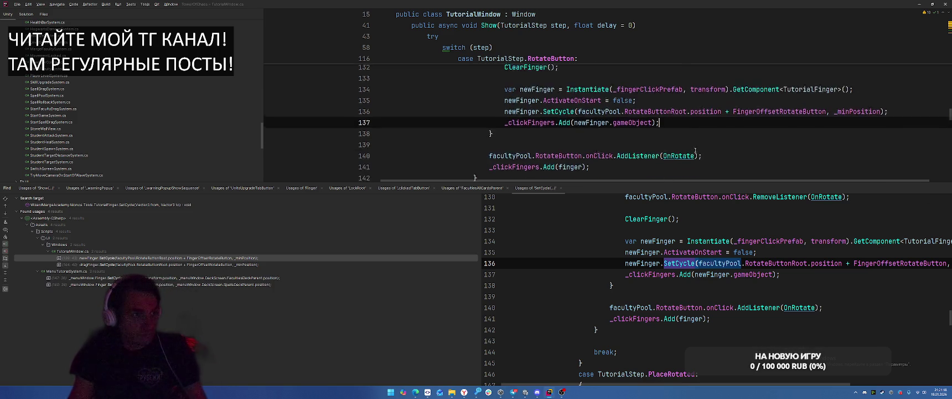
scroll(554, 142, "up", 3)
left_click(552, 142)
left_click(553, 142, "ctrl")
scroll(627, 118, "down", 10)
Find usages of PlayClicking and view its calls in Start and at line 117
right_click(488, 61)
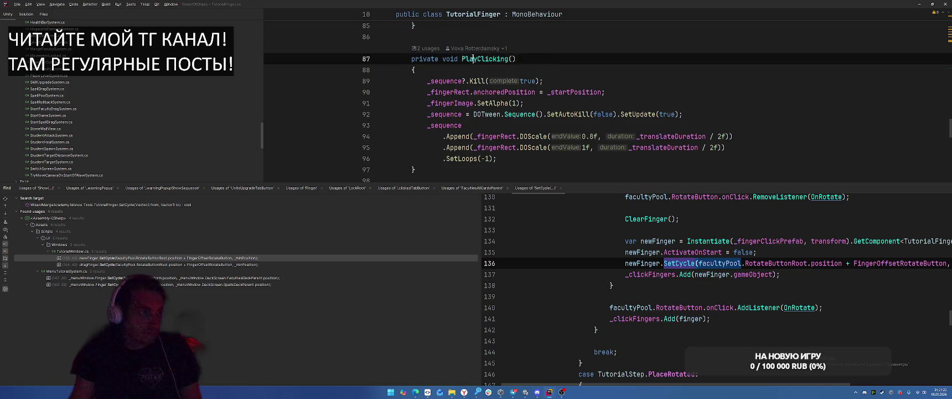
left_click(509, 102)
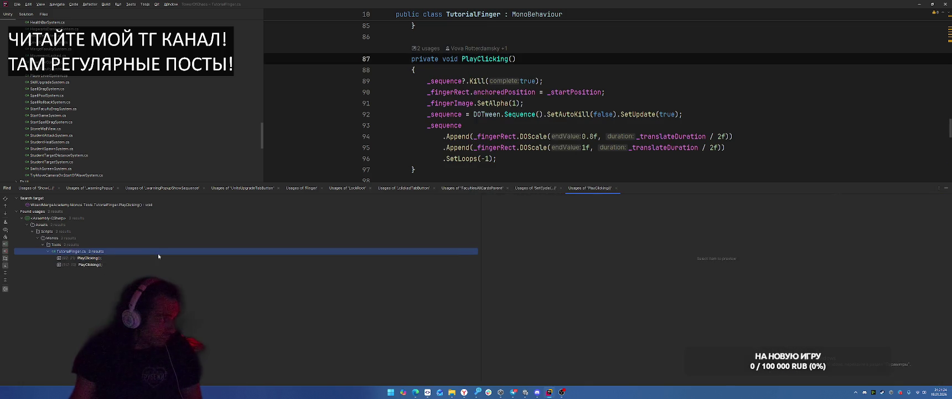
double_click(157, 256)
scroll(587, 120, "up", 6)
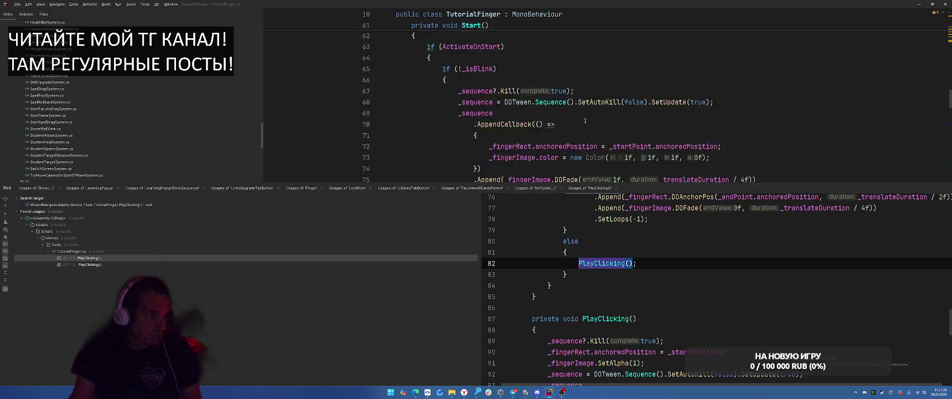
left_click(108, 264)
double_click(109, 266)
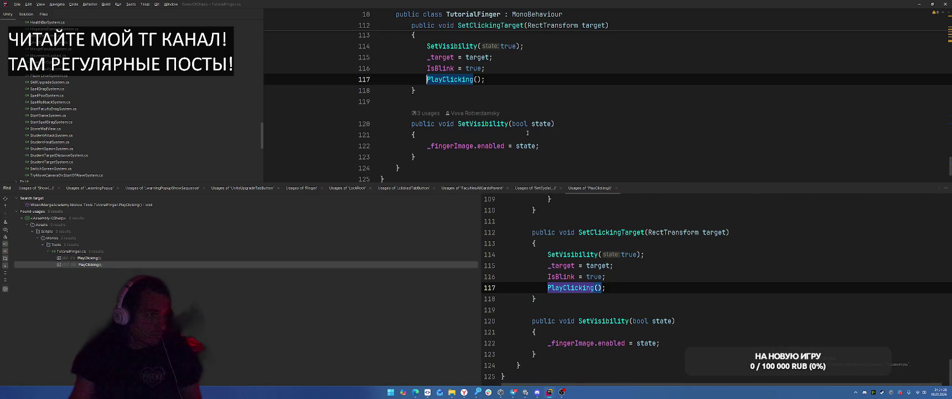
Find usages of SetClickingTarget and the TutorialFinger class, opening the usage at line 134
right_click(486, 123)
left_click(509, 169)
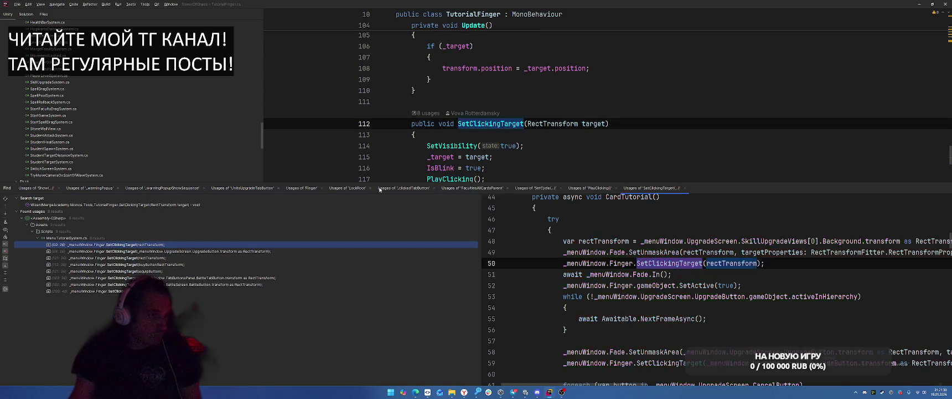
key("shift+Escape")
scroll(715, 155, "up", 10)
scroll(715, 155, "up", 20)
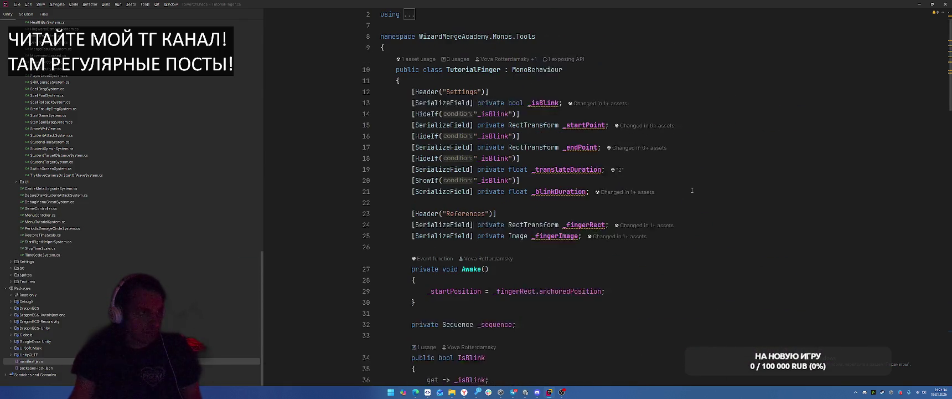
right_click(471, 78)
left_click(513, 123)
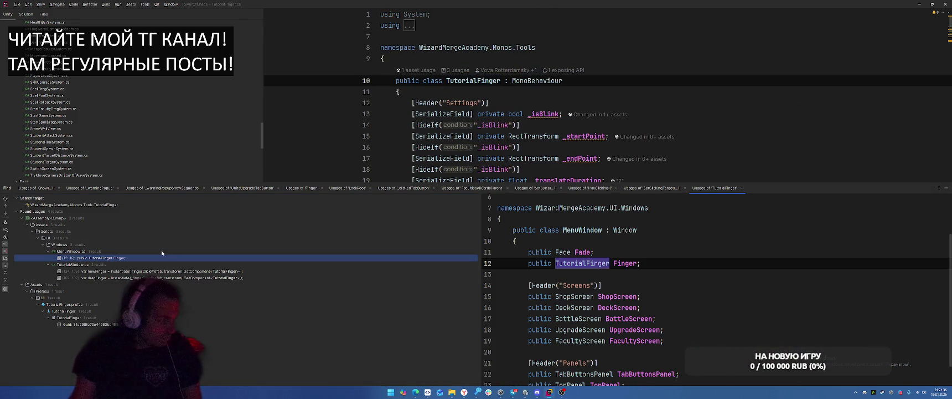
double_click(126, 271)
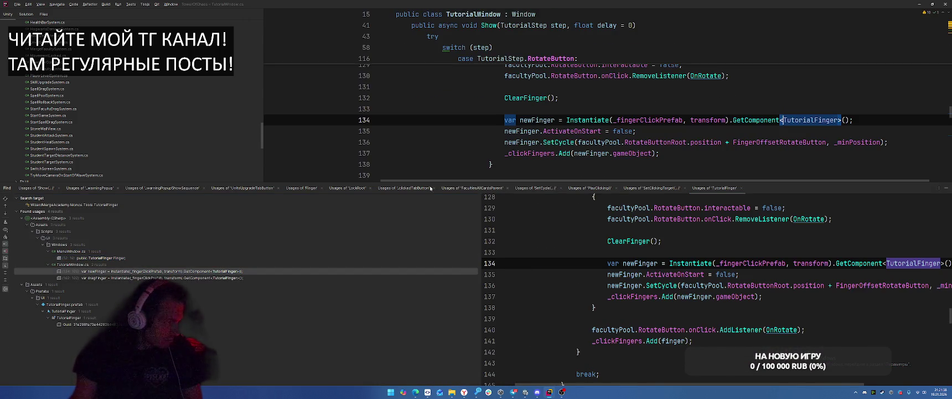
Review the newFinger and dragFinger usages at lines 134 and 162, then close the usages results
left_click(539, 120)
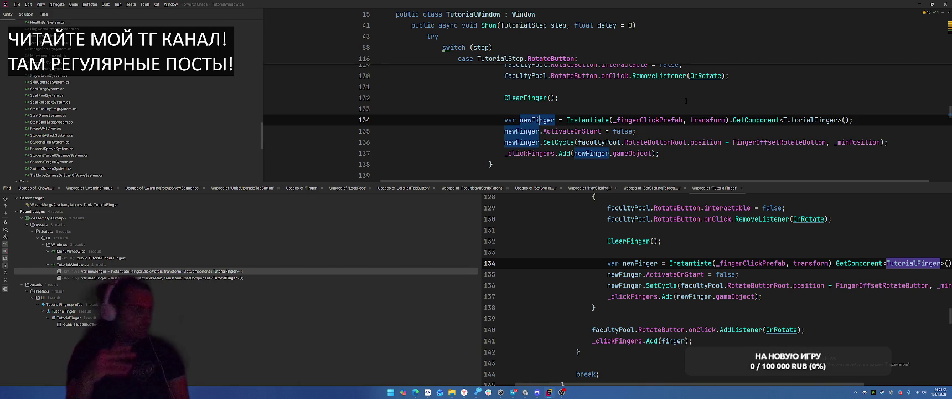
left_click(231, 278)
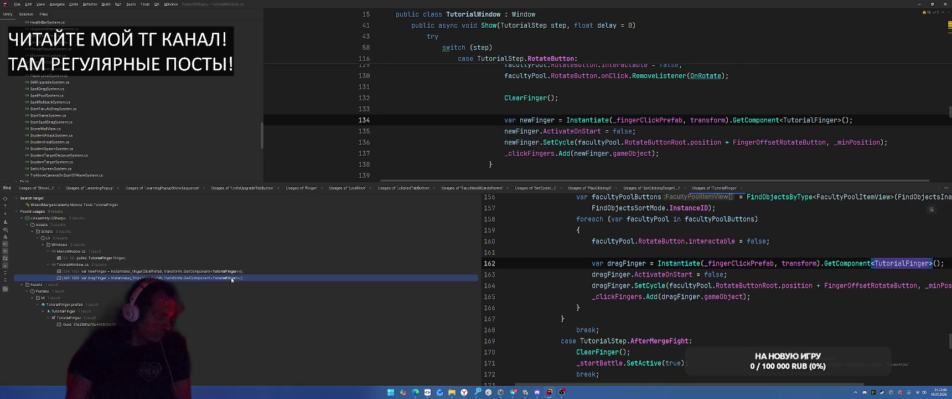
left_click(188, 270)
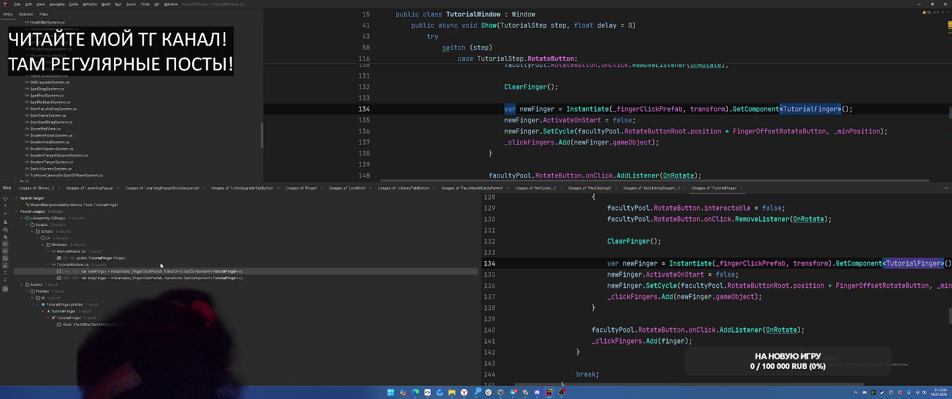
left_click(516, 143)
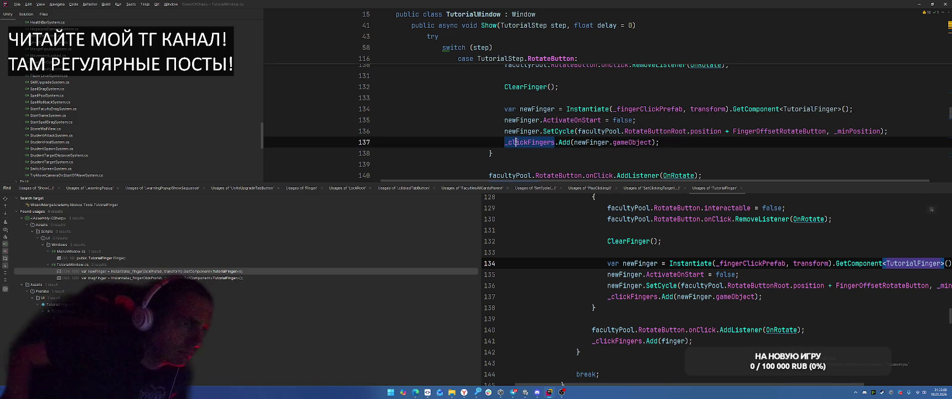
type("+")
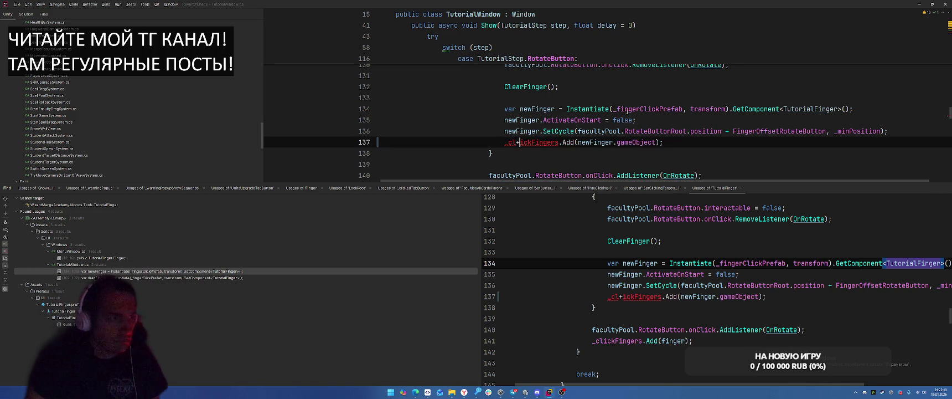
key("BackSpace")
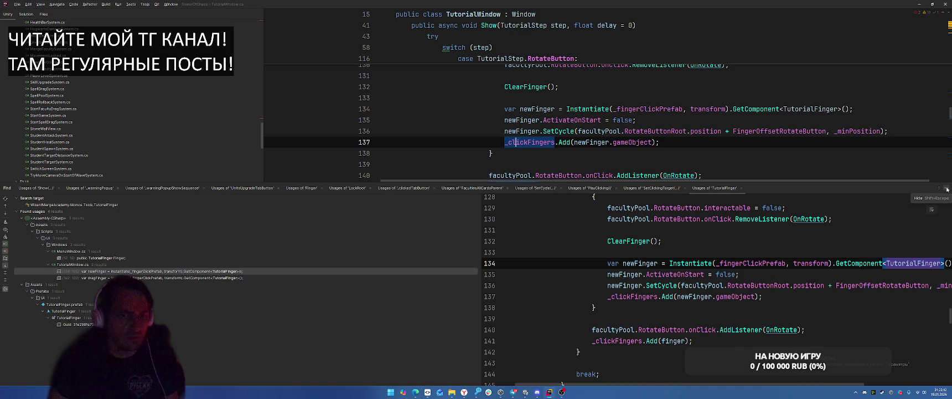
left_click(943, 190)
Inspect the ClearFinger and SetCycle definitions, navigating back to the SetCycle call at line 136
left_click(525, 219, "ctrl")
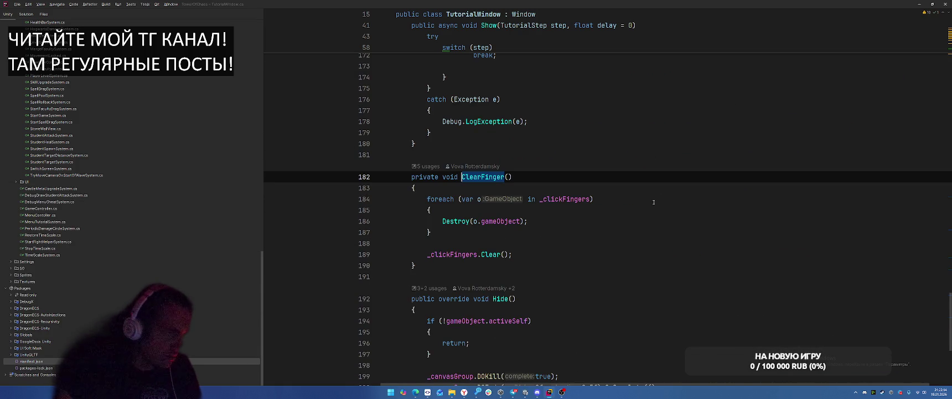
key("ctrl+alt+Left")
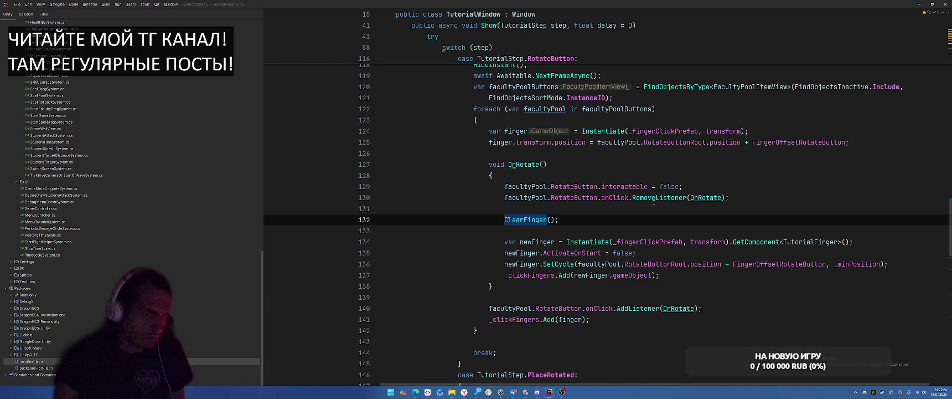
left_click(553, 263, "ctrl")
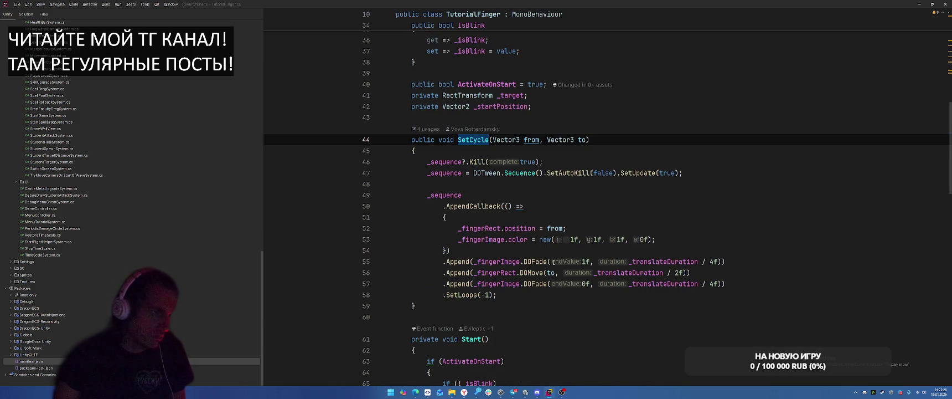
key("ctrl+alt+Left")
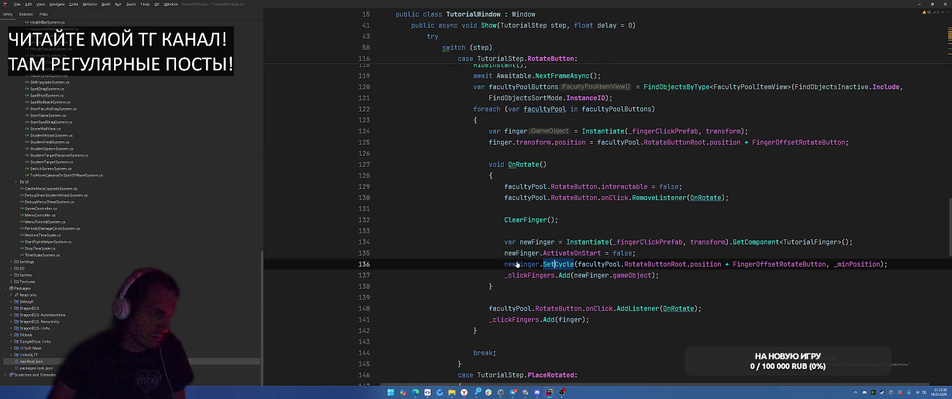
left_click(554, 264, "ctrl")
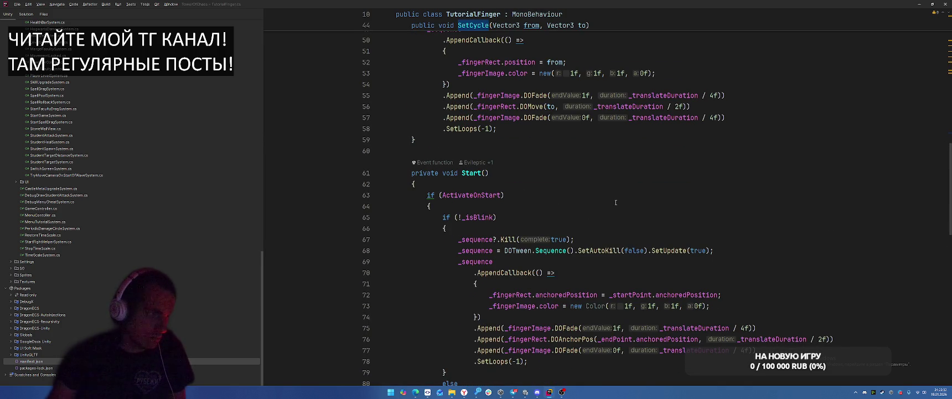
scroll(616, 202, "up", 4)
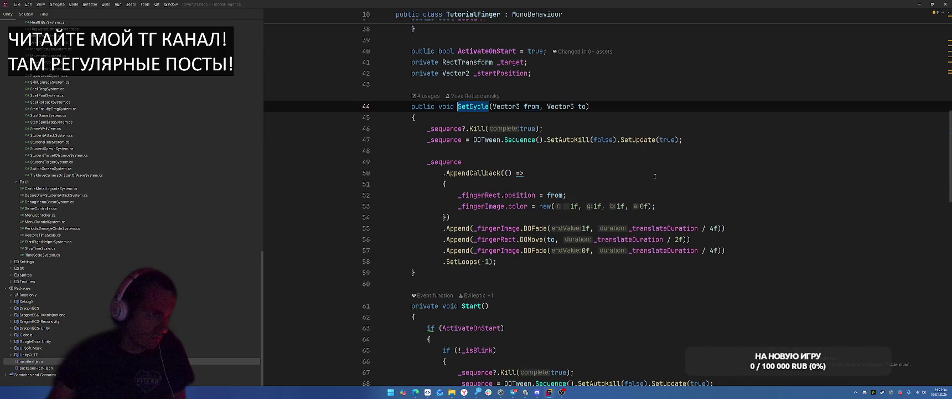
key("ctrl+alt+Left")
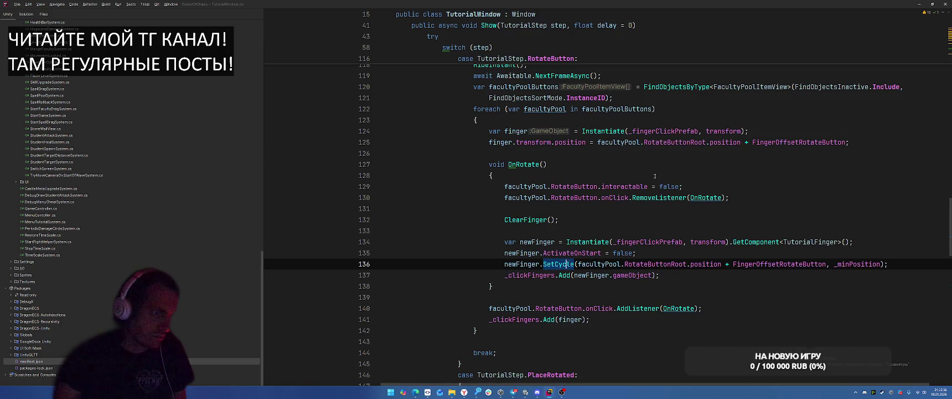
key("alt+Tab")
key("alt+Tab")
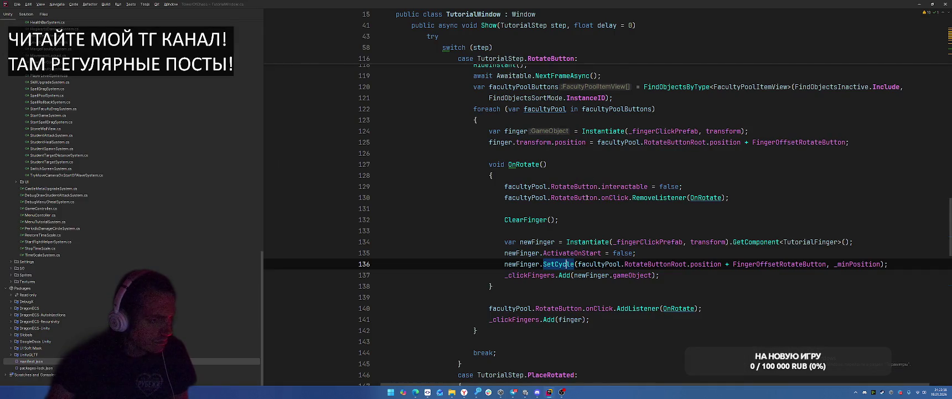
key("alt+Tab")
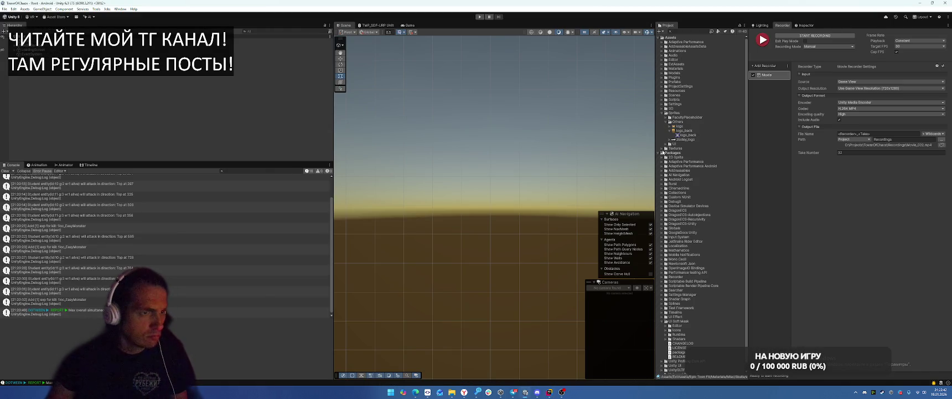
Expand Assets/SO to show the configs, clear the Console, and switch to the Miro board
left_click(663, 108)
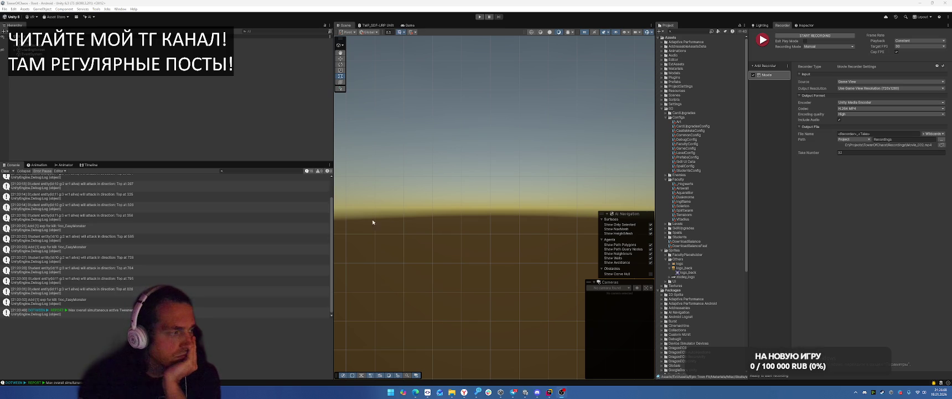
left_click(5, 172)
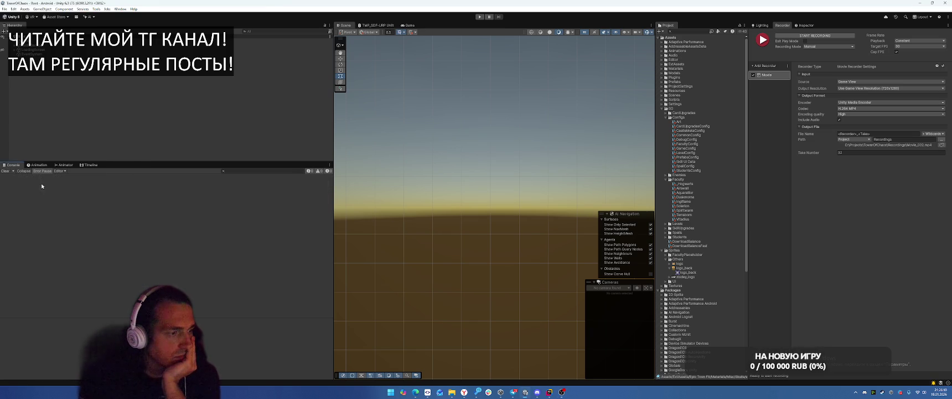
left_click(464, 391)
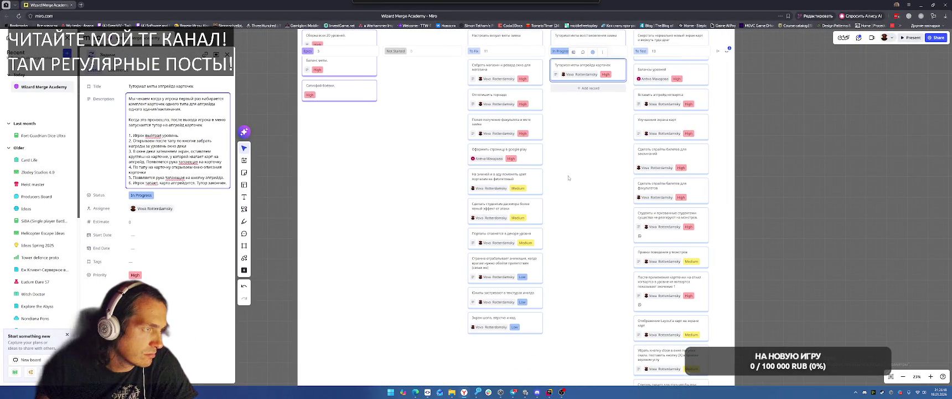
Move the faculty-in-castle-meta card to In Progress
left_click(550, 392)
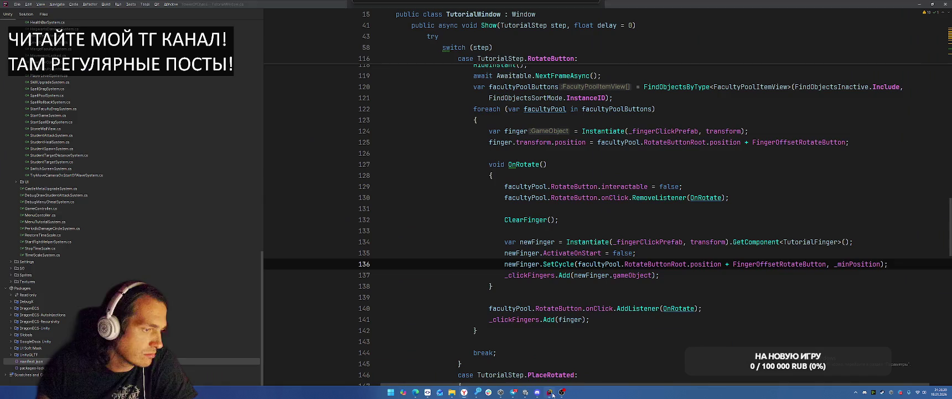
key("alt+Tab")
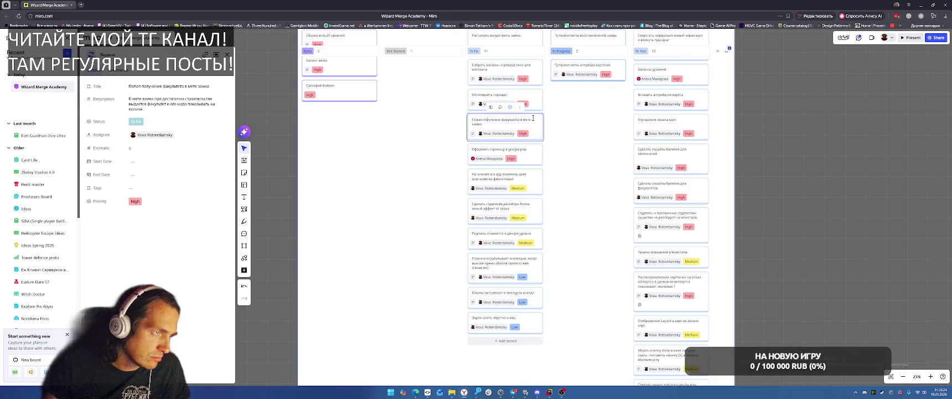
mouse_move(534, 114)
left_mouse_down()
mouse_move(577, 132)
mouse_move(578, 206)
left_mouse_up()
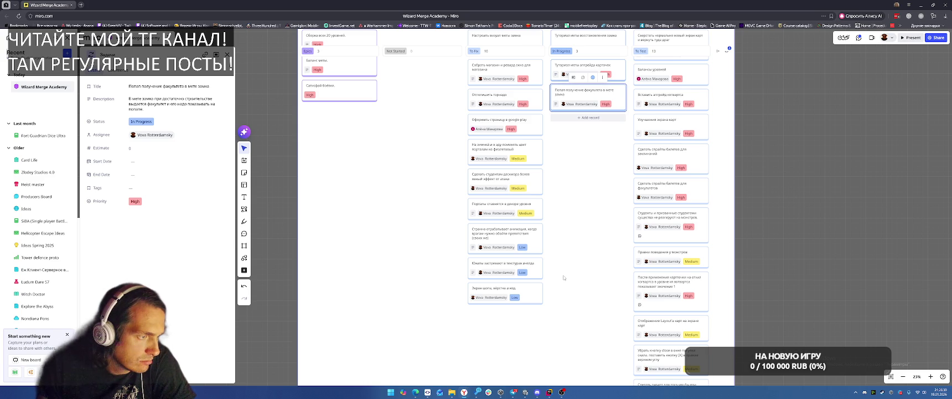
Open the shop and reward windows task and review its linked Магазин document
left_click(495, 289)
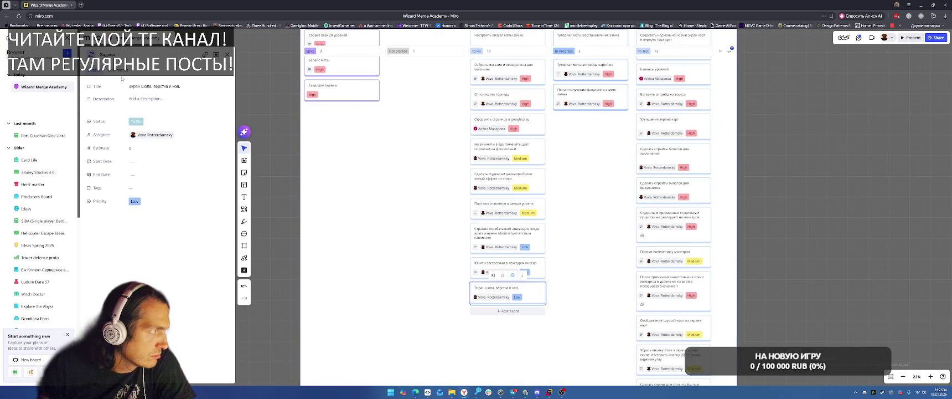
scroll(579, 244, "up", 3)
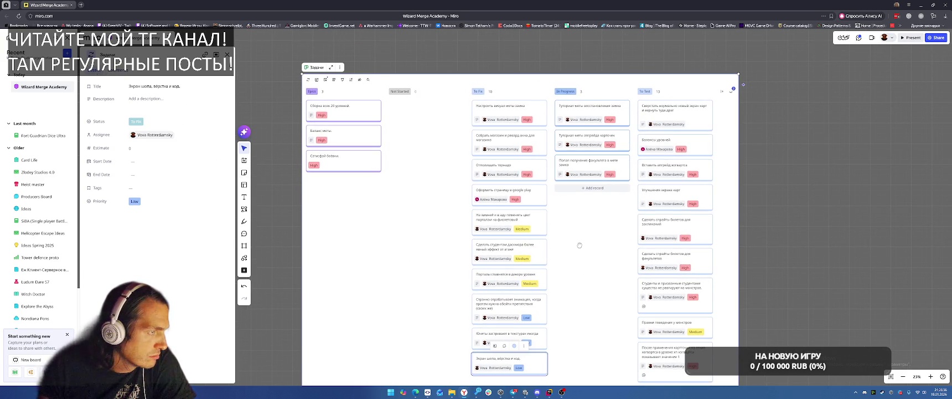
left_click(477, 140)
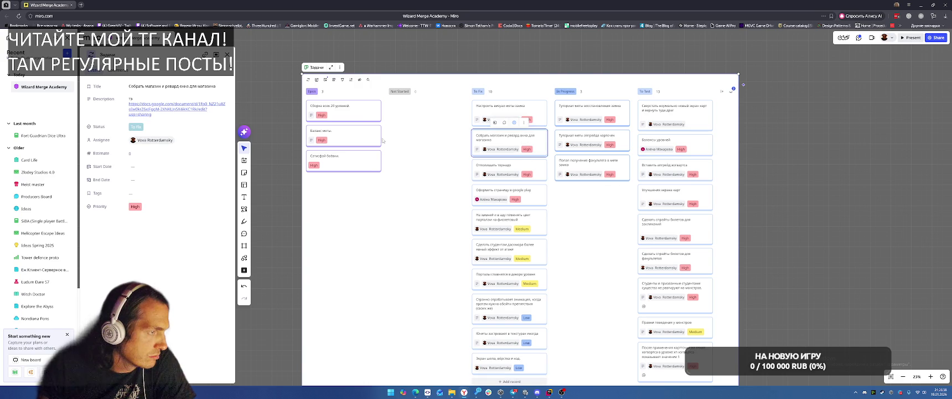
left_click(189, 109)
left_click(291, 126)
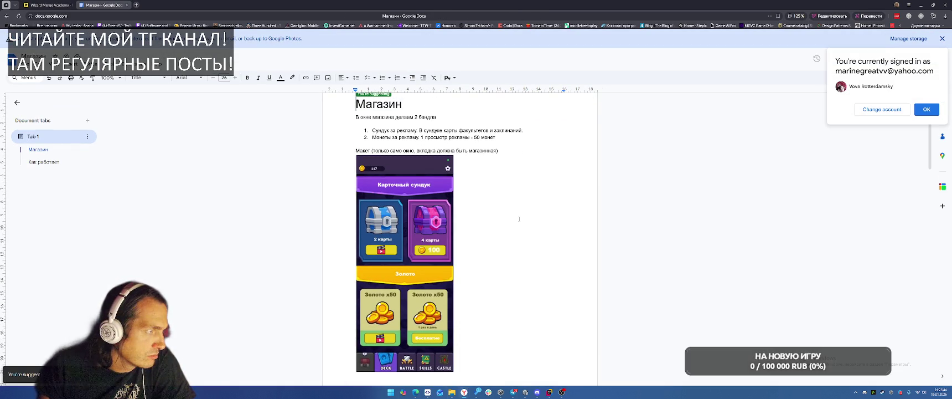
left_click(49, 5)
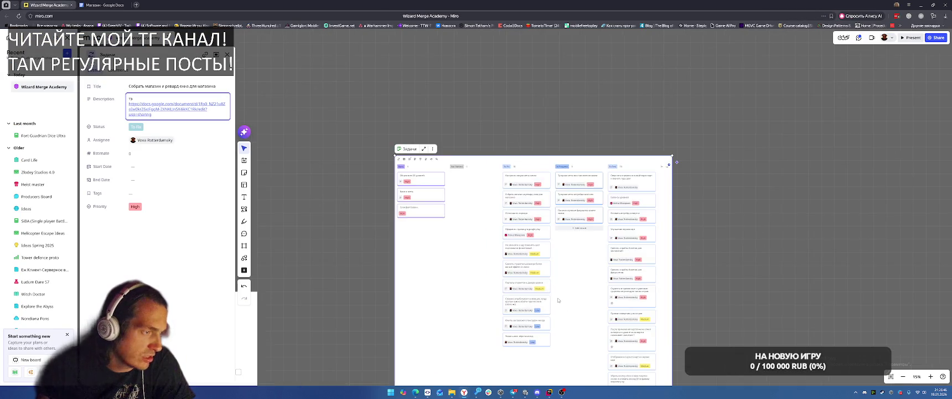
Add an 'Аналалитика' card to To Fix and assign it to a team member
left_click(497, 235)
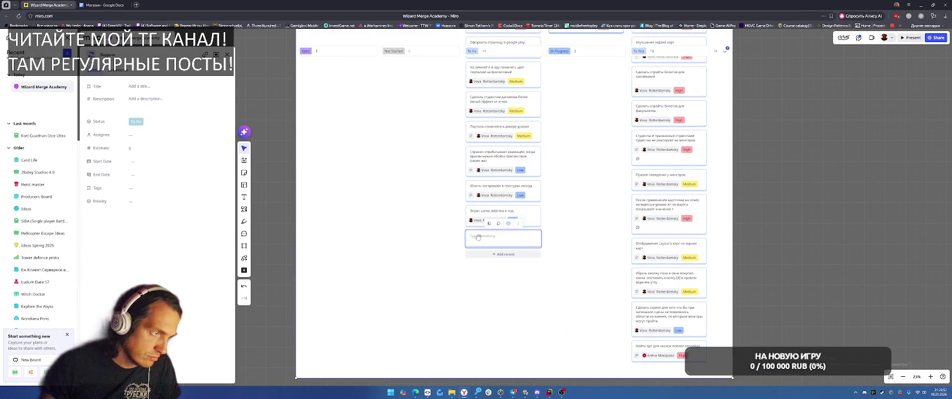
left_click(482, 234)
type("ч")
key("BackSpace")
type("Аналалитика")
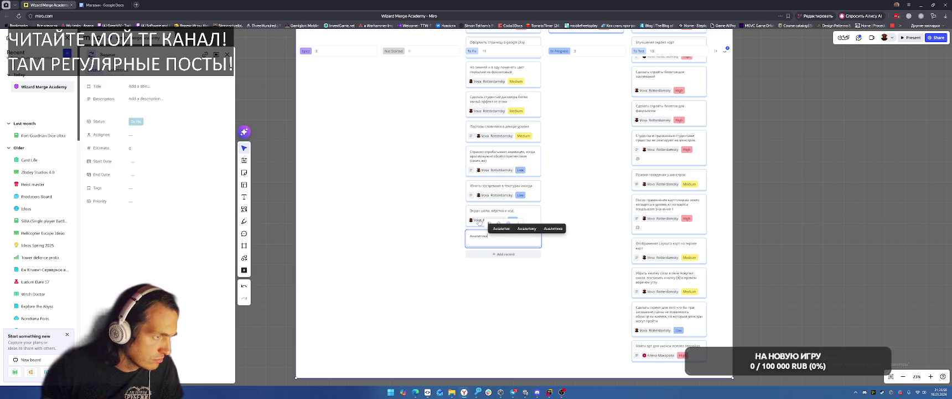
left_click(166, 135)
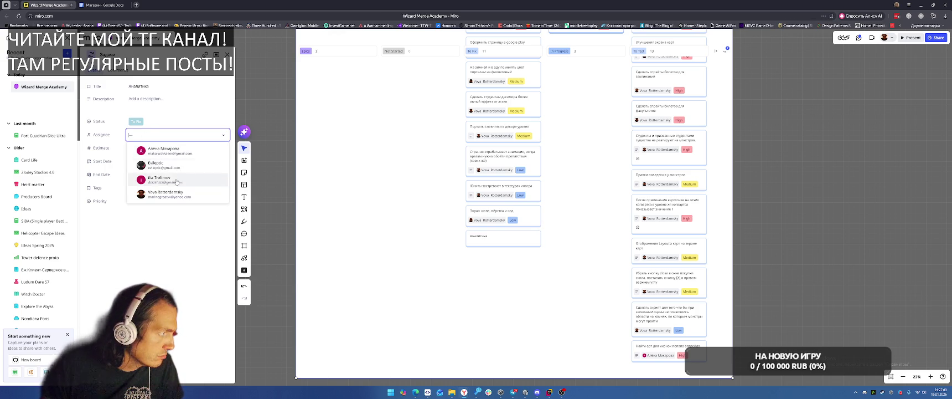
left_click(166, 193)
left_click(417, 102)
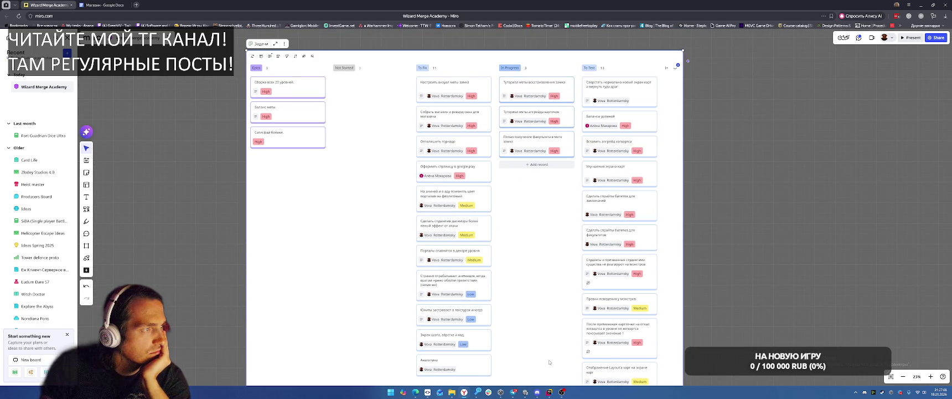
Move the portal colour and portals-blending cards to In Progress and the animation bug to Not Started
mouse_move(443, 139)
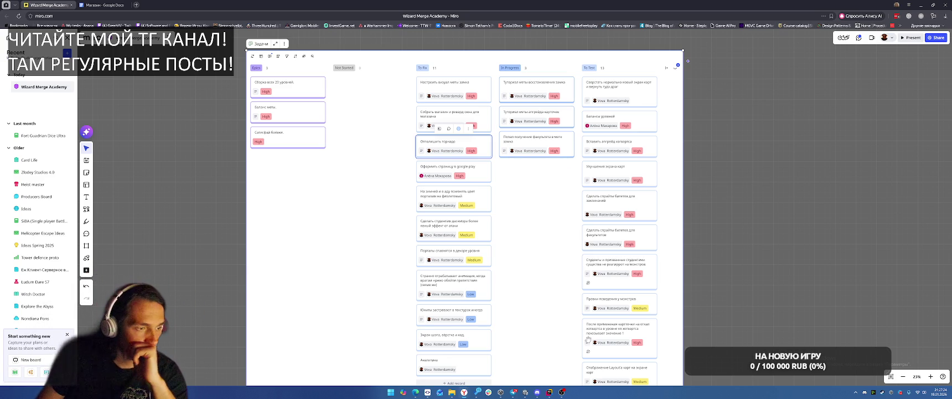
mouse_move(432, 190)
left_mouse_down()
mouse_move(542, 183)
mouse_move(537, 176)
left_mouse_up()
left_click_drag(446, 224, 536, 201)
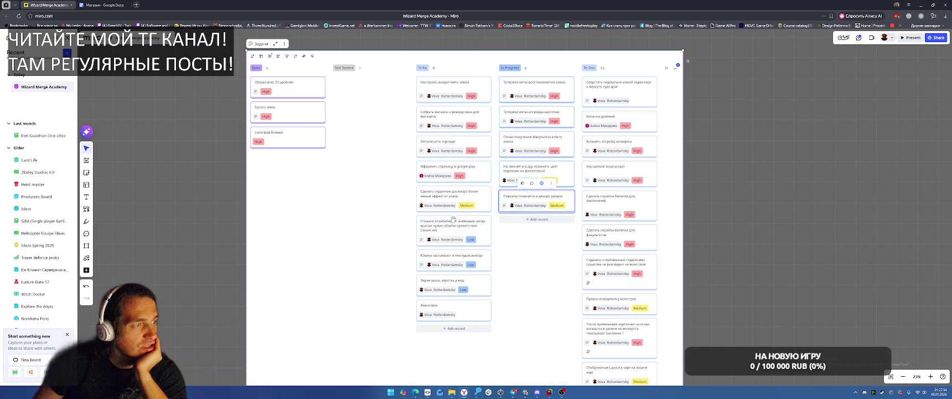
mouse_move(461, 220)
left_mouse_down()
mouse_move(365, 135)
mouse_move(339, 81)
left_mouse_up()
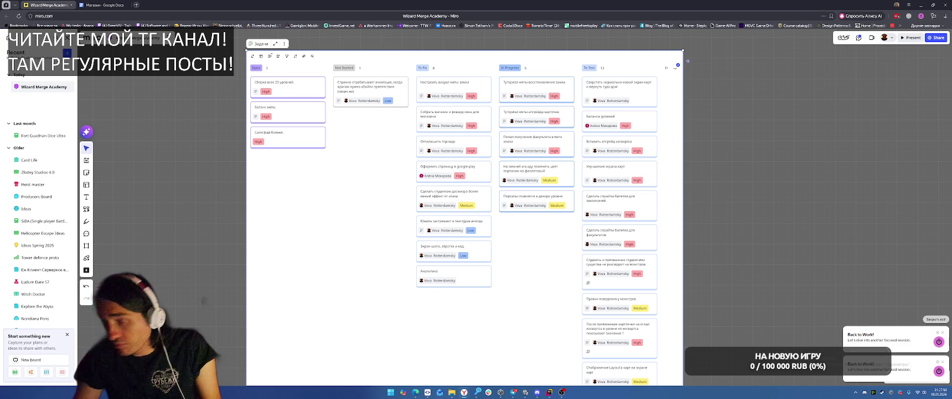
key("alt+Tab")
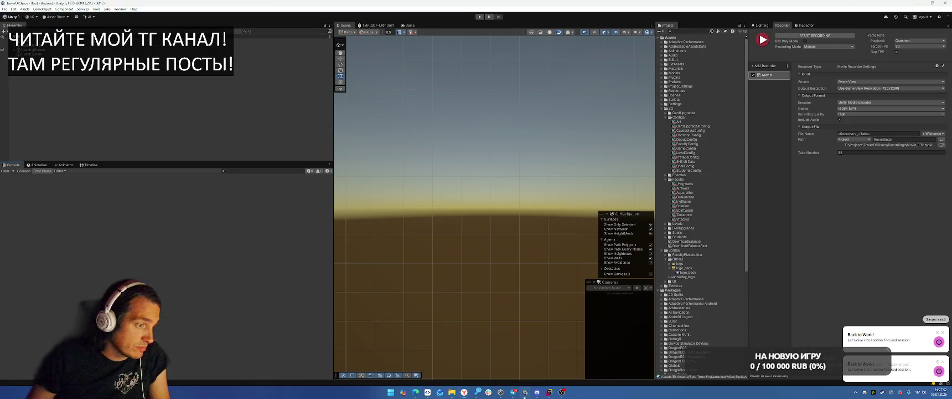
Clear the Console, check the ClearFinger call in OnRotate, then return to the Miro board
left_click(10, 171)
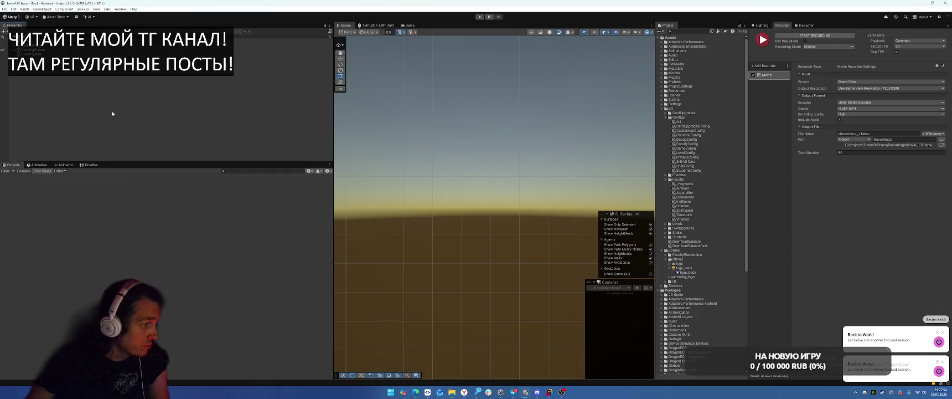
left_click(549, 392)
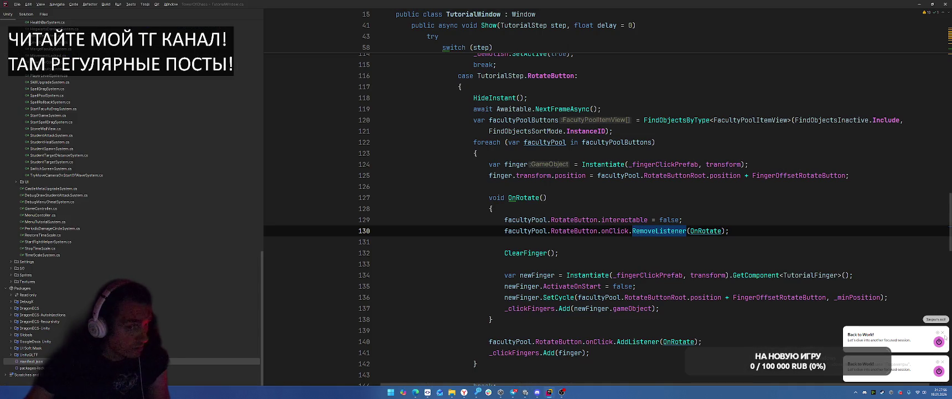
left_click(802, 252)
scroll(801, 235, "up", 2)
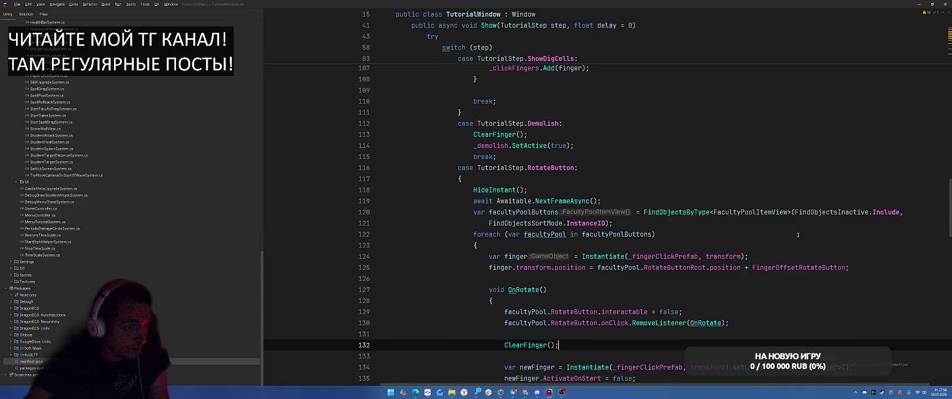
key("alt+Tab")
mouse_move(464, 392)
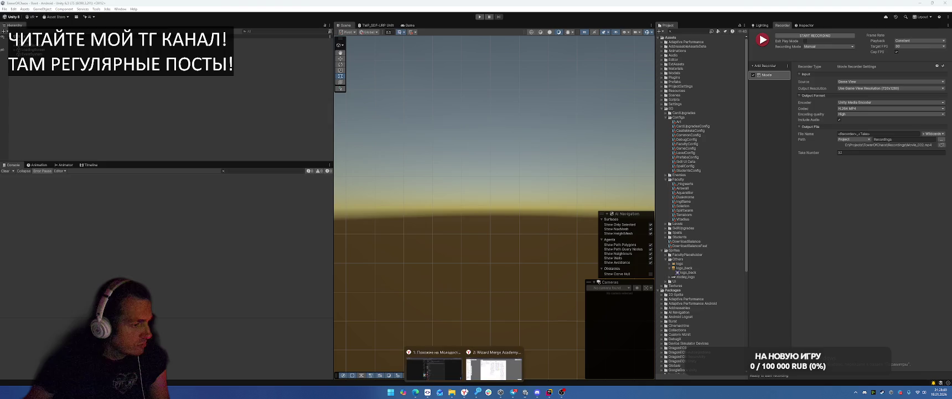
left_click(495, 360)
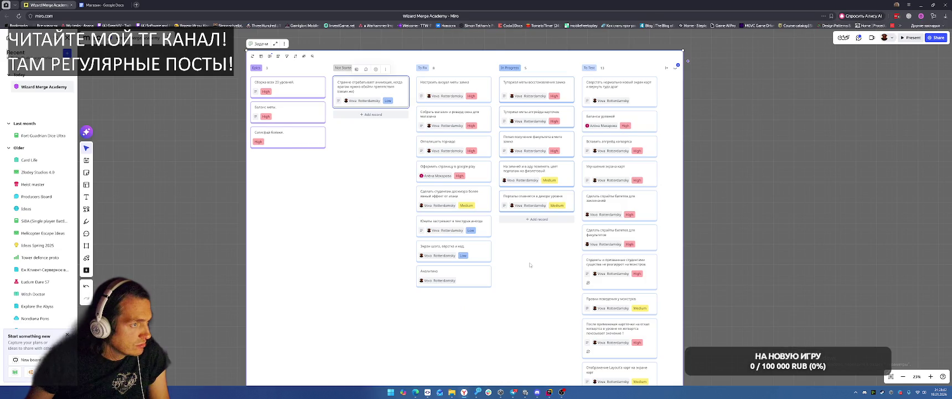
Add In Progress card 'Починить прицел в туториале уб', assign a team member, and set priority High
key("alt+Tab")
key("alt+Tab")
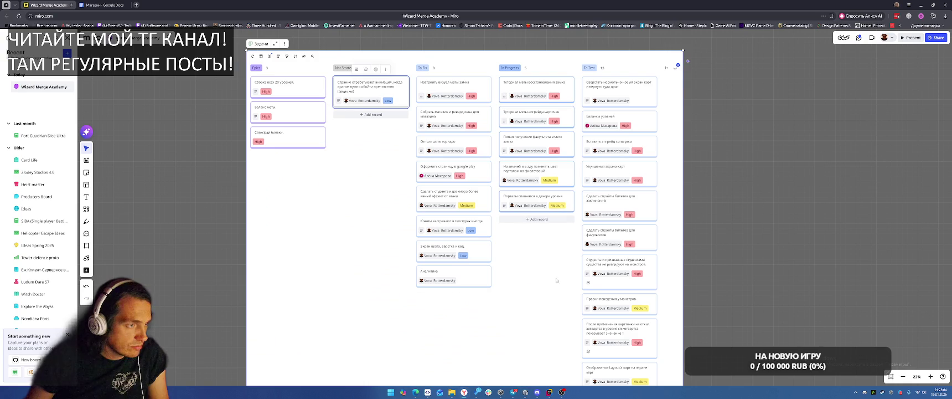
left_click(531, 219)
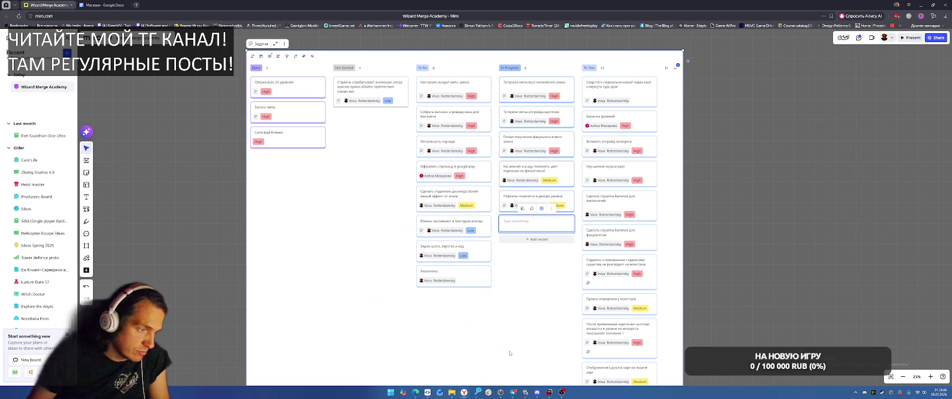
left_click(550, 392)
key("alt+Tab")
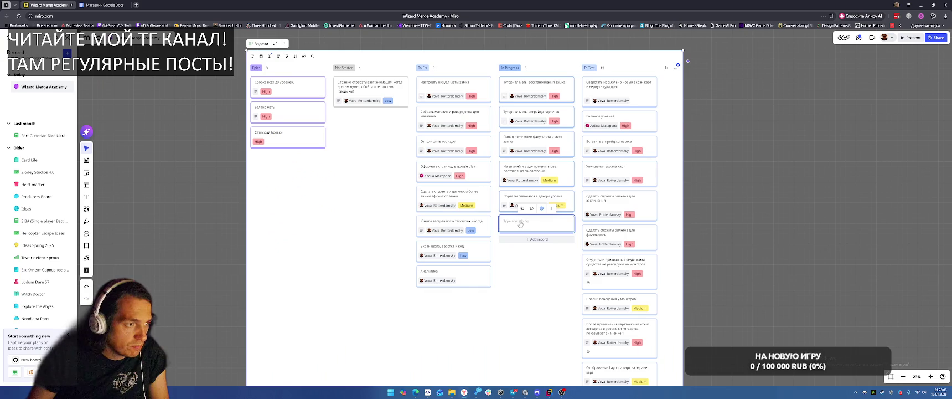
type("Поч")
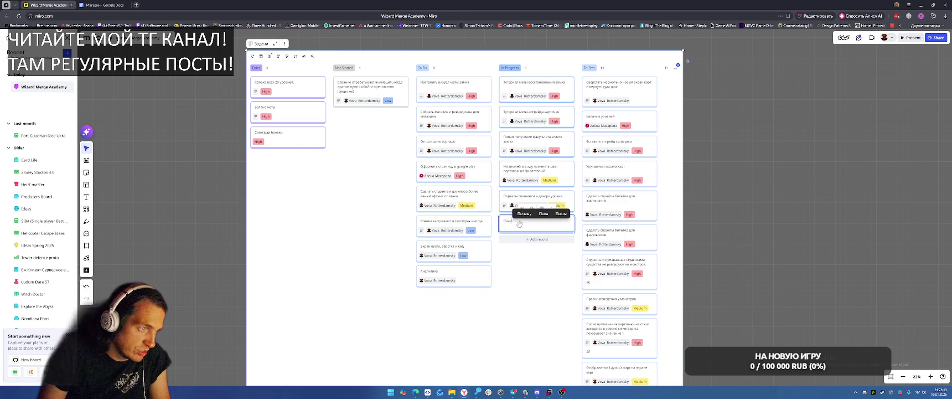
type("инить прице")
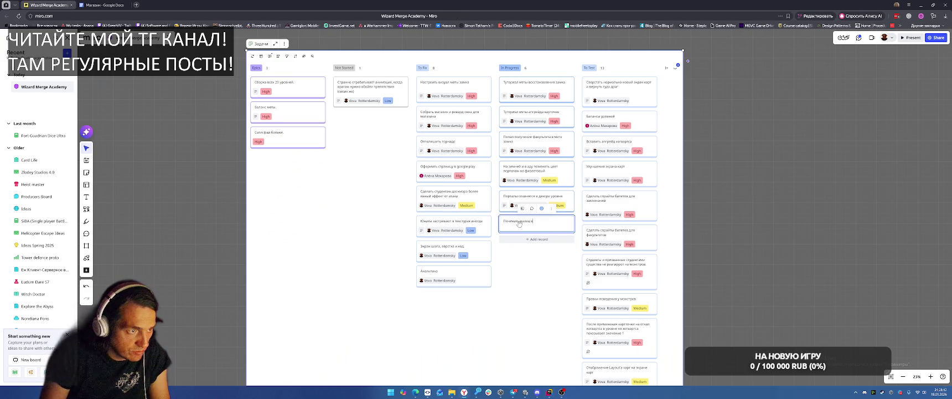
type("л в туториале уб")
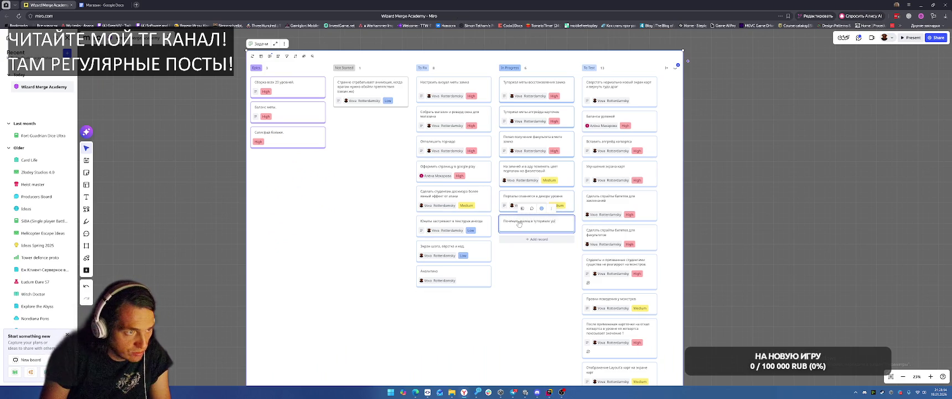
left_click(519, 223)
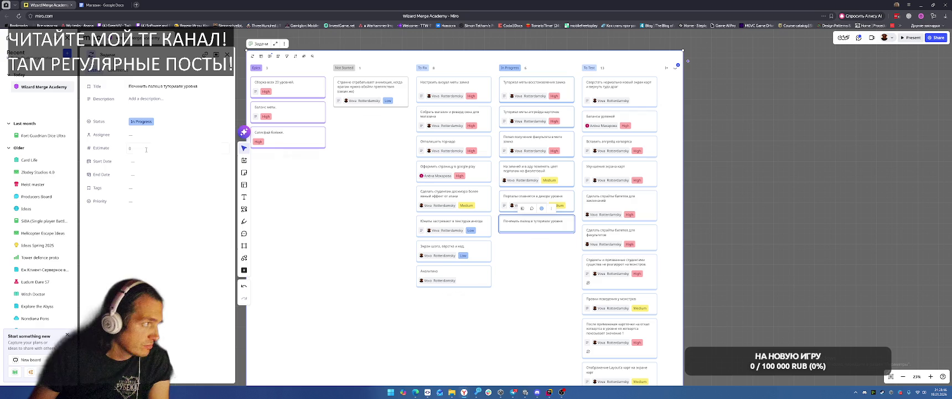
left_click(133, 135)
left_click(141, 161)
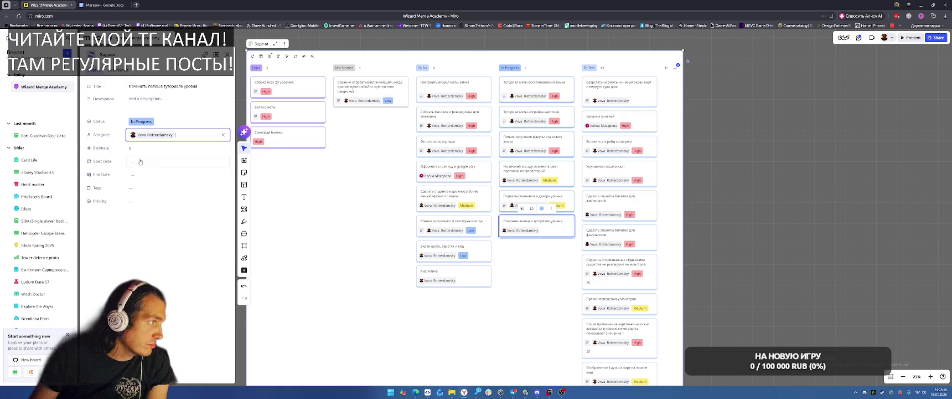
left_click(147, 206)
left_click(143, 239)
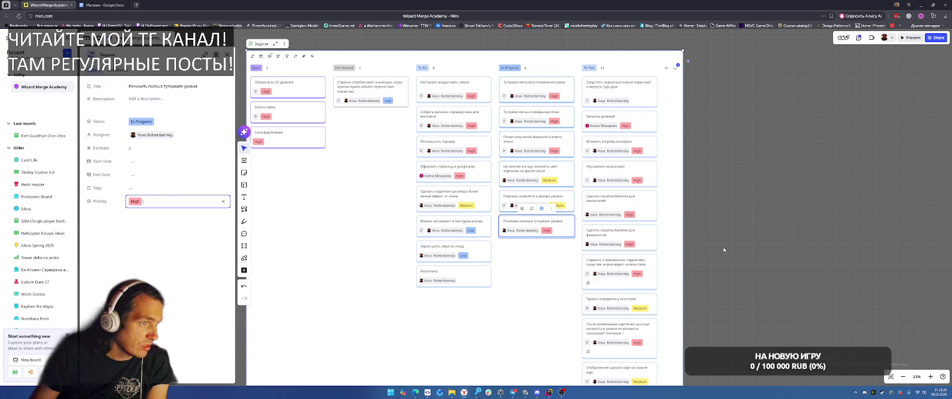
key("alt+Tab")
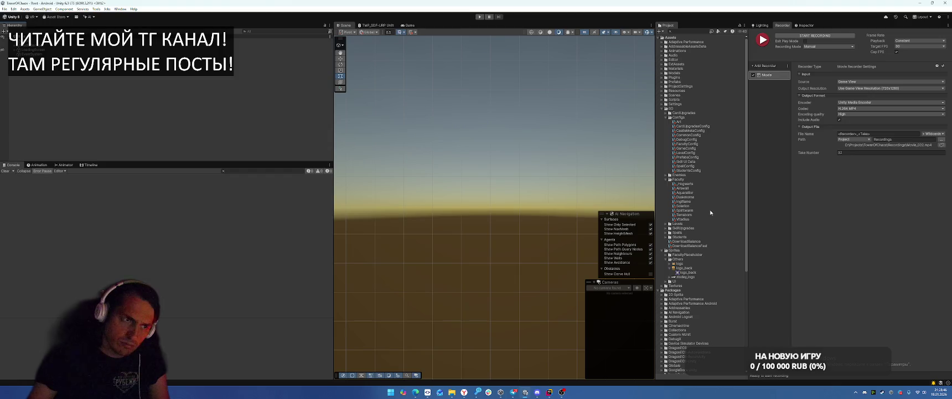
Inspect the CastleMetaConfig and CommonConfig assets in the Inspector, then return to Rider
left_click(692, 131)
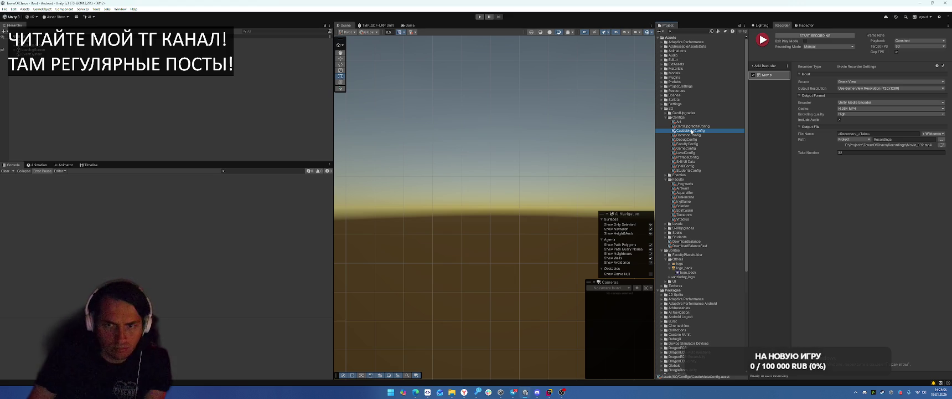
left_click(805, 24)
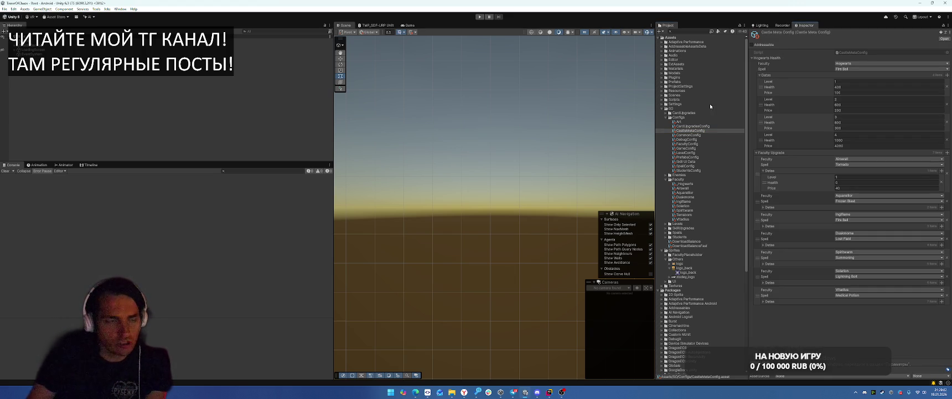
left_click(696, 135)
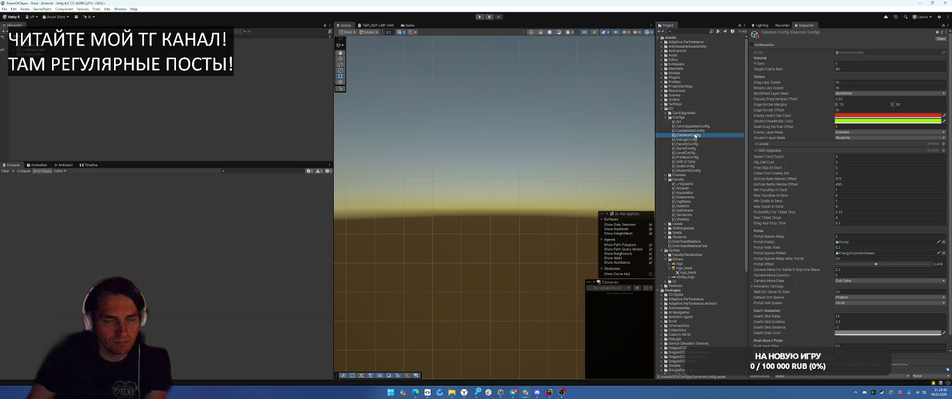
scroll(847, 194, "down", 1)
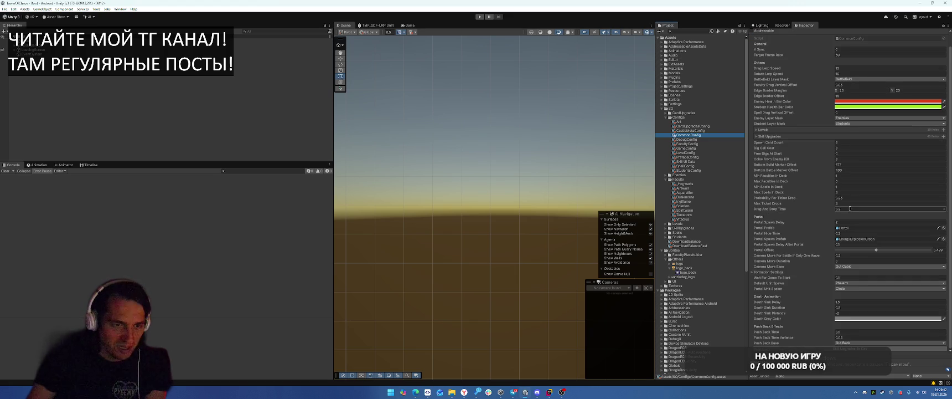
scroll(700, 205, "down", 1)
key("alt+Tab")
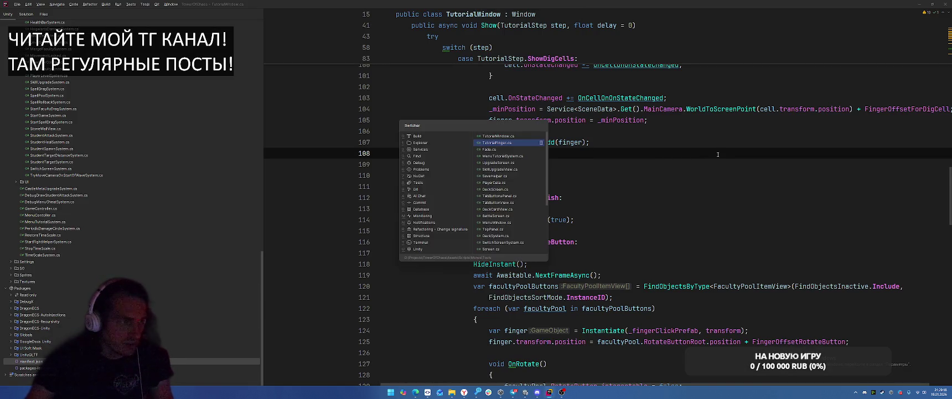
Search TutorialWindow.cs for 'finger' and go to the _fingerClickPrefab declaration on line 26
left_click(664, 175)
scroll(646, 190, "up", 2)
scroll(647, 190, "up", 4)
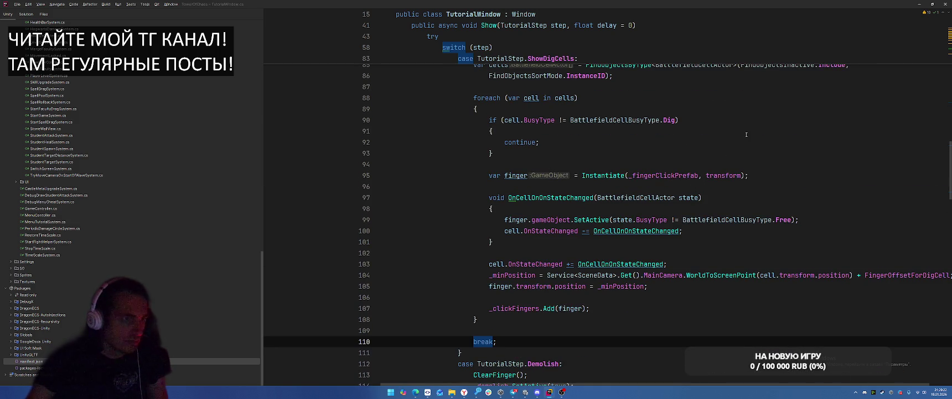
key("ctrl+f")
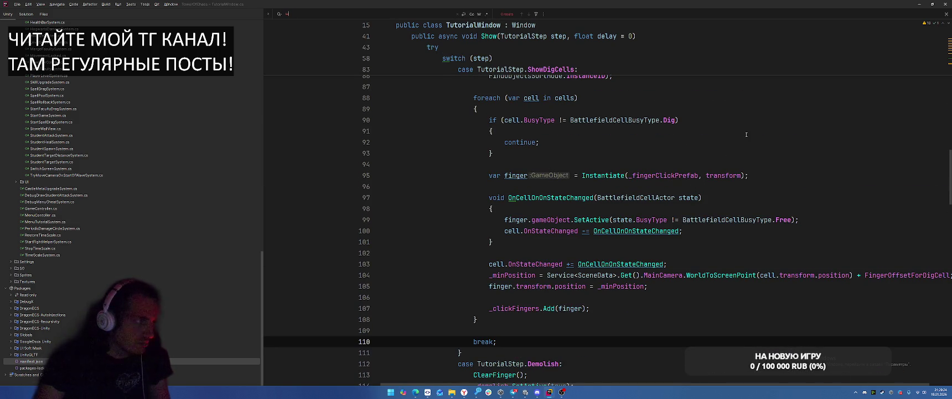
key("Return")
key("Return")
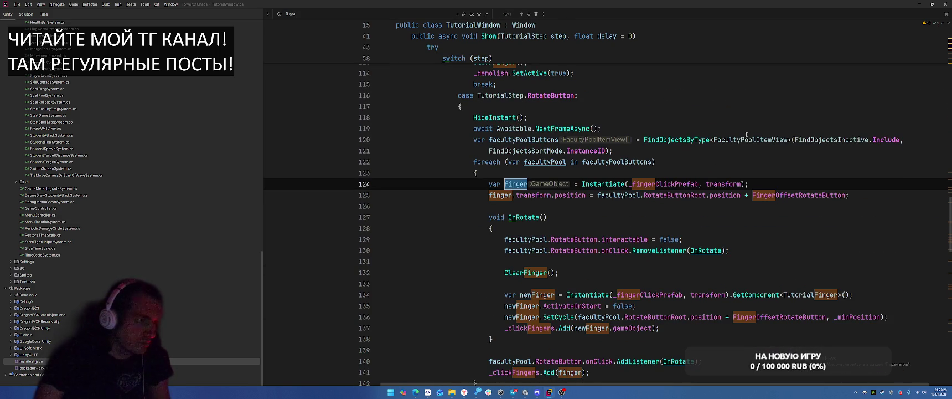
left_click(667, 184, "ctrl")
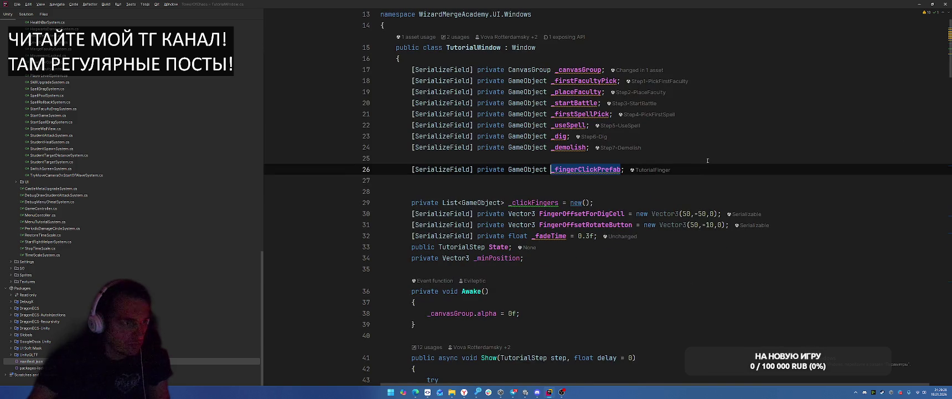
key("alt+Tab")
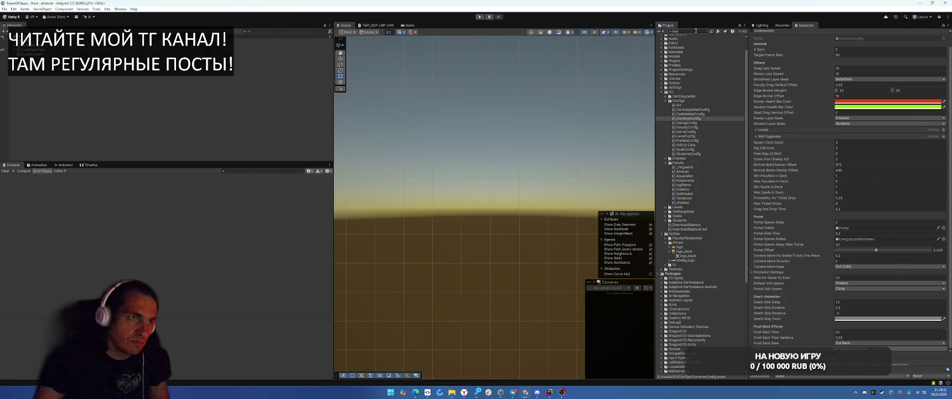
Open the GameWindow prefab from a Project search and collapse its object tree
type("GameWin")
double_click(673, 55)
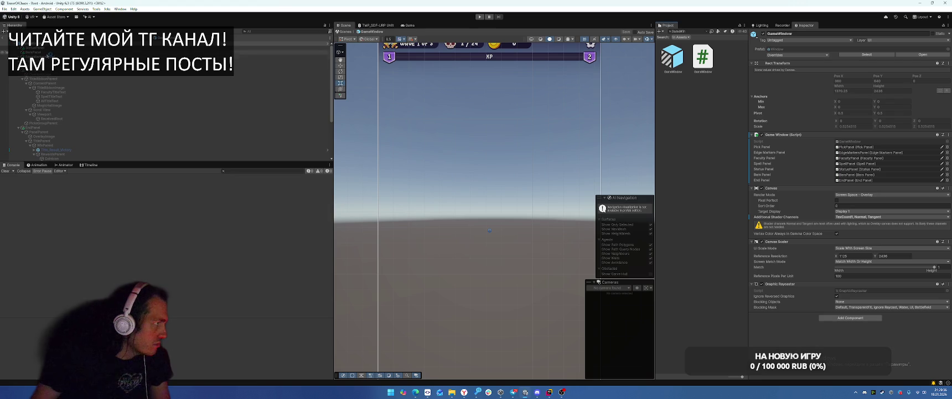
left_click(678, 31)
left_click(21, 79)
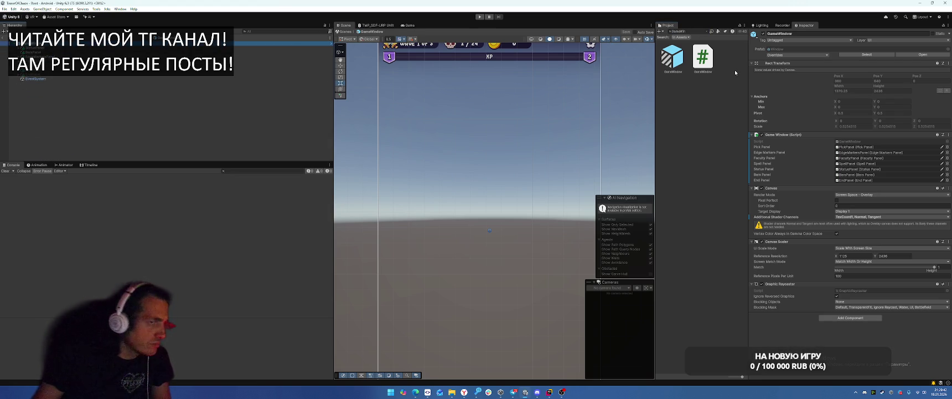
Search for the TutorialWindow prefab and open it in Prefab Mode
left_click(694, 32)
type("Tr")
key("BackSpace")
type("alW")
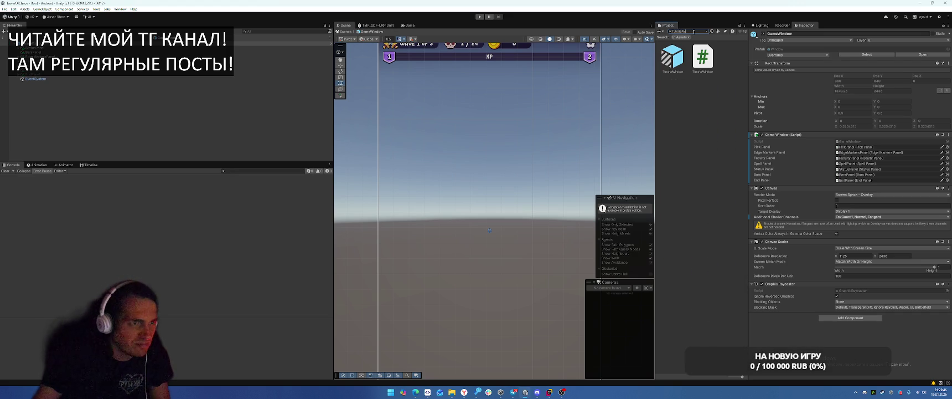
left_click(673, 56)
double_click(674, 55)
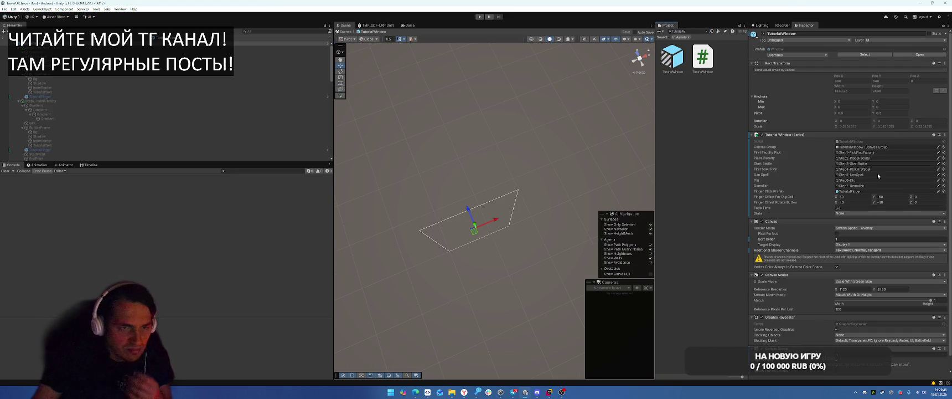
Open the TutorialFinger prefab referenced by Finger Click Prefab and select its finger object
left_click(853, 191)
double_click(687, 288)
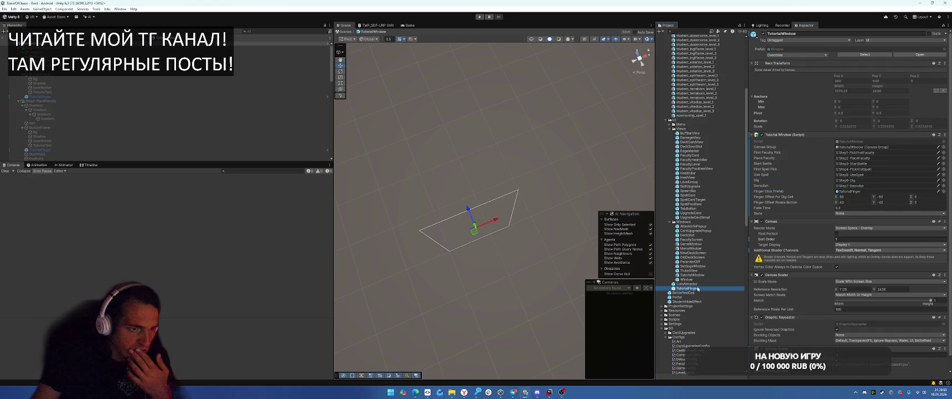
left_click(100, 49)
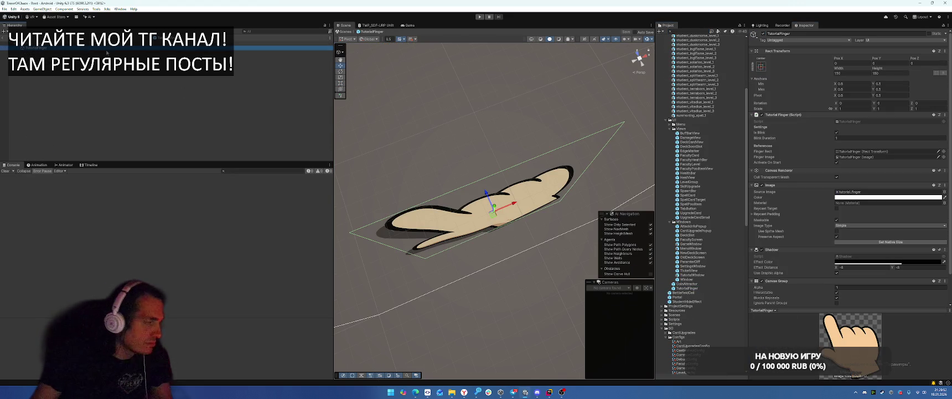
left_click(111, 51)
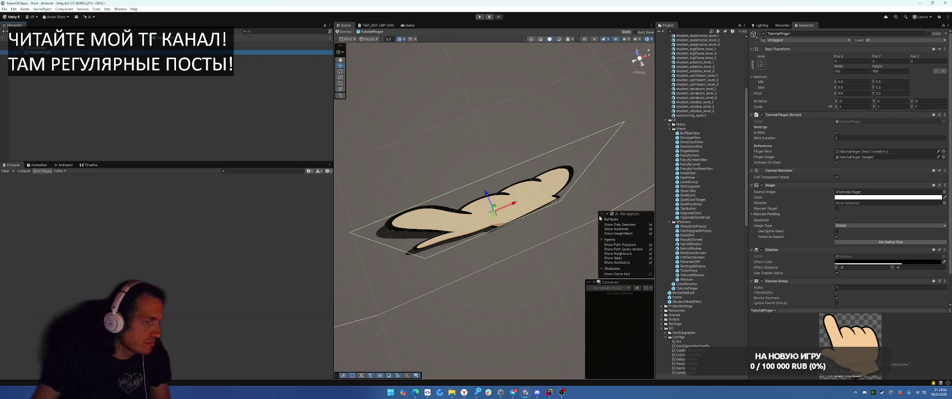
Remove the Image and Shadow components from the root, keeping the Tutorial Finger script
right_click(793, 115)
left_click(819, 126)
key("ctrl+z")
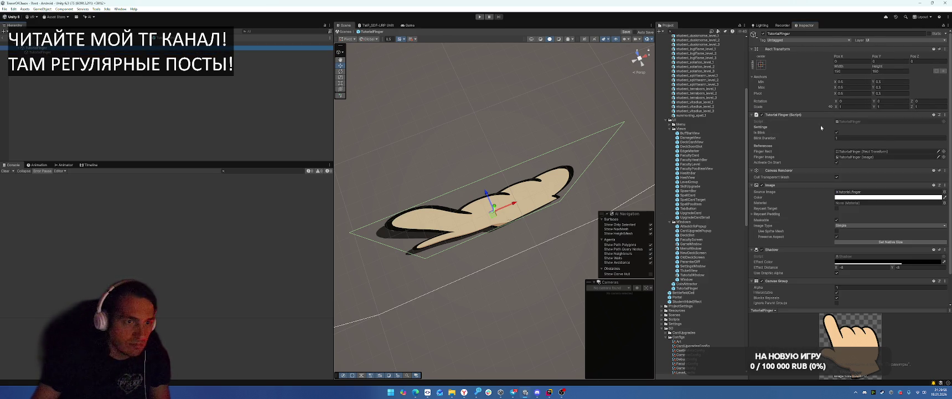
right_click(794, 185)
left_click(803, 198)
right_click(794, 186)
left_click(805, 197)
Remove Canvas Group and Canvas Renderer, then assign the child finger image to Finger Image
right_click(792, 184)
left_click(808, 196)
right_click(782, 169)
left_click(813, 181)
left_click_drag(38, 52, 852, 157)
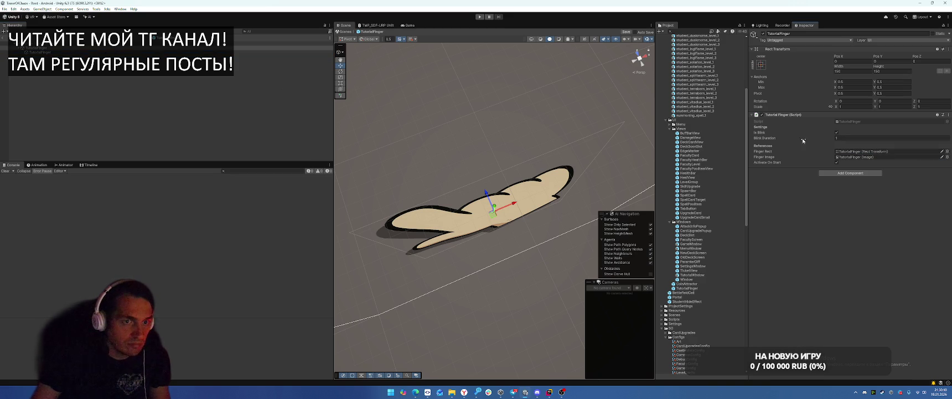
left_click(538, 115)
Shift the child finger image down and to the right, then enter Play mode to test it
key("2")
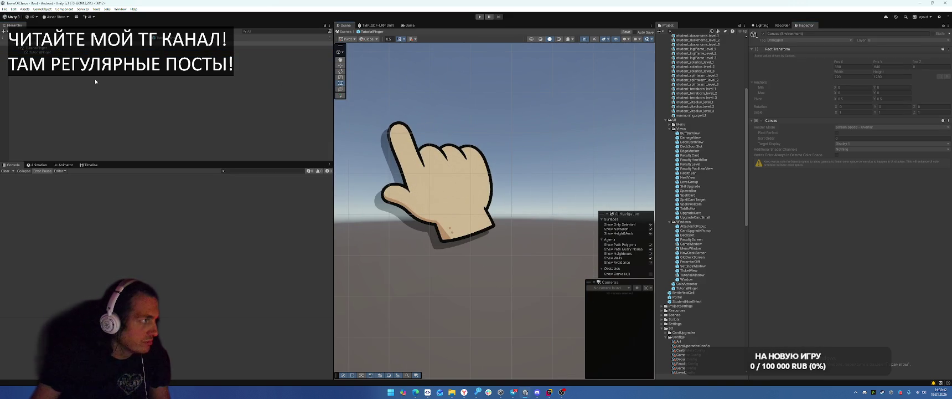
left_click(39, 52)
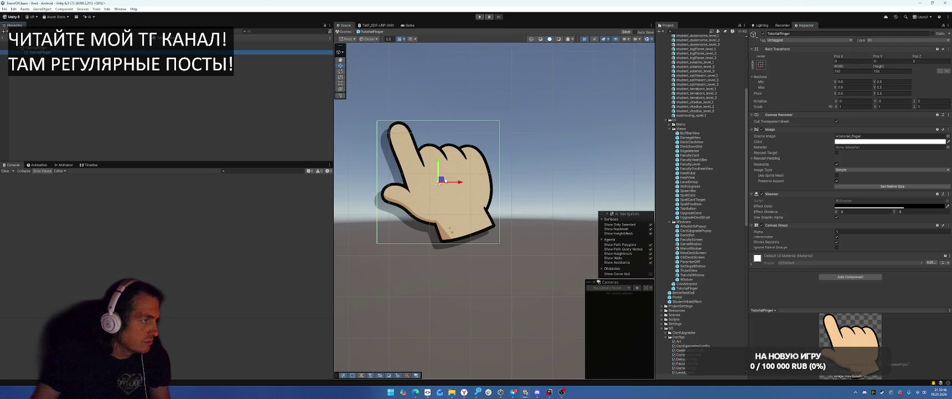
left_click_drag(441, 180, 484, 222)
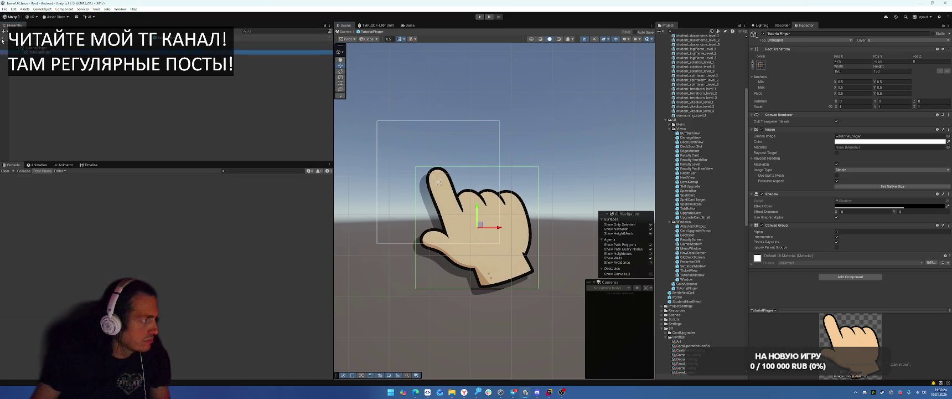
key("ctrl+p")
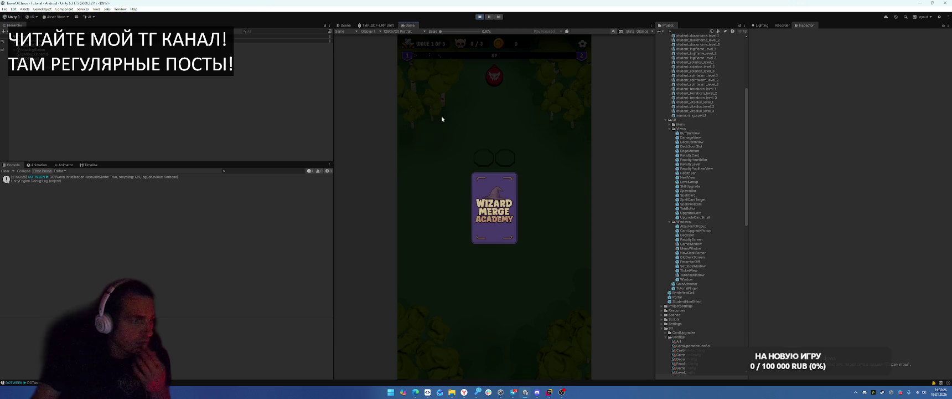
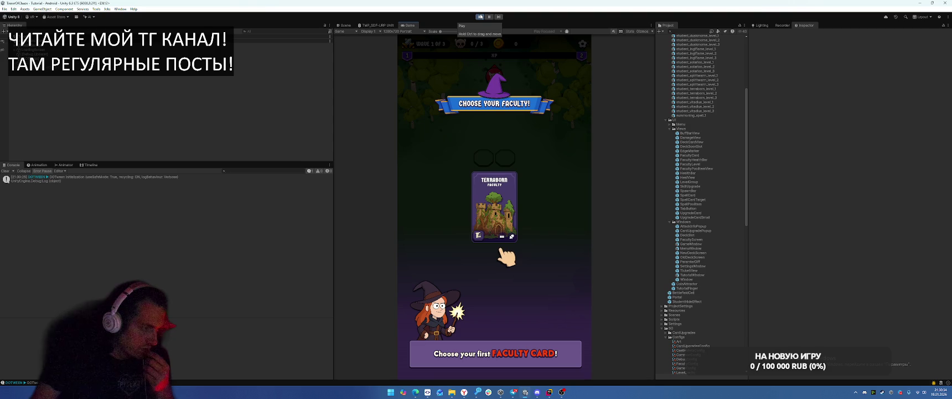
Find TutorialFinger with a 'finger' Hierarchy search and frame it in the Scene view
left_click(344, 25)
left_click(265, 30)
type("finger")
left_click(66, 43)
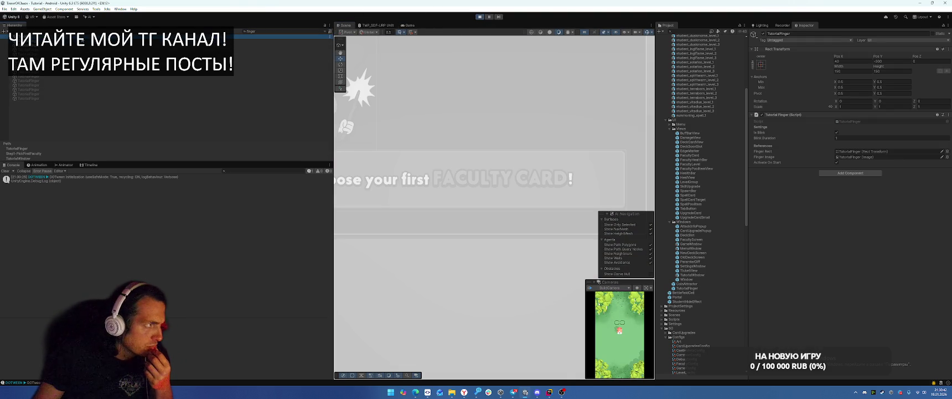
key("f")
scroll(491, 125, "down", 3)
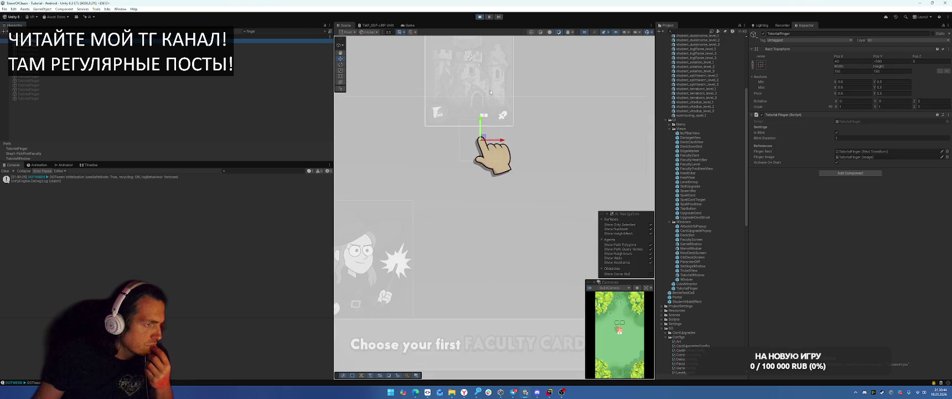
In the full Hierarchy, inspect TutorialFinger's Image child and its Step1-PickFirstFaculty parent
left_click(327, 32)
left_click(47, 68)
left_click(40, 73)
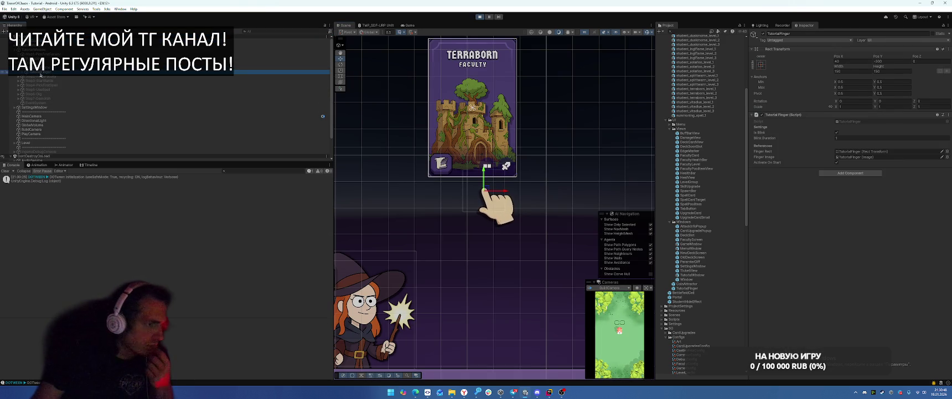
left_click(483, 191)
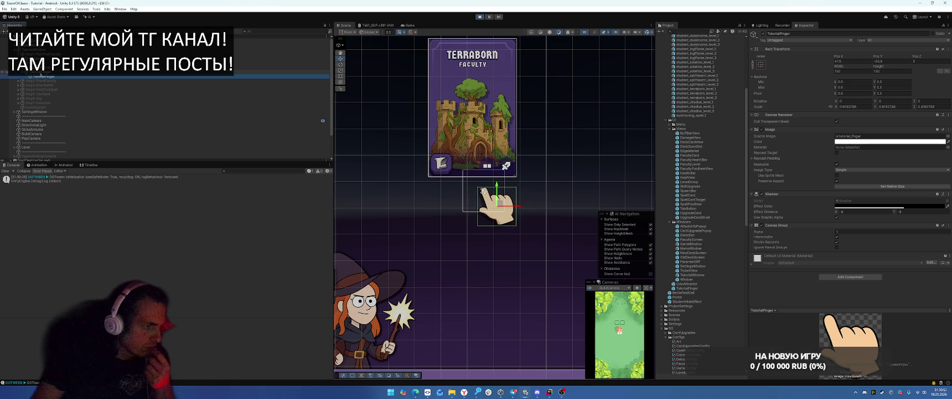
left_click(483, 189)
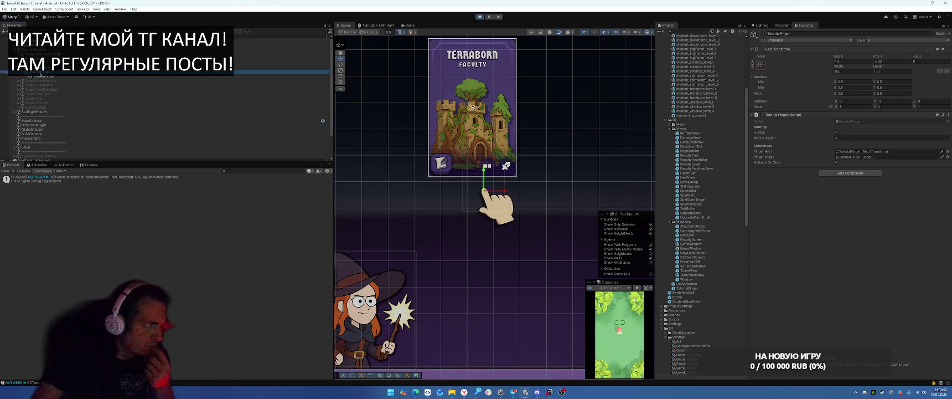
key("Left")
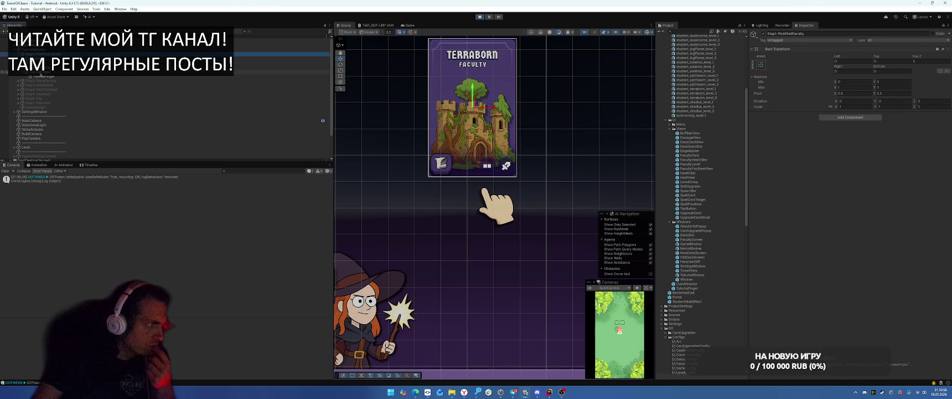
key("ctrl+p")
List all usages of the _fingerClickPrefab field in TutorialWindow.cs
left_click(549, 391)
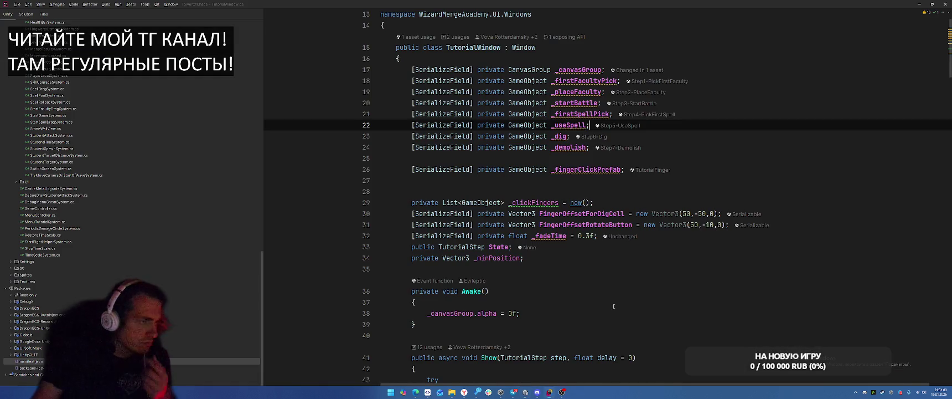
double_click(587, 171)
right_click(587, 172)
left_click(626, 212)
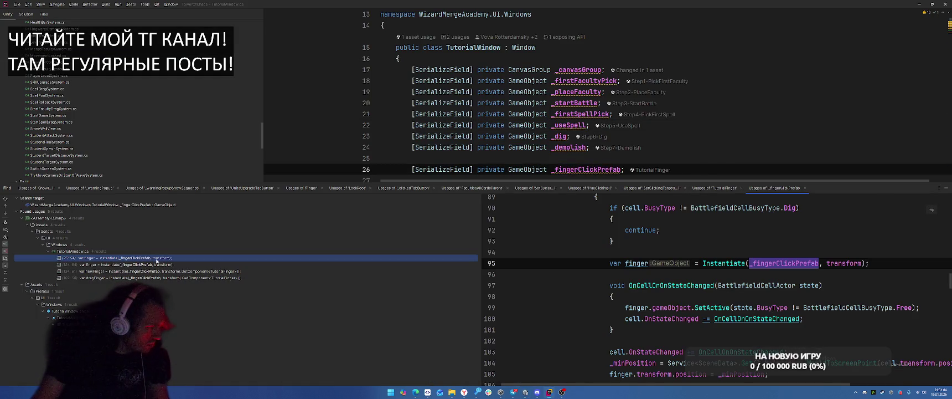
Step through the Show(), newFinger and dragFinger Instantiate calls, then return to Unity
double_click(165, 258)
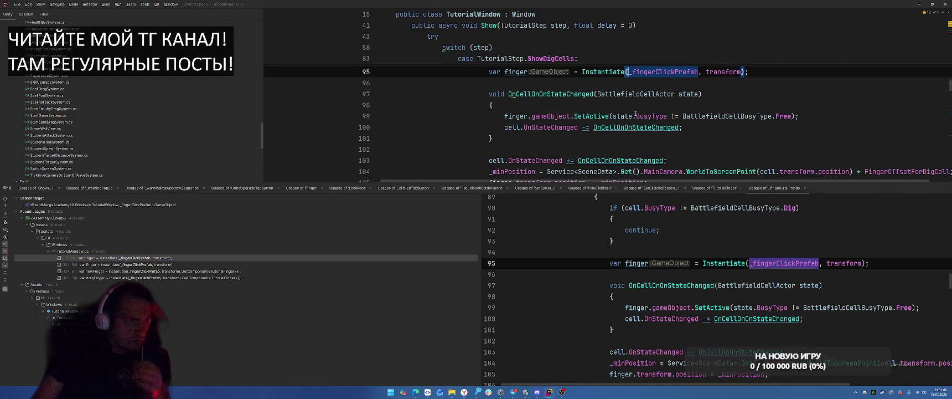
left_click(166, 264)
left_click(168, 271)
left_click(168, 277)
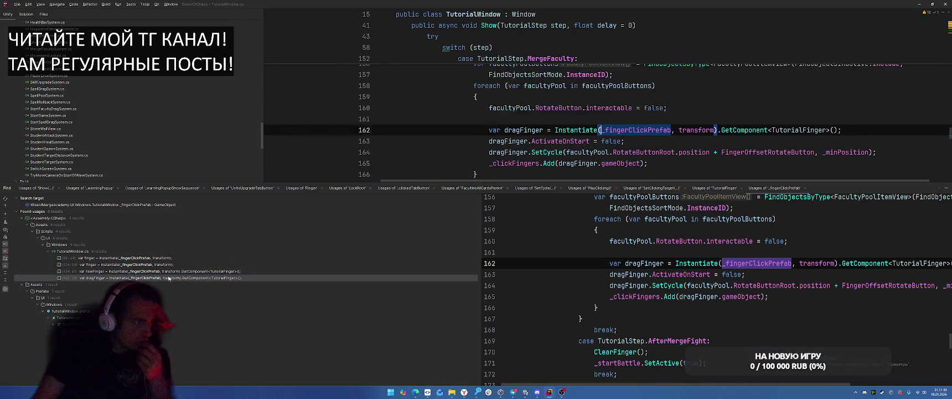
key("alt+Tab")
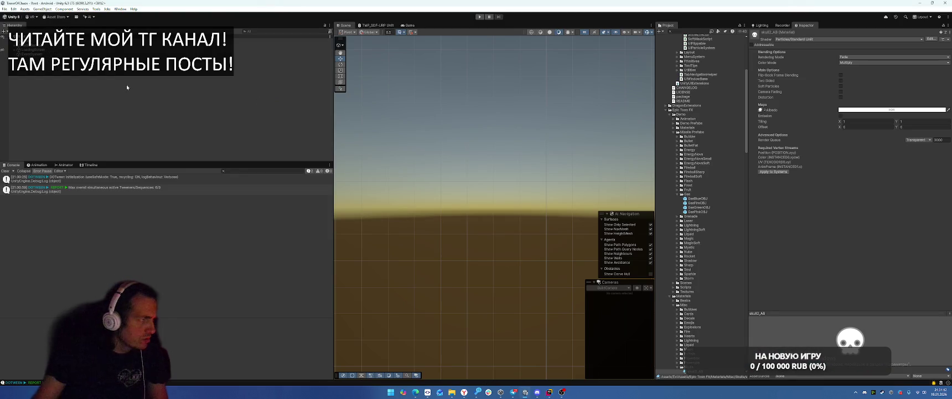
key("alt+Tab")
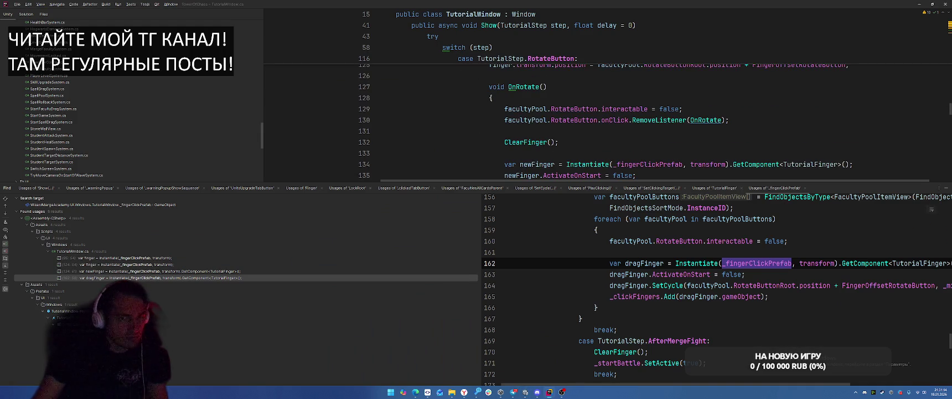
key("Escape")
scroll(946, 186, "up", 3)
key("alt+Tab")
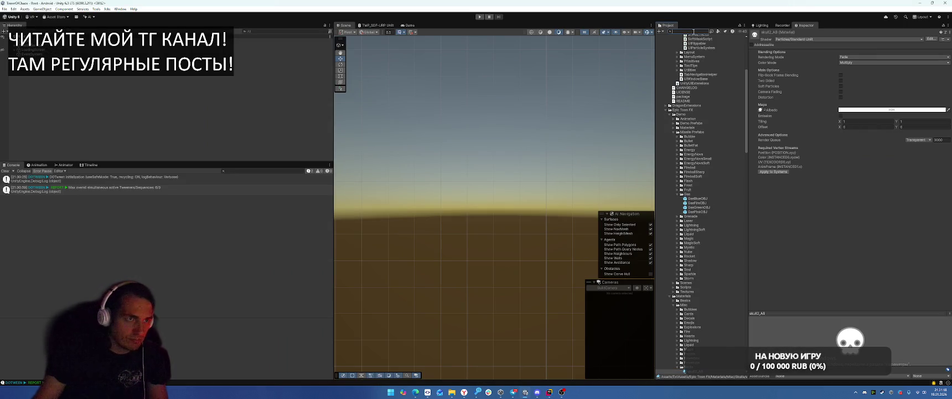
Open the TutorialWindow prefab, view its TutorialFinger child face-on, then exit Prefab Mode
type("Tutorial")
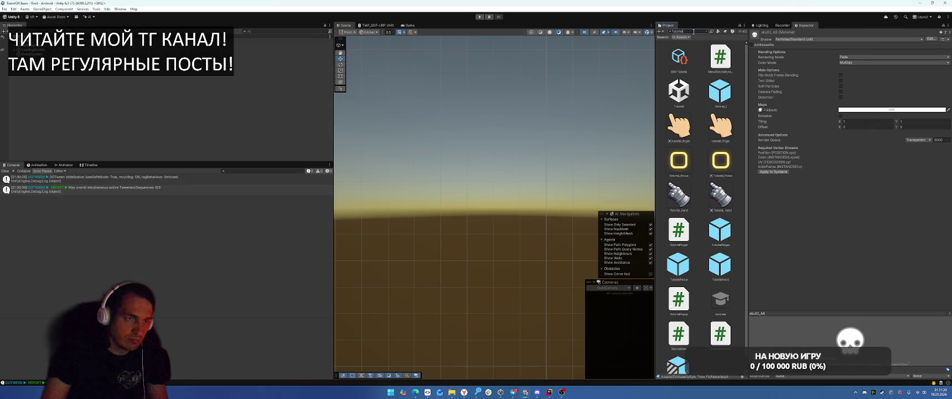
type("W")
double_click(673, 56)
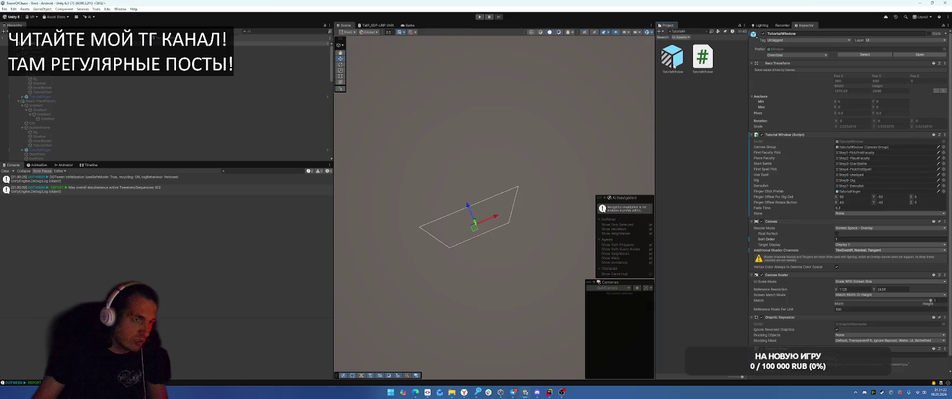
left_click(68, 96)
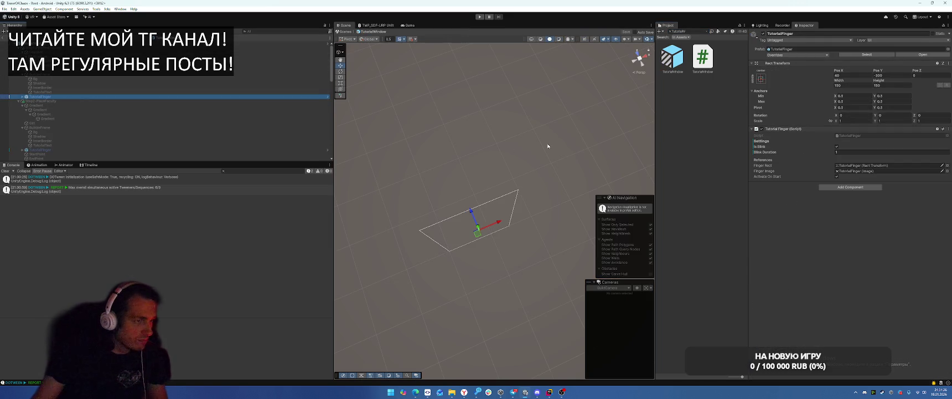
left_click(636, 72)
left_click(635, 62)
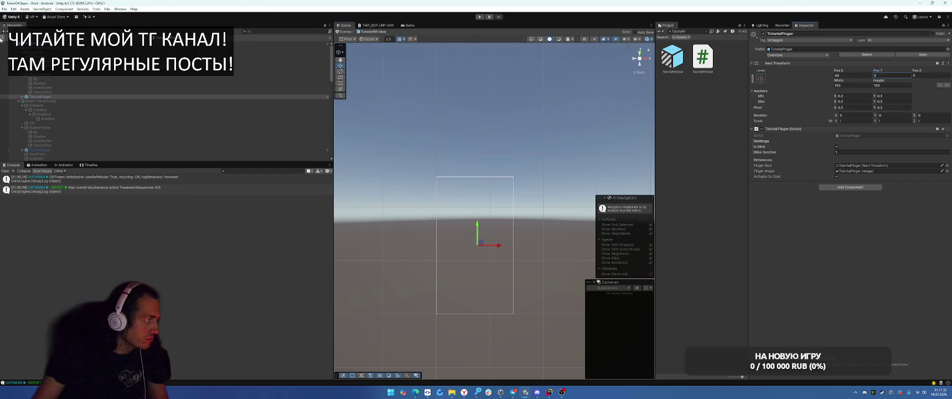
left_click(284, 37)
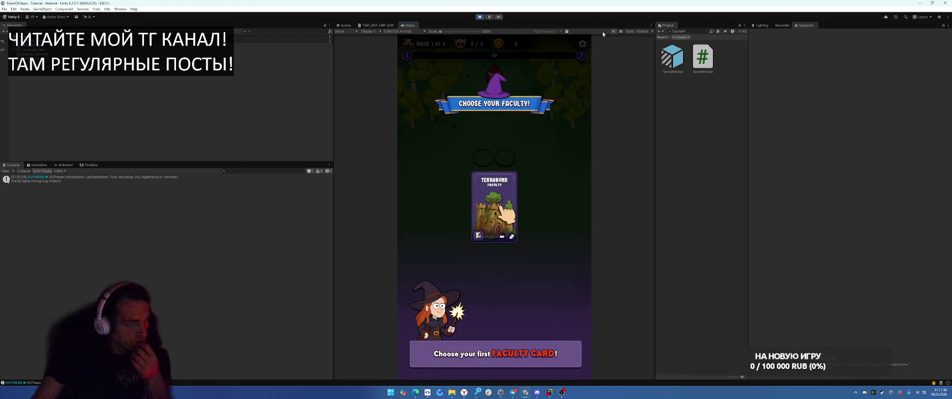
Restart play and run the tutorial: pick Terraborn, place the building, battle, cast the spell, dig a cell
left_click(480, 17)
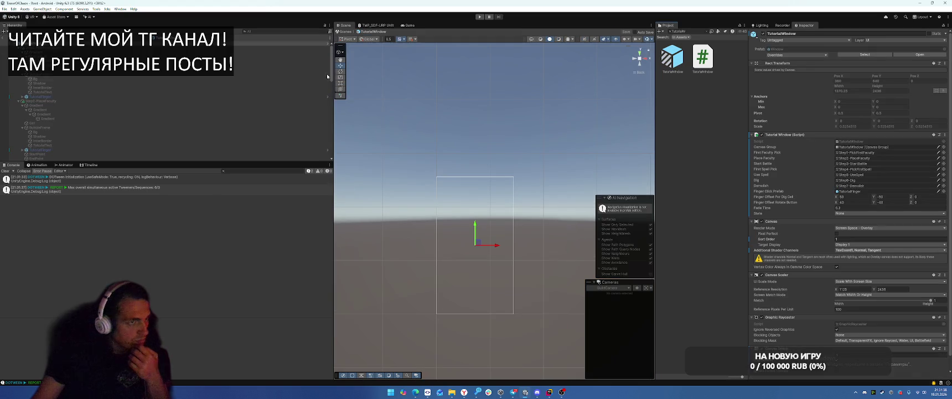
left_click(44, 96)
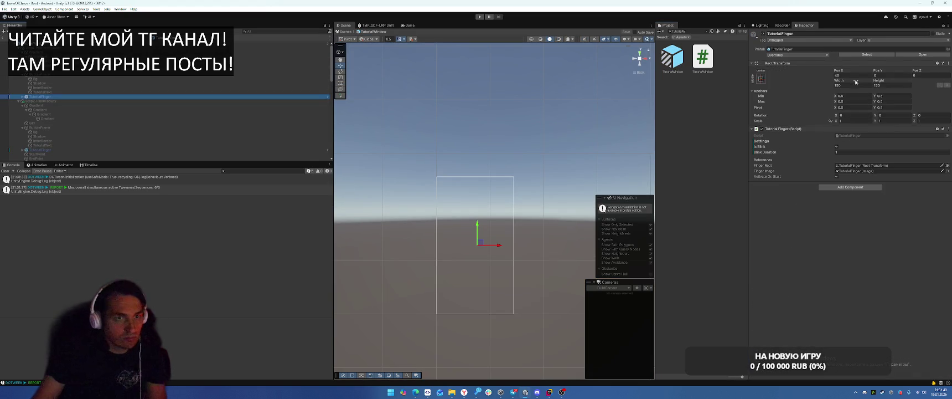
left_click(479, 19)
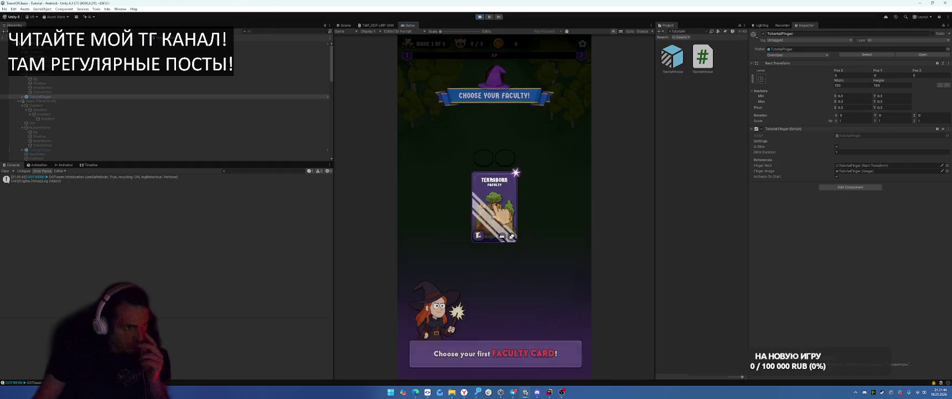
left_click(500, 208)
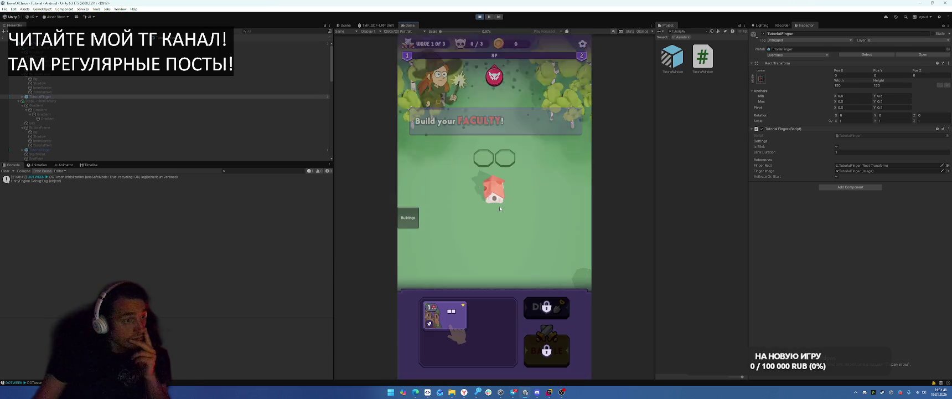
mouse_move(446, 316)
left_mouse_down()
mouse_move(475, 247)
mouse_move(491, 157)
left_mouse_up()
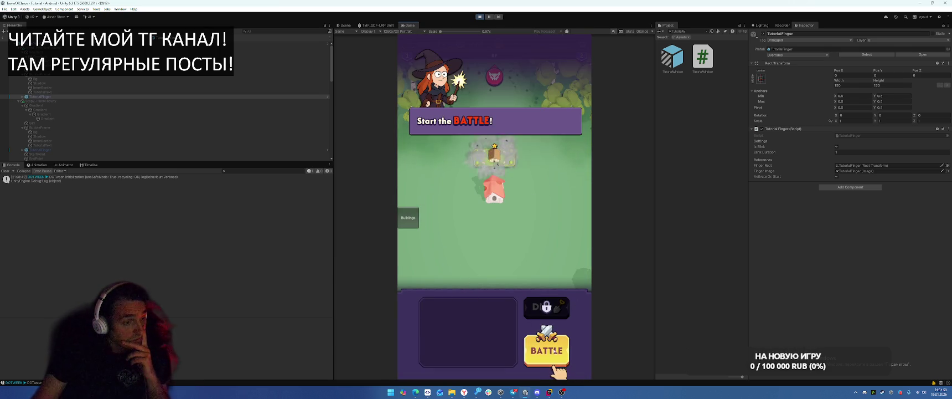
left_click(547, 350)
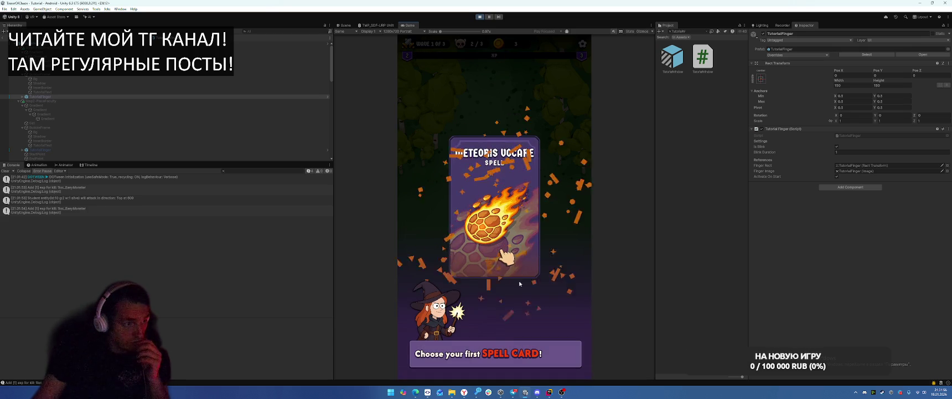
left_click_drag(494, 331, 495, 238)
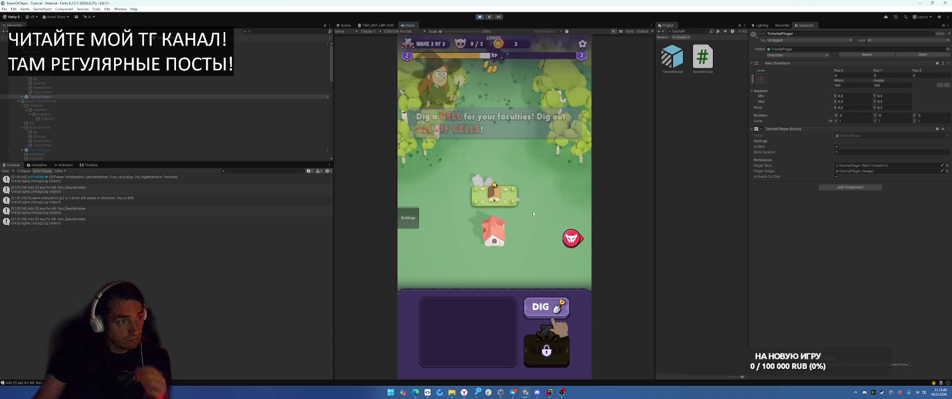
left_click(548, 306)
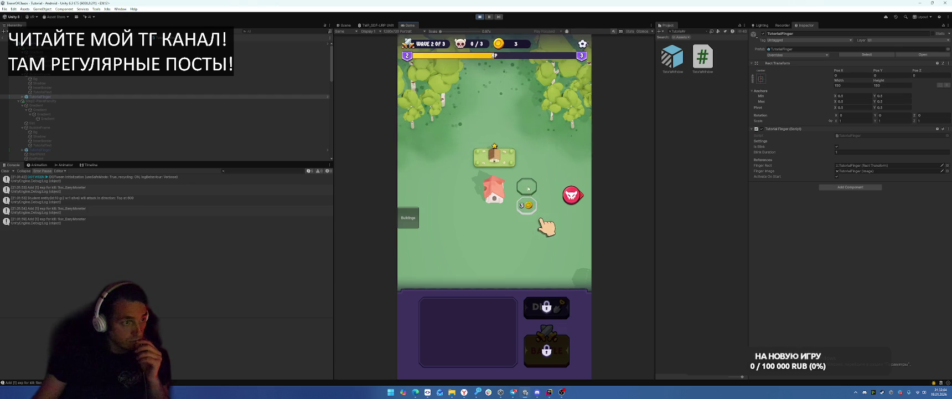
left_click(528, 205)
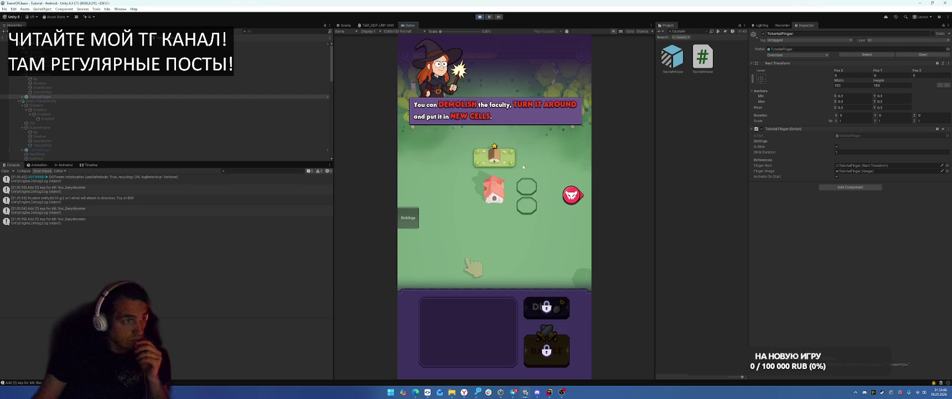
left_click(479, 18)
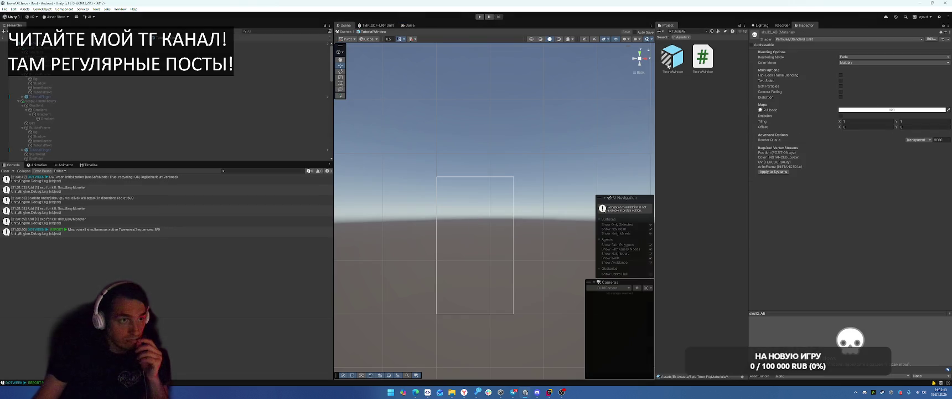
Select the TutorialWindow and TutorialFinger prefabs, then play-test picking the faculty and placing its building
left_click(670, 63)
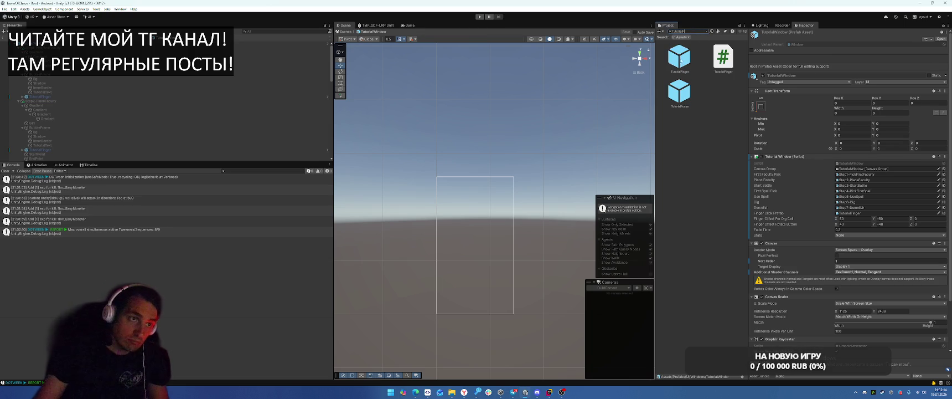
left_click(679, 58)
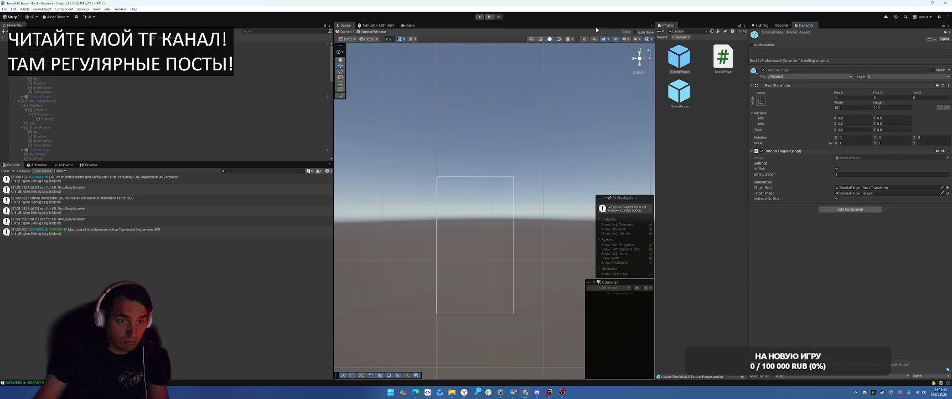
left_click(480, 17)
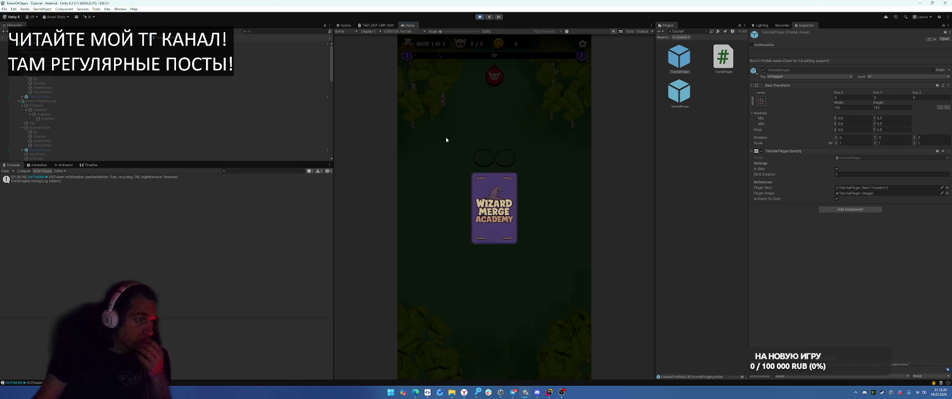
left_click(500, 204)
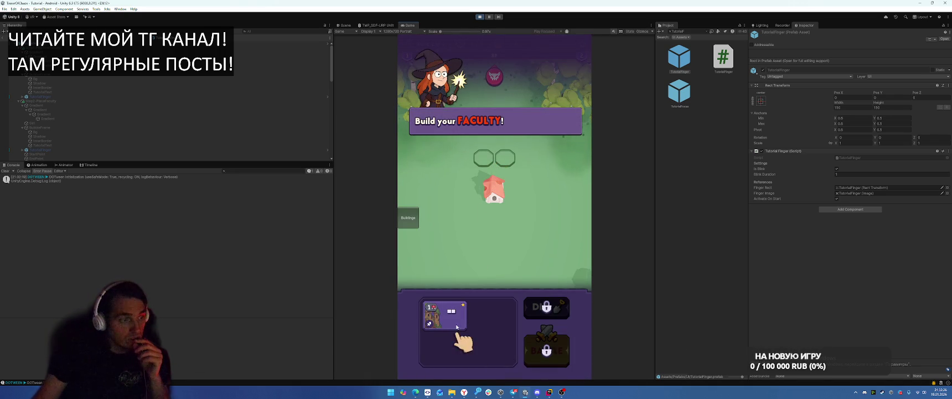
left_click(457, 327)
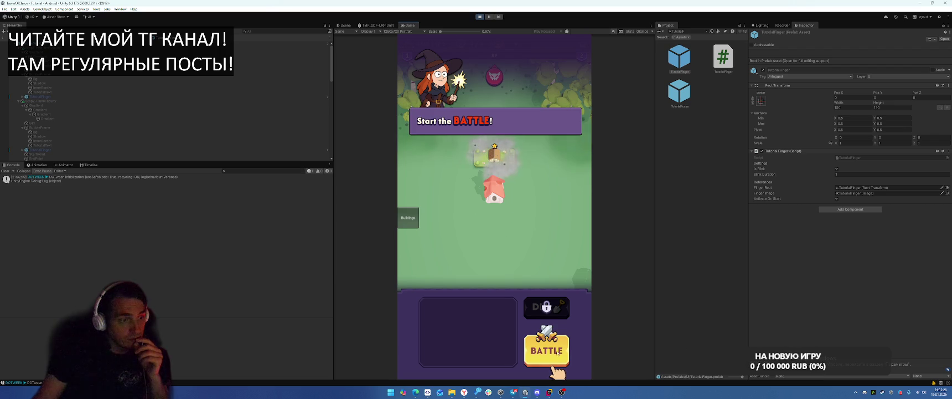
left_click(477, 18)
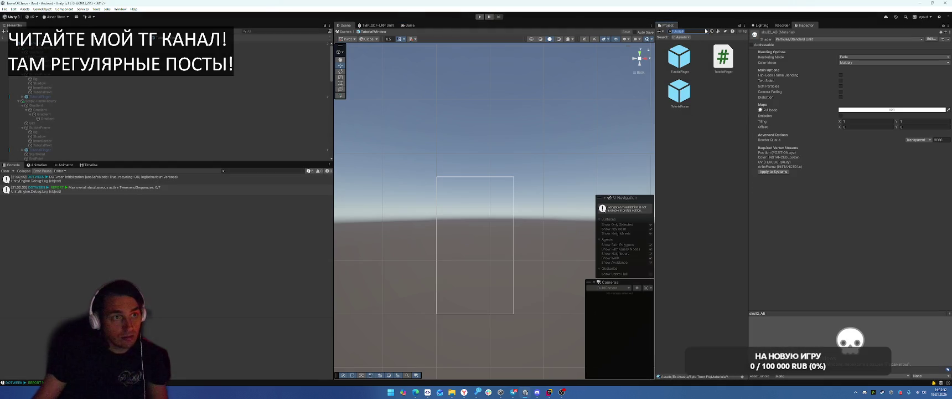
Show the Step2-PlaceFaculty panel, check its StartPoint and EndPoint positions, then hide it
left_click(34, 43)
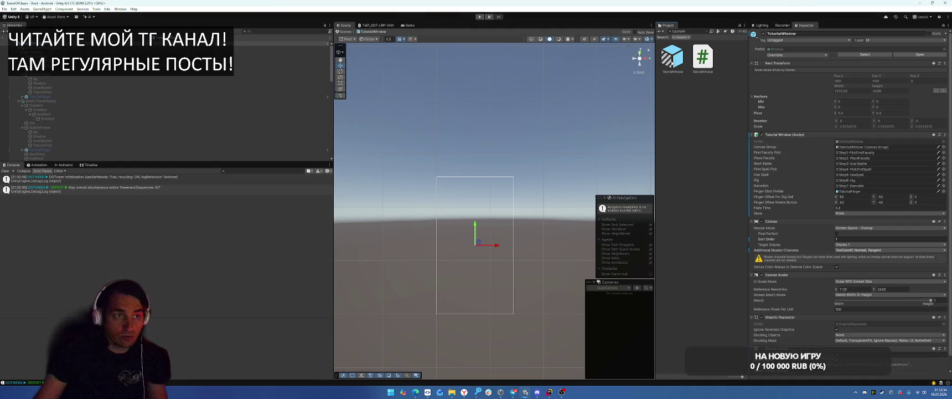
left_click(74, 100)
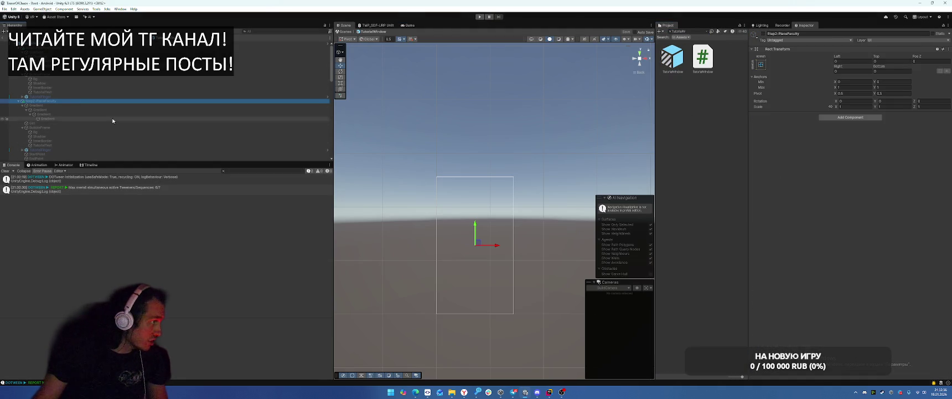
key("alt+shift+a")
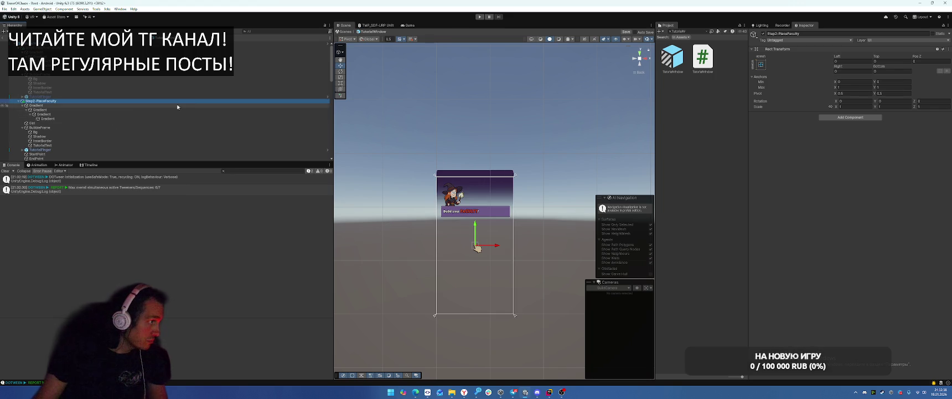
scroll(121, 119, "down", 3)
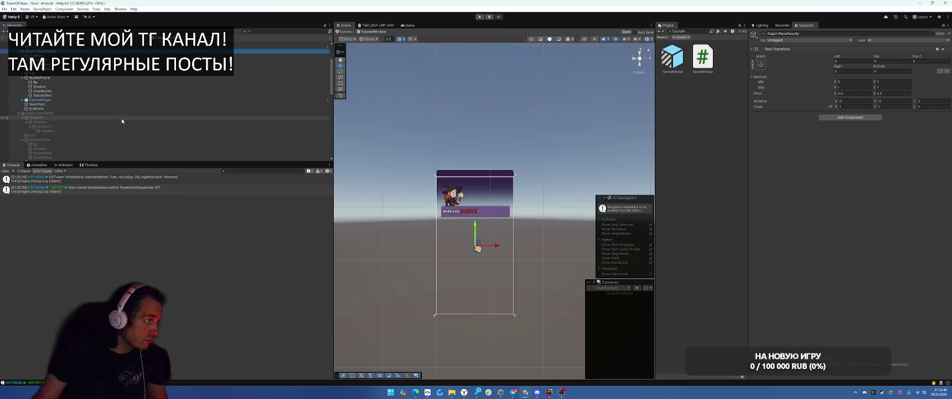
left_click(83, 109)
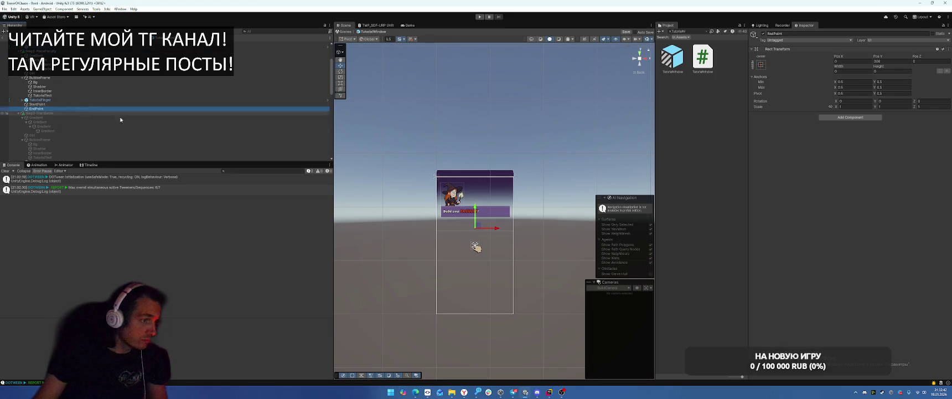
left_click(45, 104)
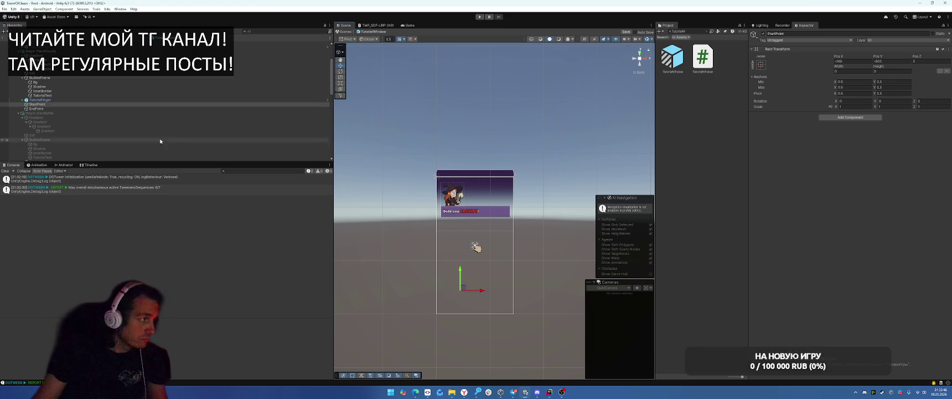
left_click(167, 51)
key("shift+alt+a")
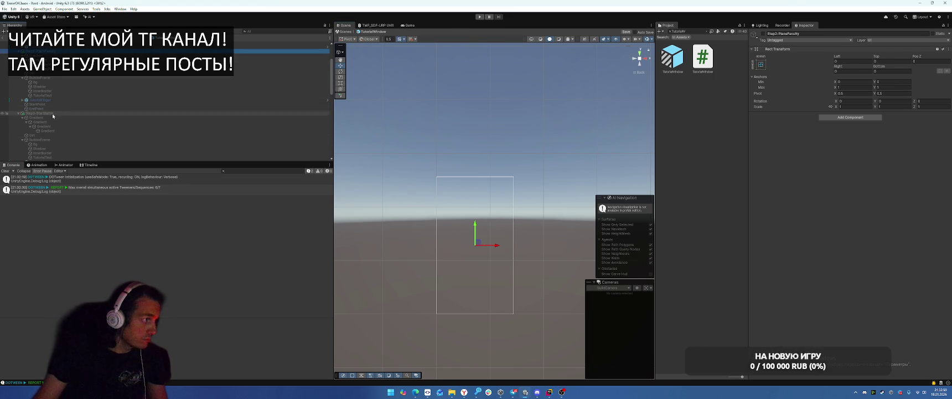
Show the Step3-StartBattle panel, check where its finger sits, then hide it
left_click(42, 113)
key("shift+alt+a")
scroll(58, 134, "down", 2)
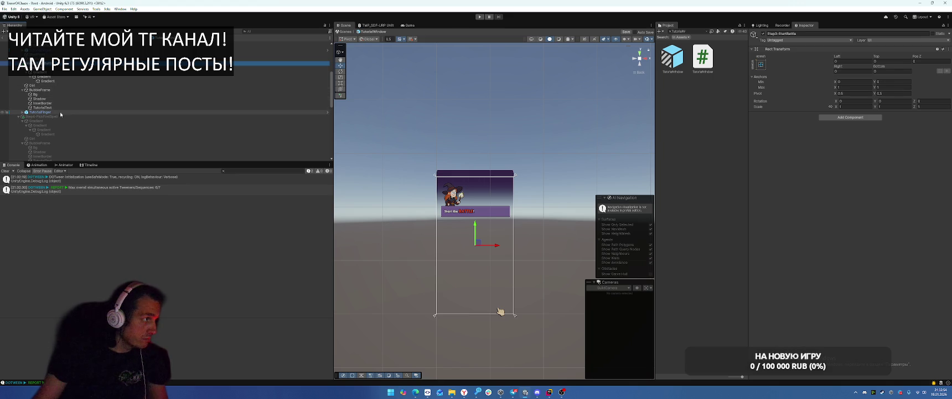
left_click(60, 112)
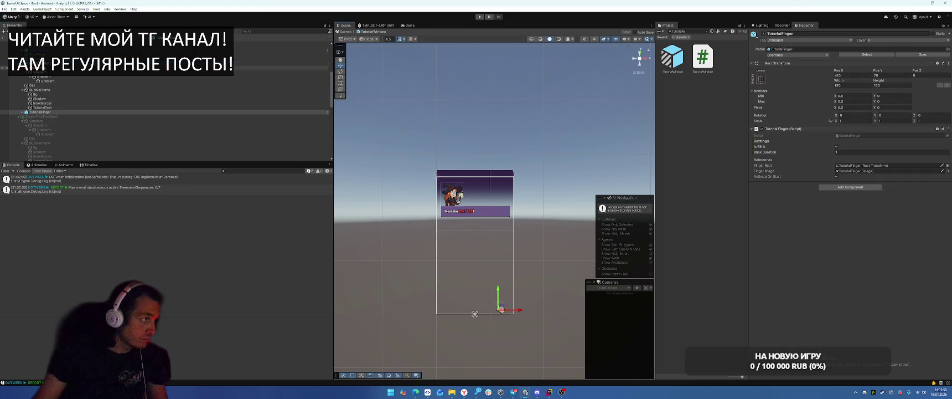
left_click(55, 63)
key("shift+alt+a")
Toggle the Step4-PickFirstSpell panel on and off, then start a test run
left_click(57, 118)
key("shift+alt+a")
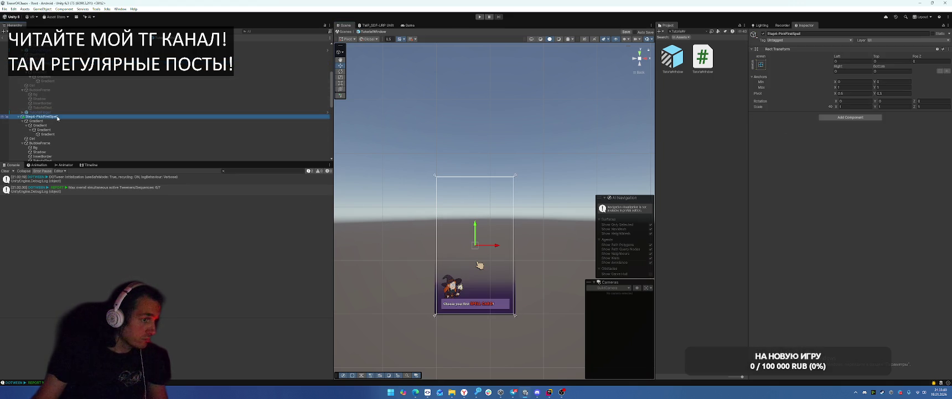
key("shift+alt+a")
key("ctrl+p")
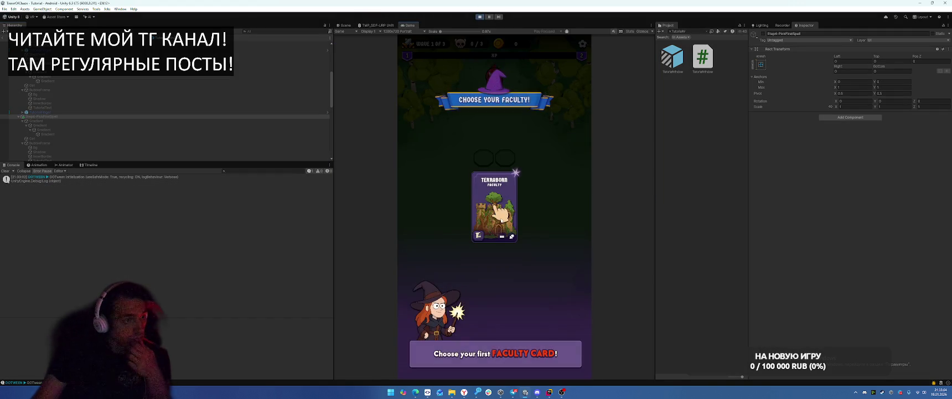
Reveal the Terraborn card, place the building, start the battle, pick Meteoris Vocare, then stop
left_click(502, 220)
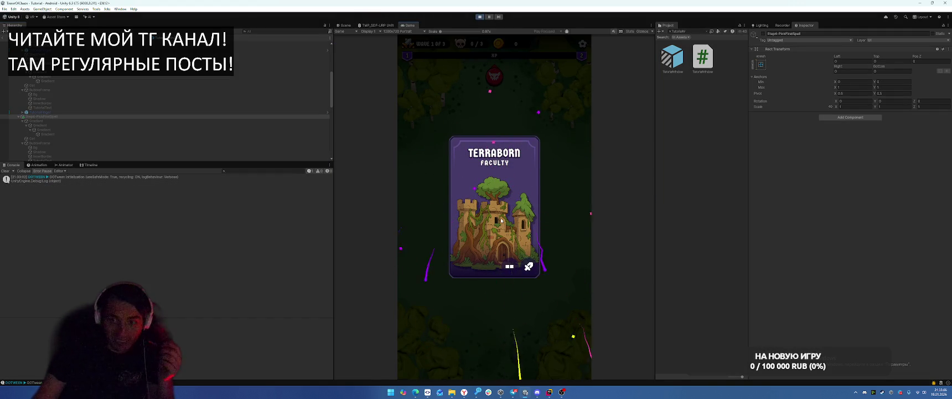
left_click(501, 221)
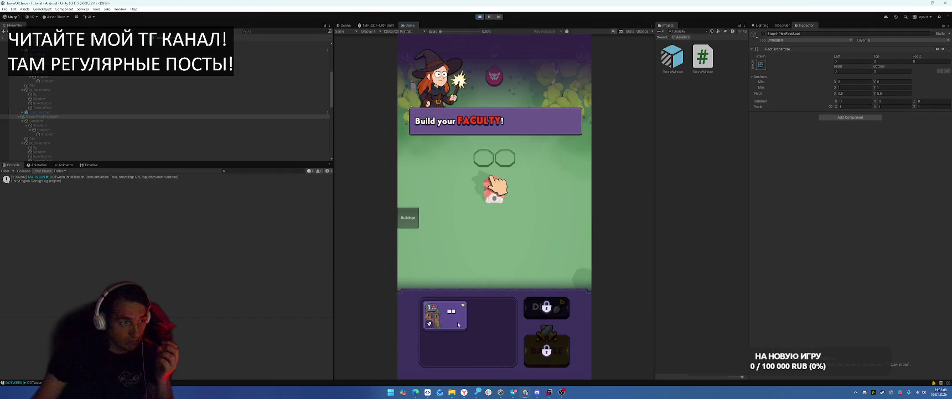
left_click(493, 156)
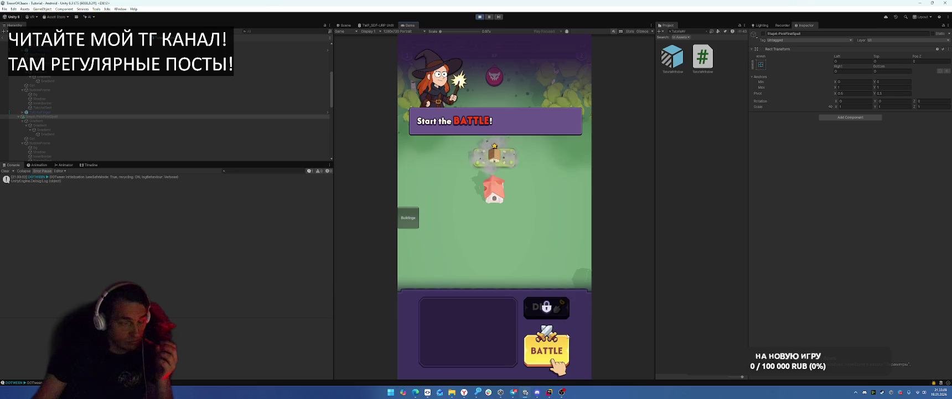
left_click(550, 353)
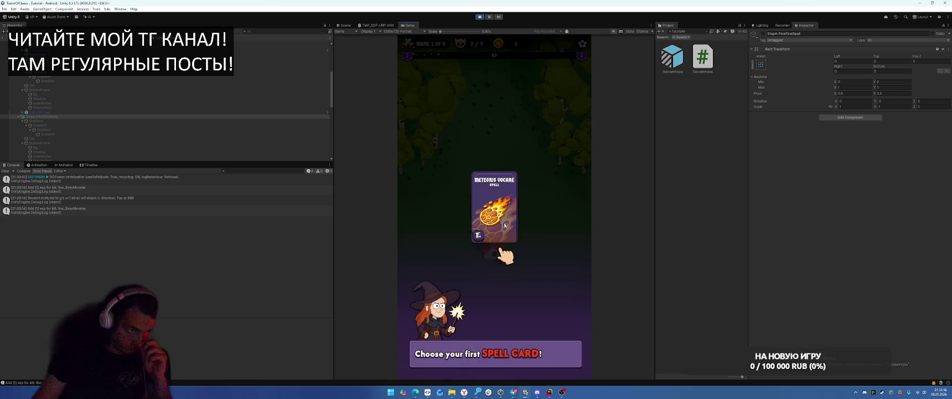
left_click(502, 238)
key("ctrl+p")
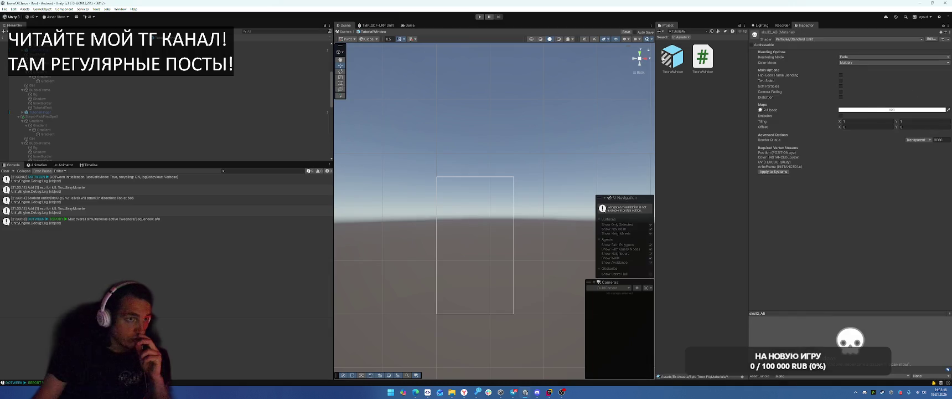
Reopen the TutorialWindow prefab saving its changes, check the Step5-UseSpell finger, and start play
double_click(672, 57)
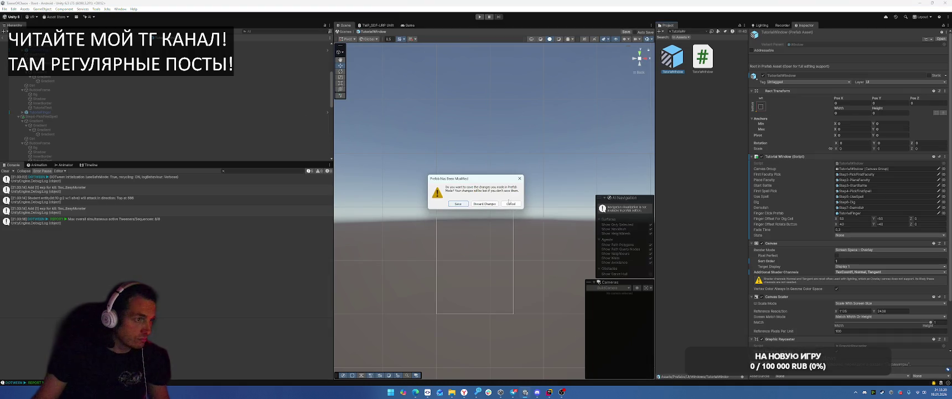
left_click(511, 204)
scroll(166, 128, "down", 5)
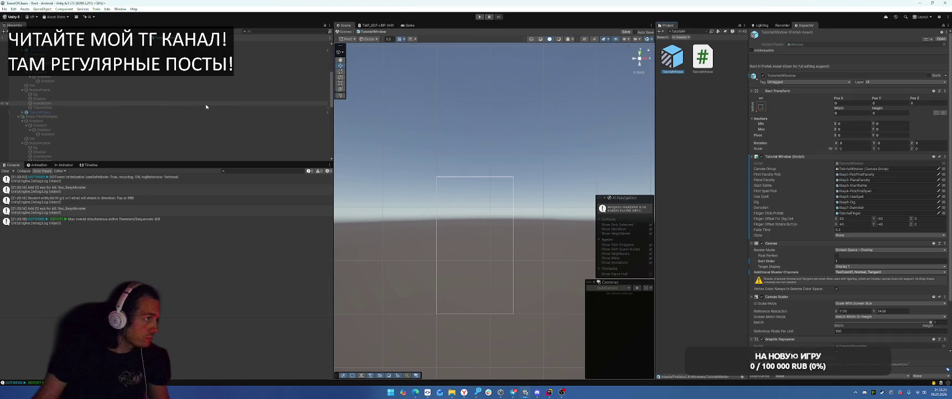
left_click(119, 87)
scroll(100, 110, "up", 4)
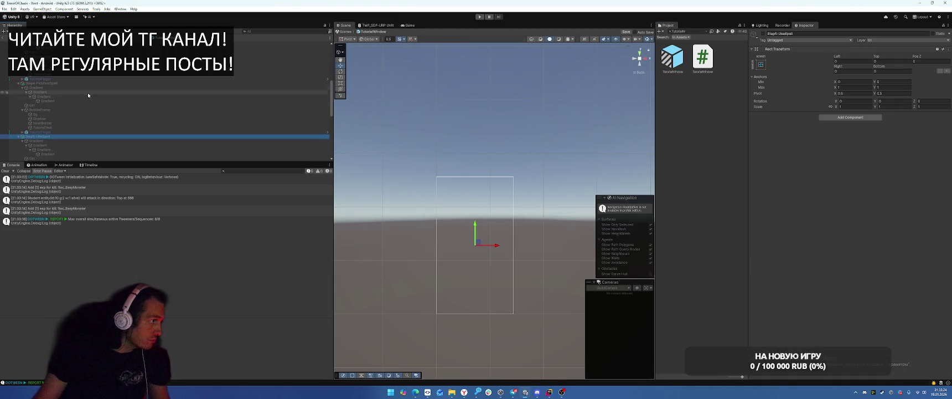
left_click(226, 132)
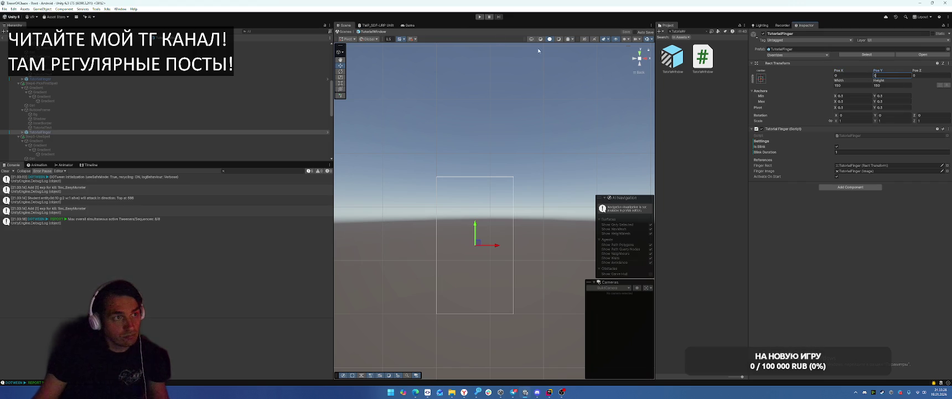
left_click(489, 19)
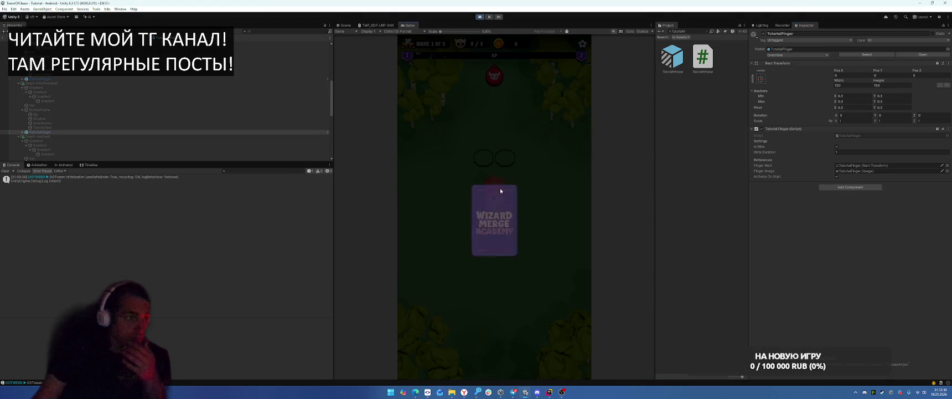
Reveal Terraborn, start the battle, pick and cast Meteoris Vocare to reach the Dig step, then stop
left_click(512, 218)
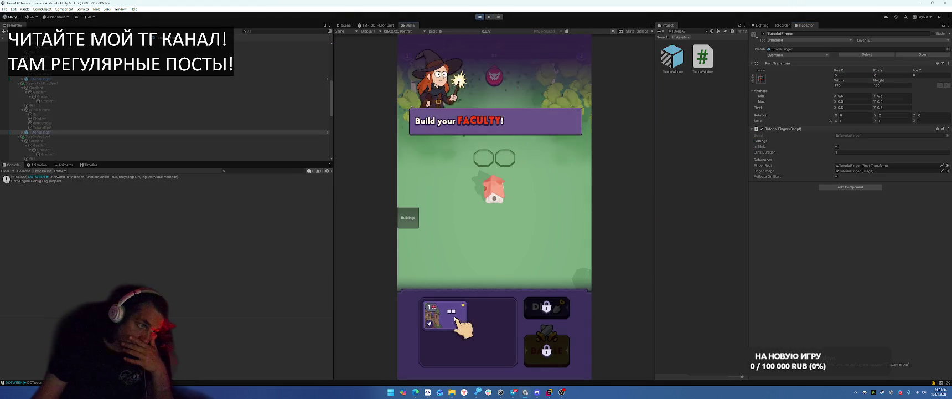
left_click(544, 353)
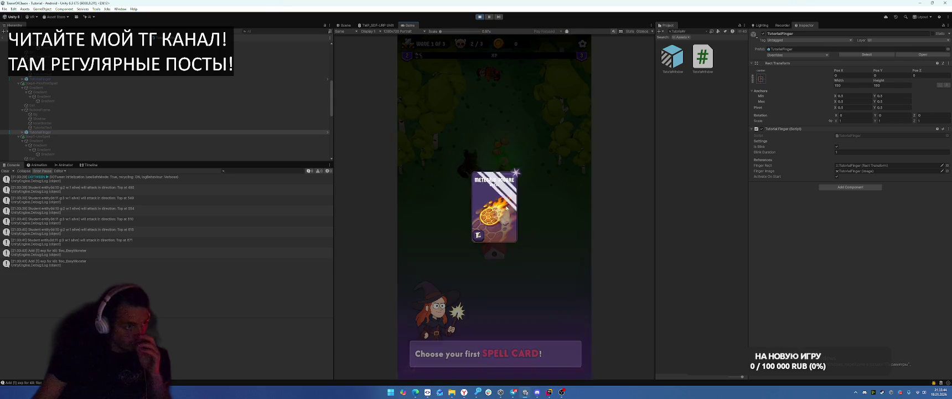
left_click(507, 210)
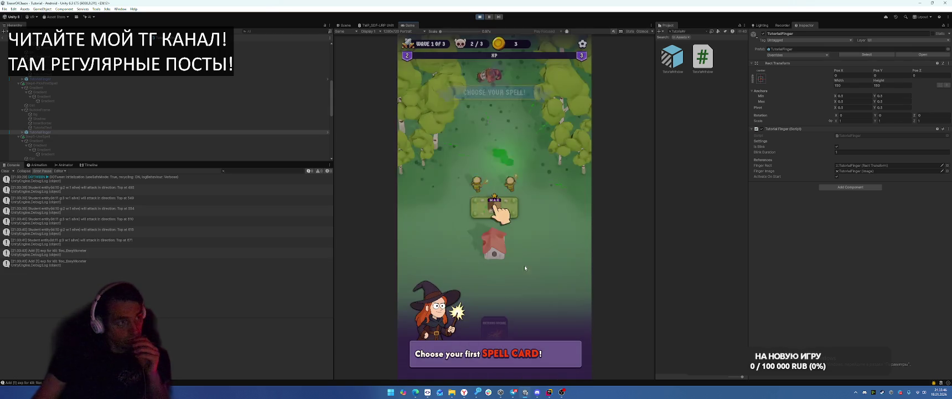
left_click(495, 324)
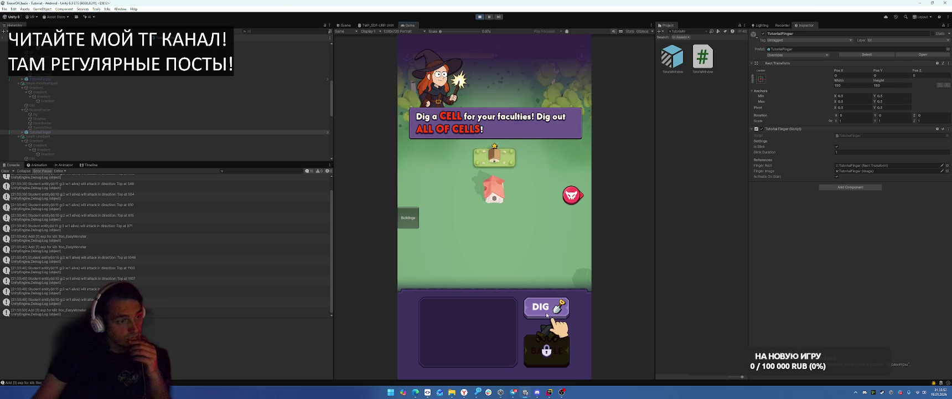
left_click(480, 17)
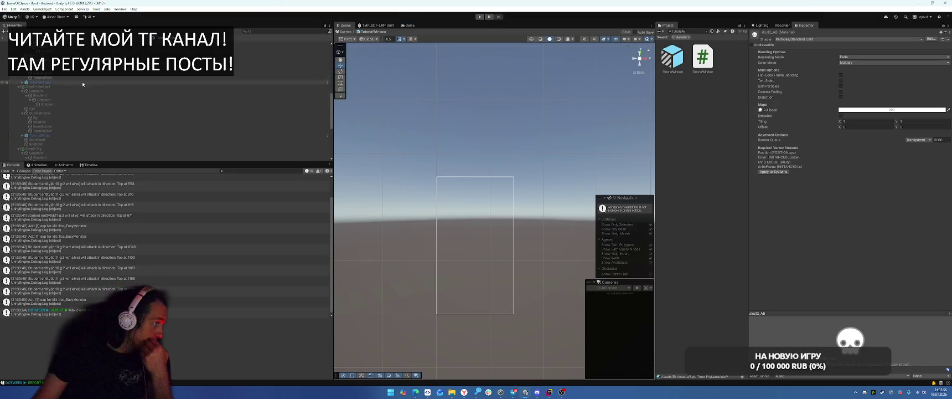
Inspect the TutorialFinger inside Step6-Dig, then start a test run of the dig step
left_click(78, 150)
scroll(77, 127, "down", 3)
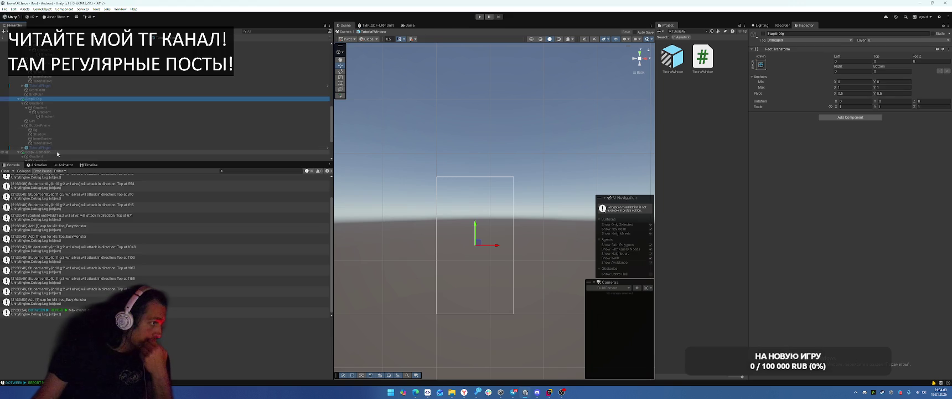
left_click(42, 147)
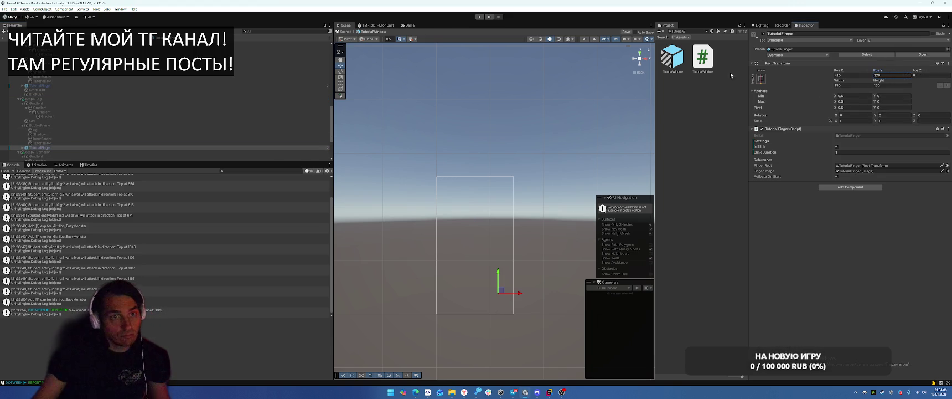
left_click(479, 17)
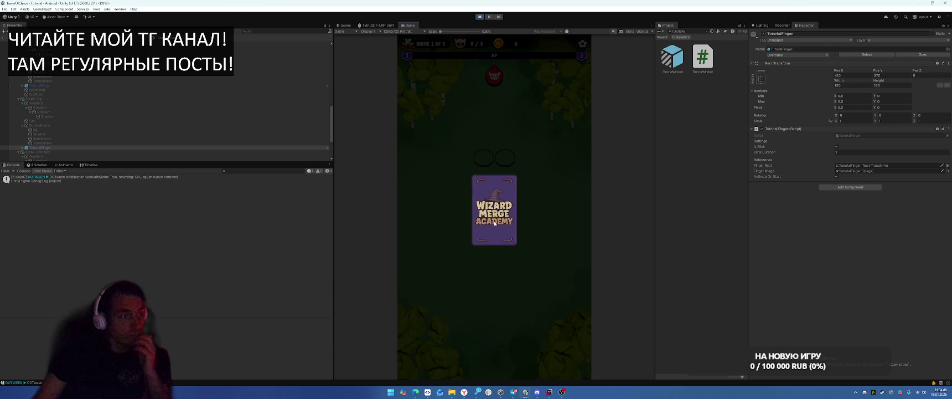
Play through the Terraborn card, Start Battle, Meteoris Vocare cast and 3-coin dig cell, then stop
left_click(494, 208)
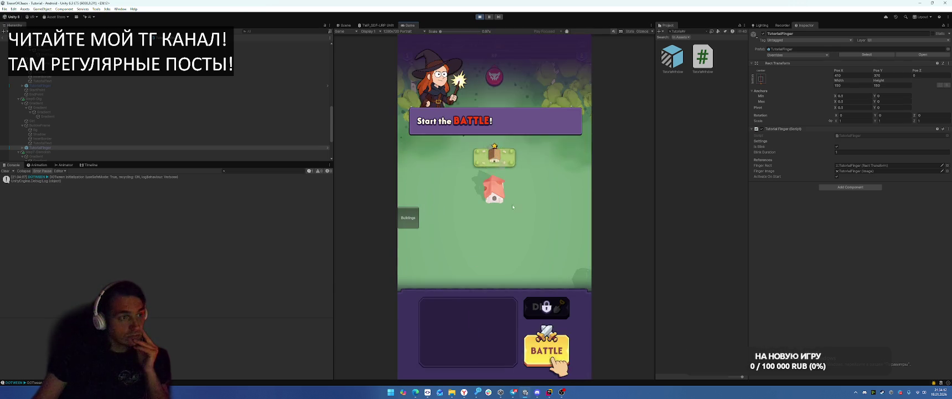
left_click(547, 362)
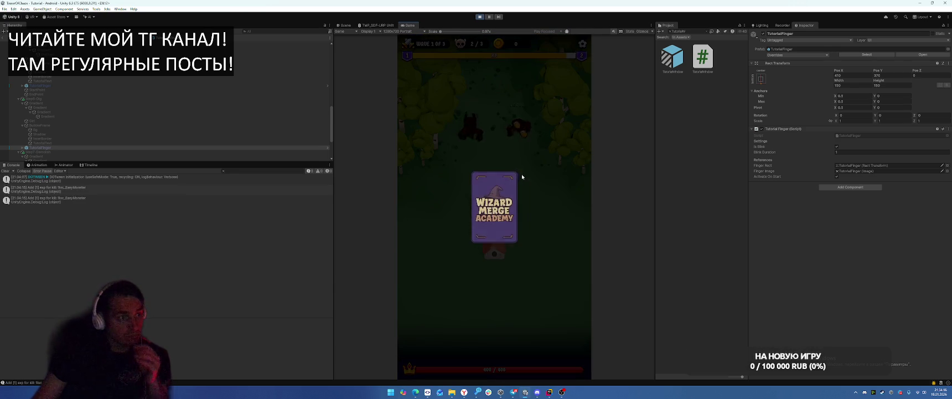
left_click(508, 219)
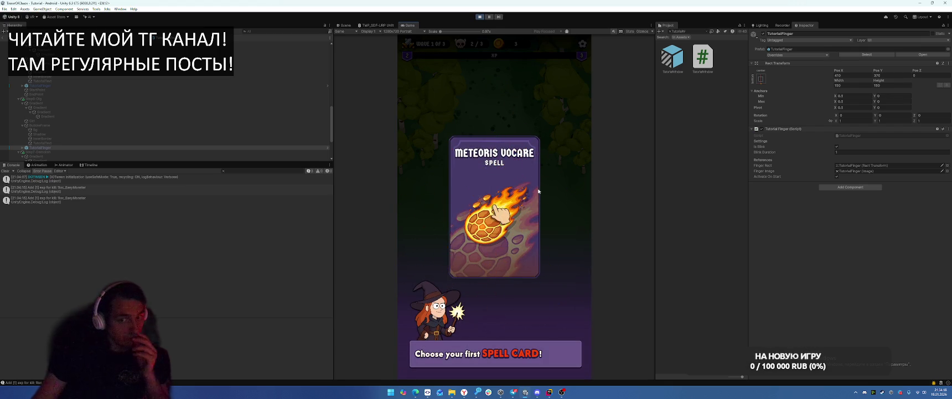
left_click_drag(494, 335, 510, 180)
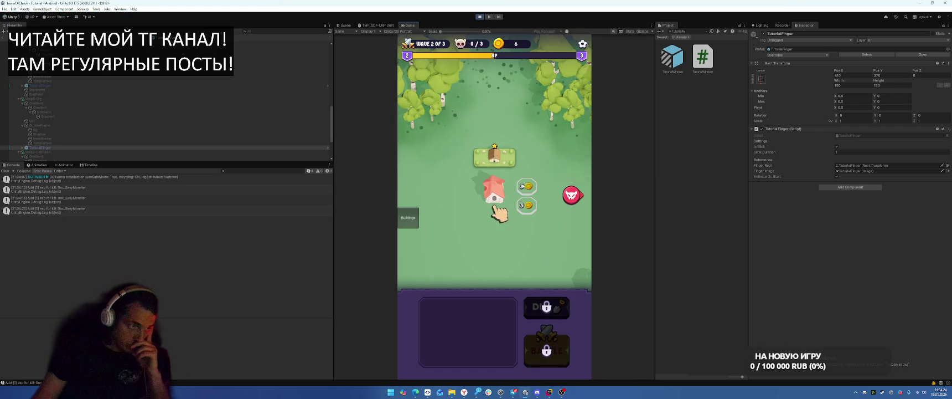
left_click(527, 206)
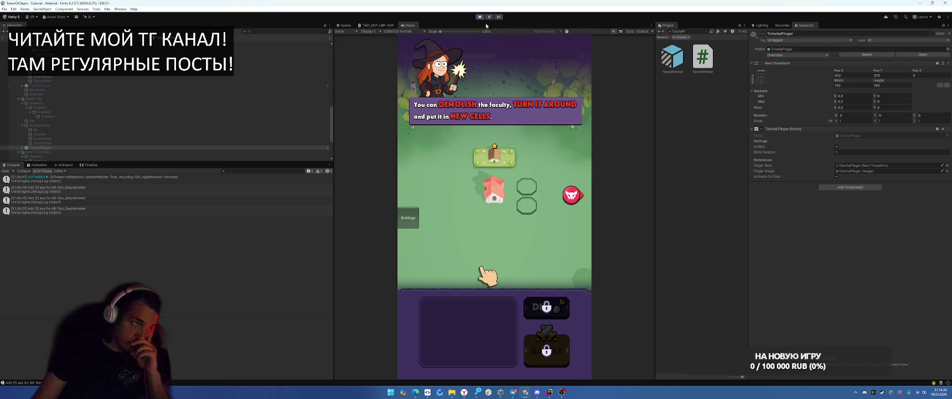
left_click(479, 17)
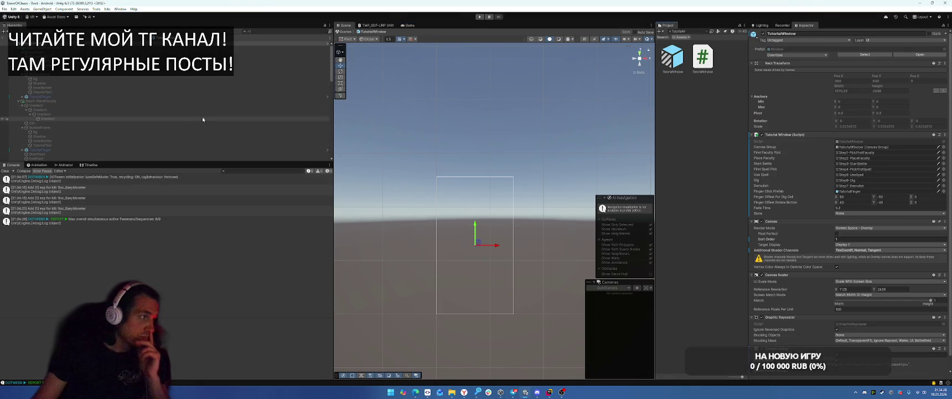
Select the Step6-Dig object in the Hierarchy, then switch to TutorialWindow.cs in Rider
left_click(139, 43)
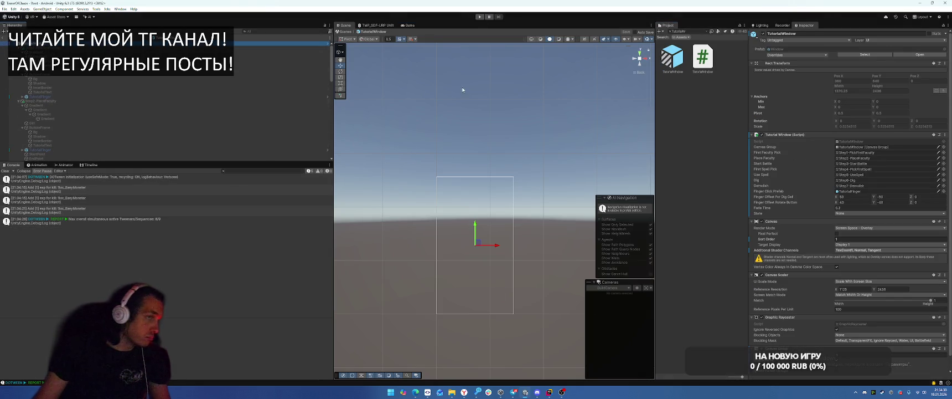
scroll(95, 103, "down", 10)
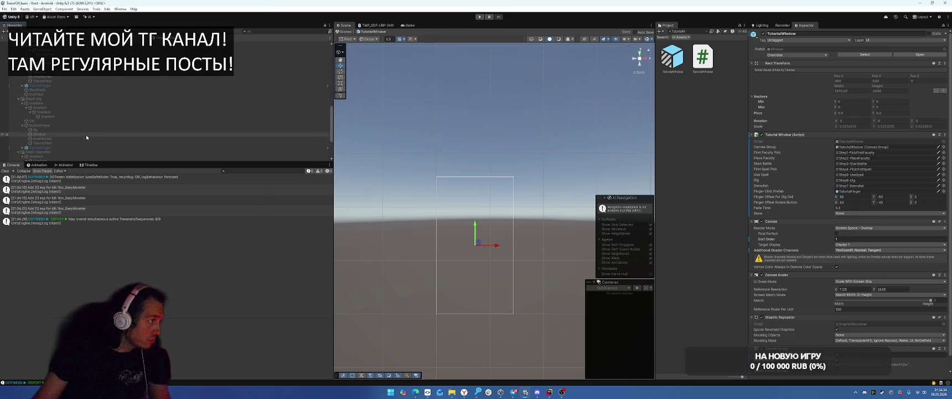
left_click(79, 99)
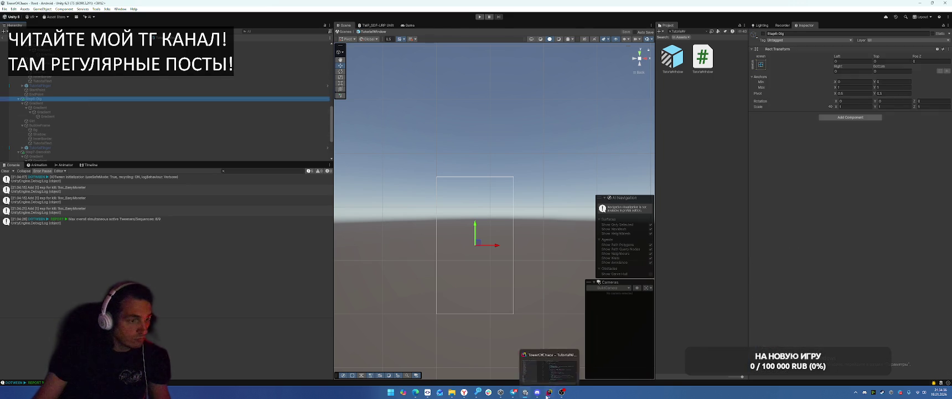
left_click(549, 392)
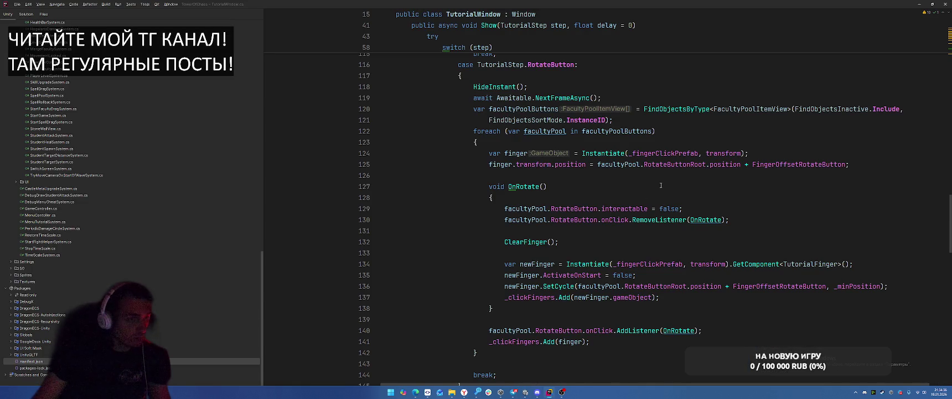
left_click(534, 264)
left_click(573, 286)
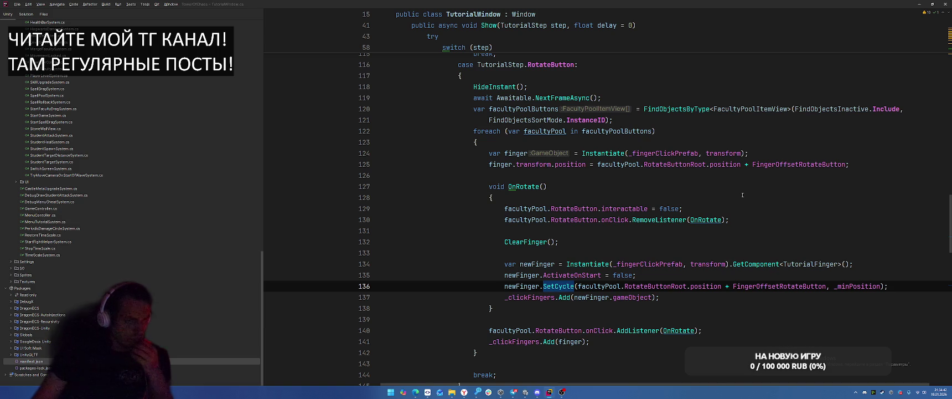
double_click(555, 286)
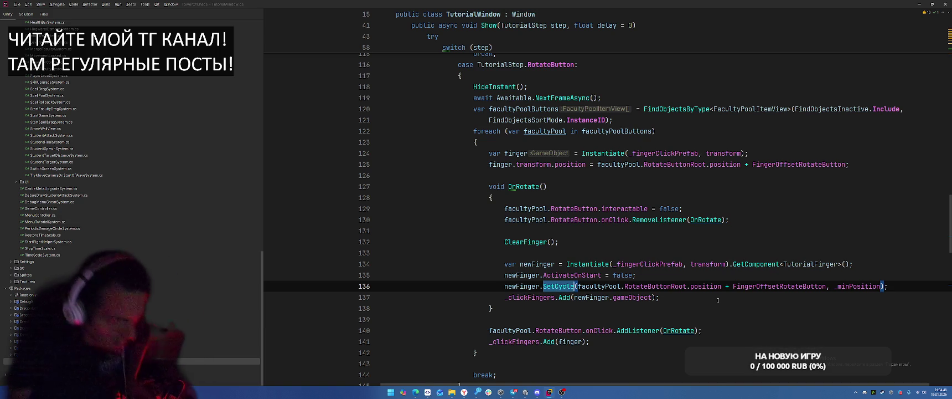
type("Pla")
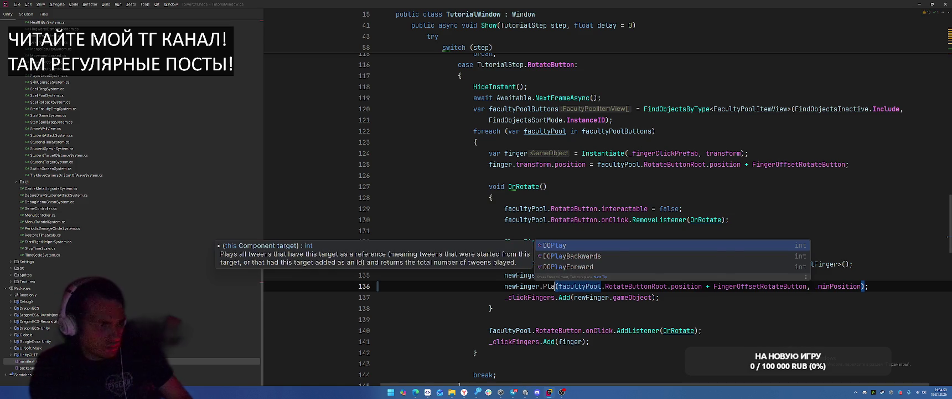
key("BackSpace")
key("BackSpace")
key("BackSpace")
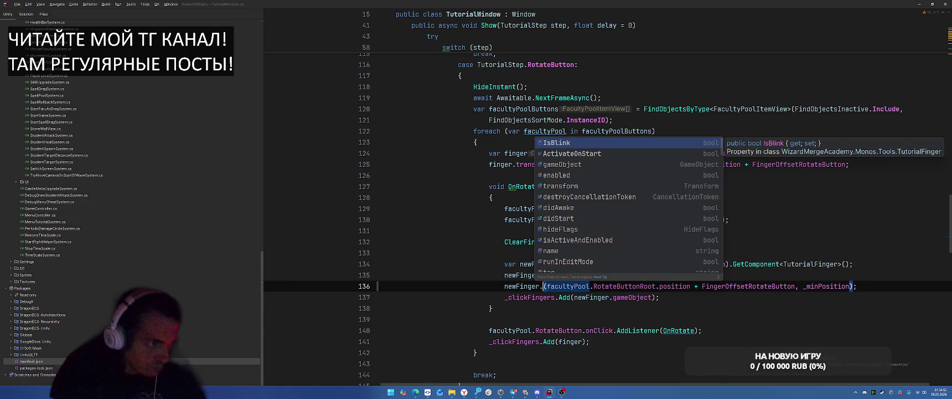
type("Set")
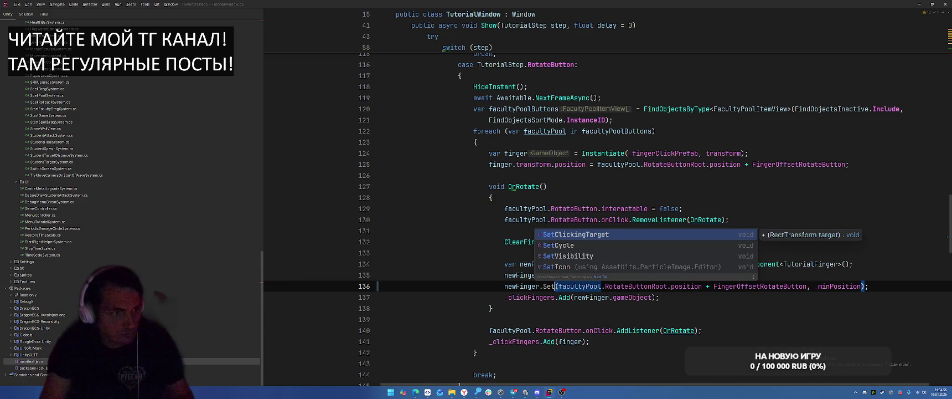
key("Return")
key("ctrl+Right")
key("ctrl+Right")
key("ctrl+shift+Right")
key("ctrl+shift+Right")
key("ctrl+shift+Right")
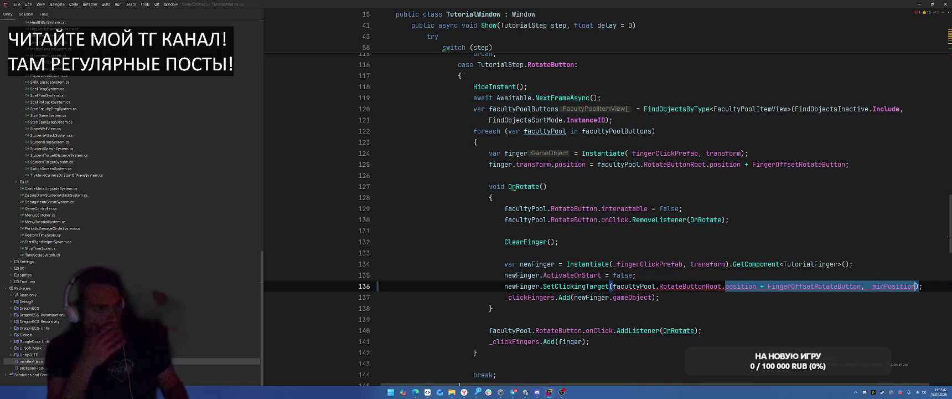
key("Left")
key("ctrl+Left")
key("ctrl+Left")
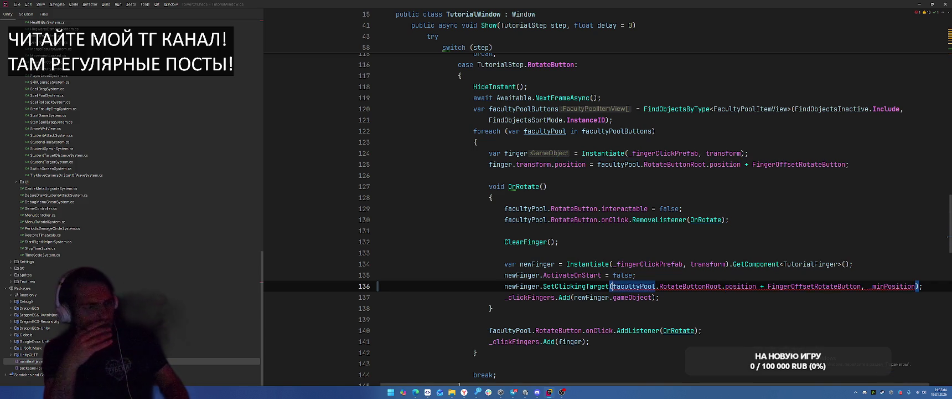
key("ctrl+shift+Left")
type("Pla")
key("BackSpace")
key("BackSpace")
key("BackSpace")
type("SetCycle")
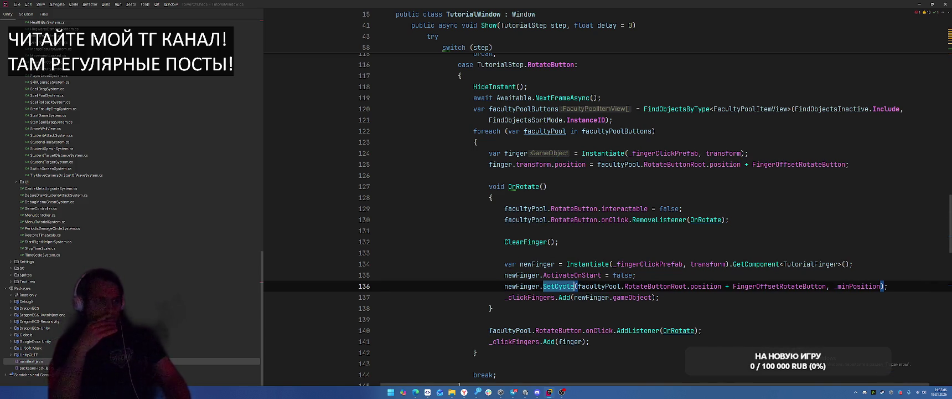
scroll(699, 239, "up", 5)
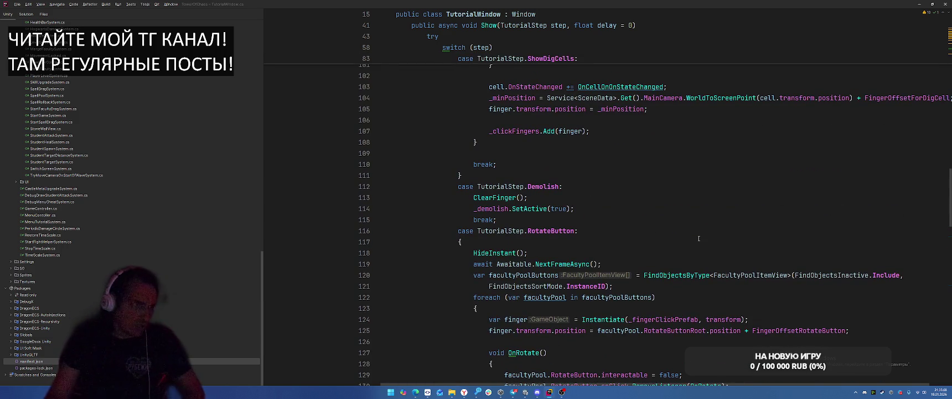
Review the finger usages and FingerOffsetForDigCell on line 104 in ShowDigCells, then return to Unity
scroll(698, 238, "up", 3)
scroll(699, 238, "up", 2)
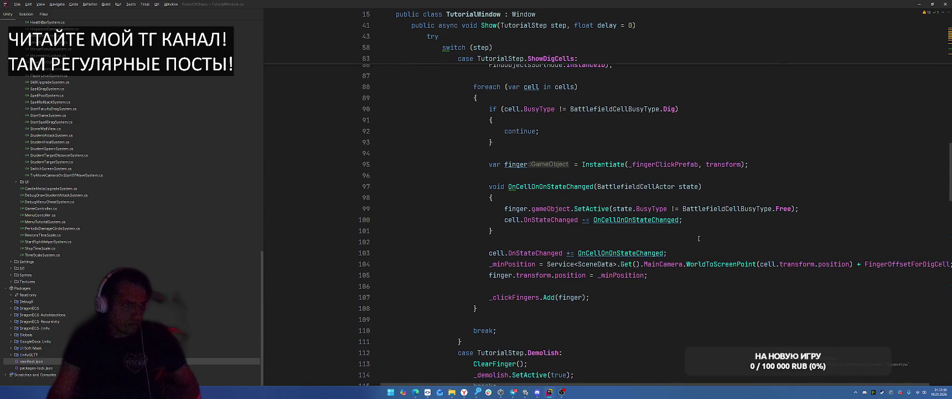
left_click(516, 164)
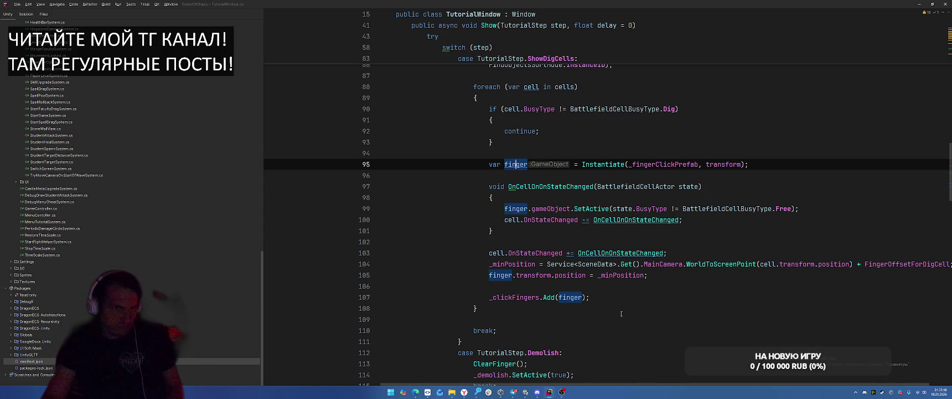
scroll(714, 386, "right", 2)
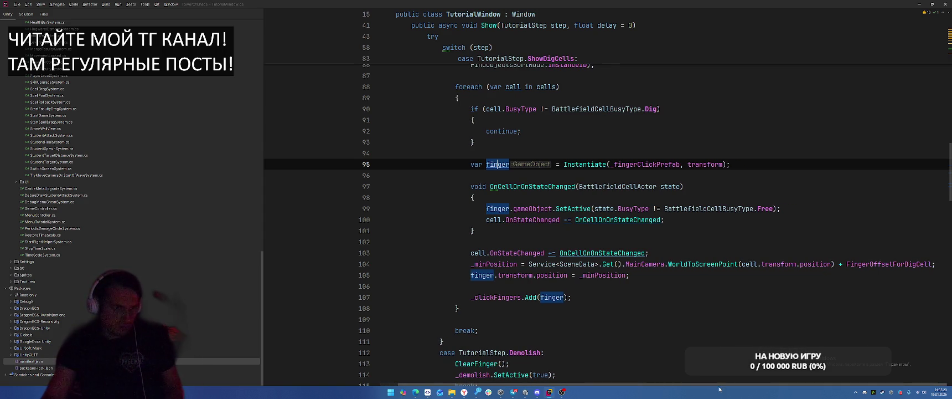
double_click(875, 264)
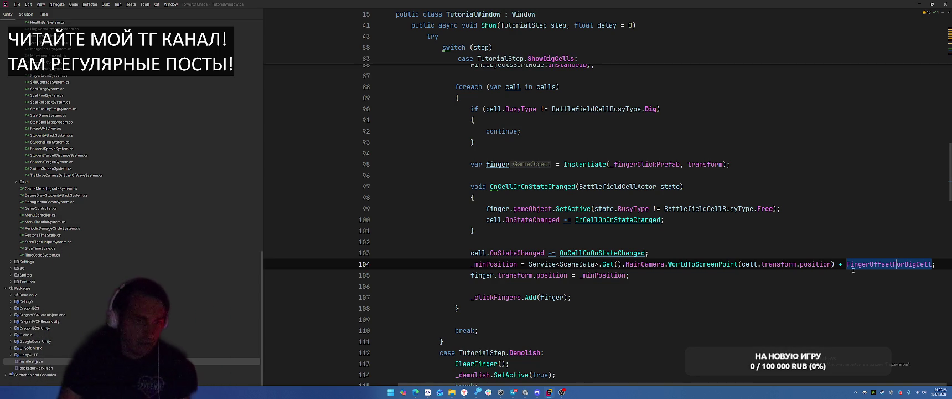
key("alt+Tab")
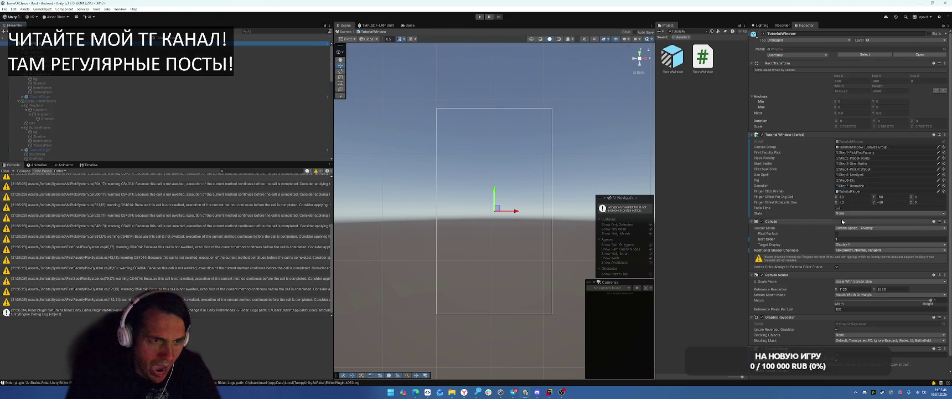
Enter 0 for Finger Offset For Dig Cell X and start Play mode
type("0")
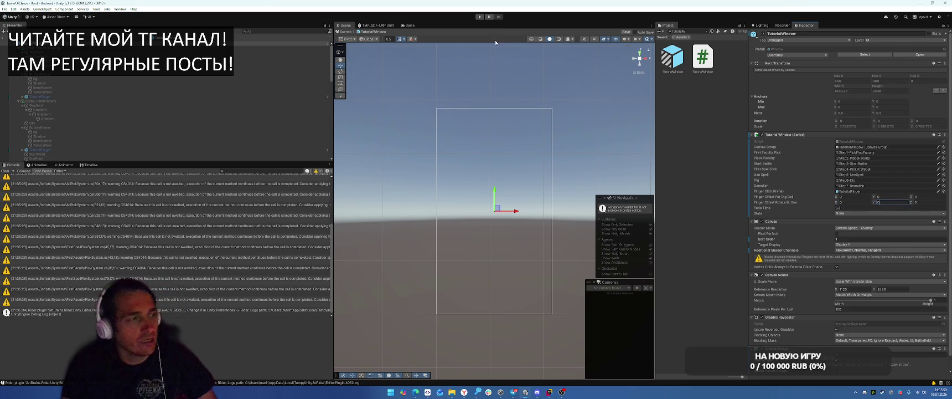
left_click(478, 17)
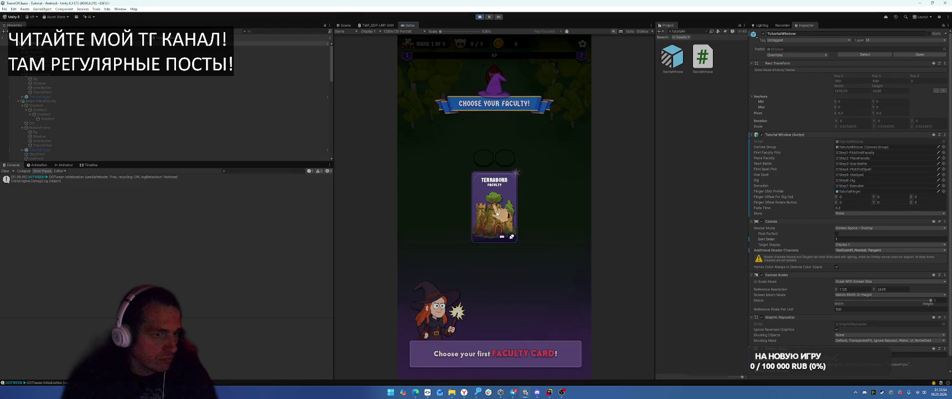
Place the Terraborn faculty, cast the spell, buy the dig cells and demolish the faculty
left_click(495, 210)
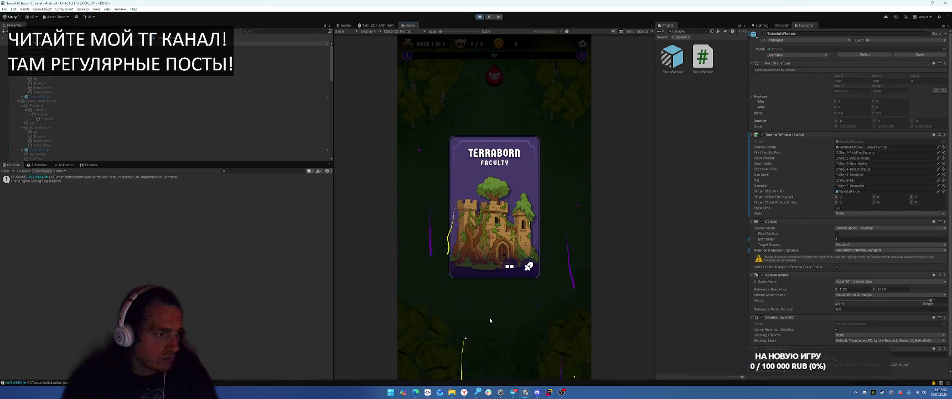
left_click_drag(460, 318, 491, 155)
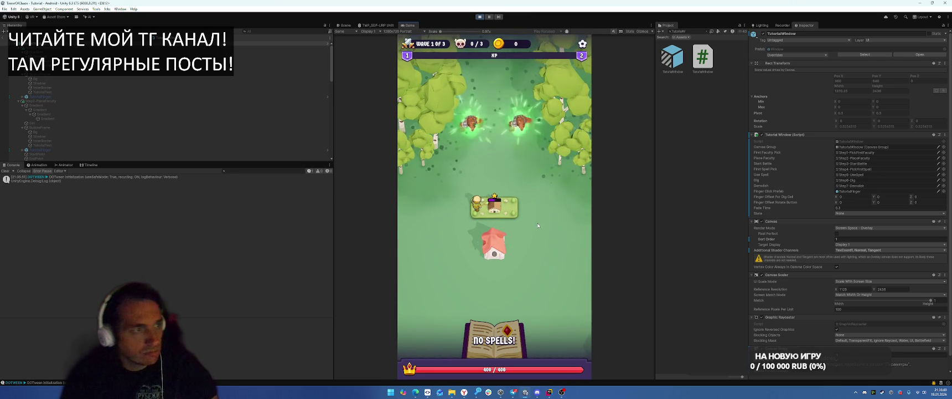
left_click(490, 214)
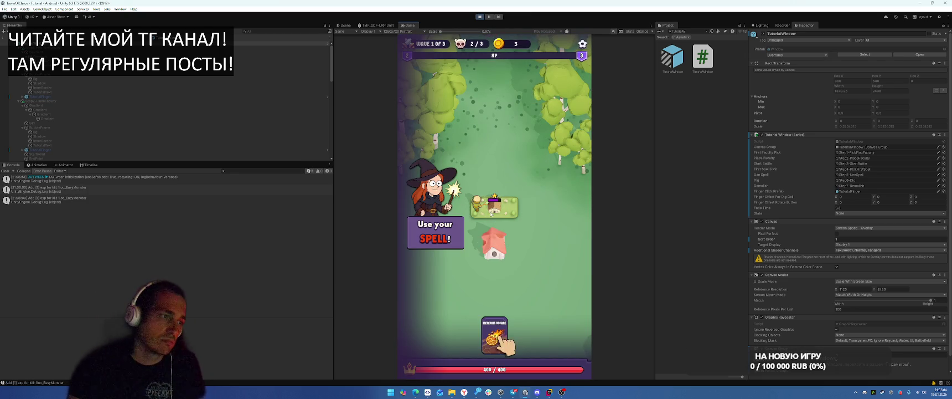
left_click(494, 335)
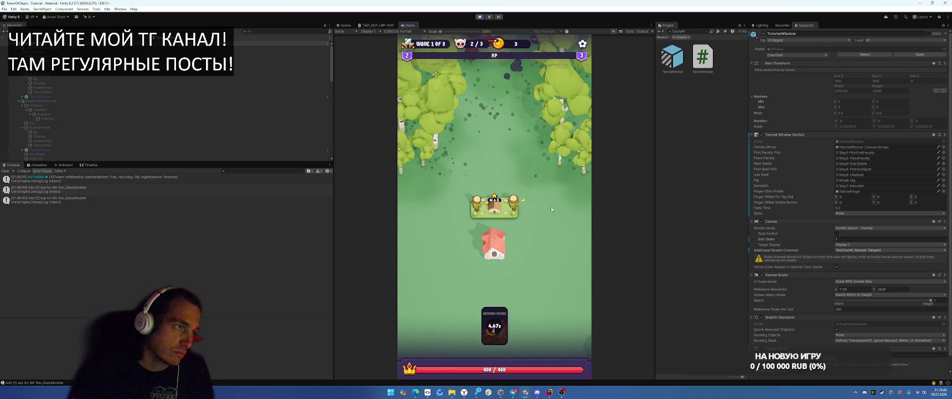
left_click(525, 193)
left_click(525, 193)
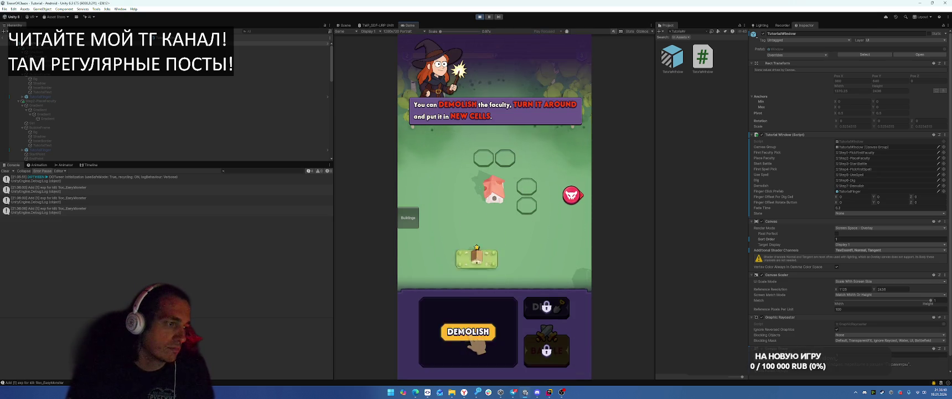
left_click(468, 300)
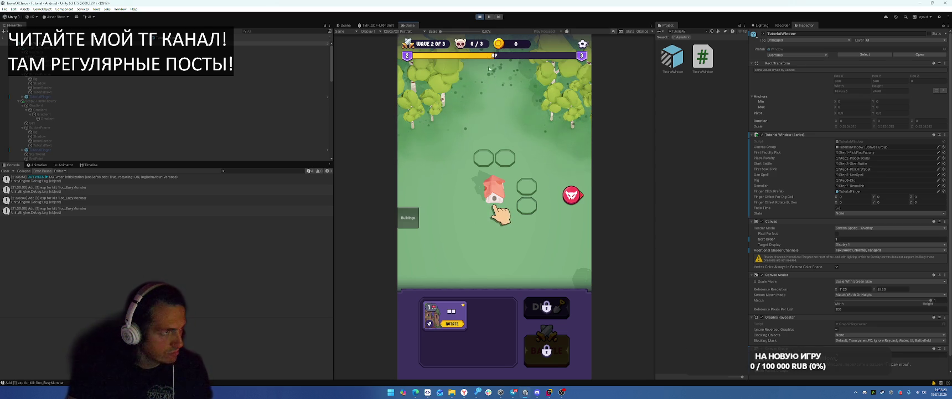
scroll(164, 70, "down", 10)
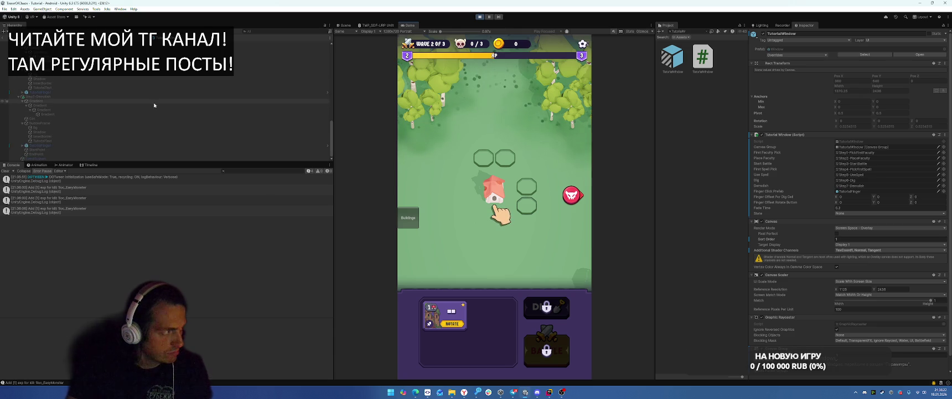
Filter the Hierarchy by 'finger' and inspect TutorialFinger and TutorialFinger(Clone)
scroll(131, 143, "up", 5)
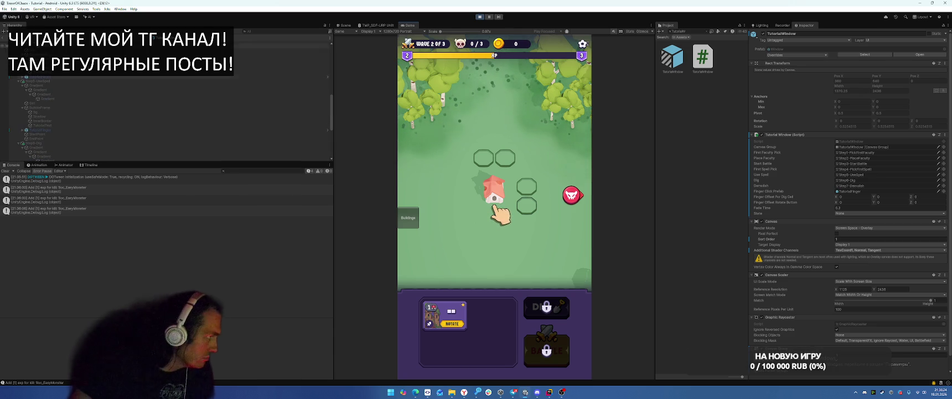
left_click(2, 41)
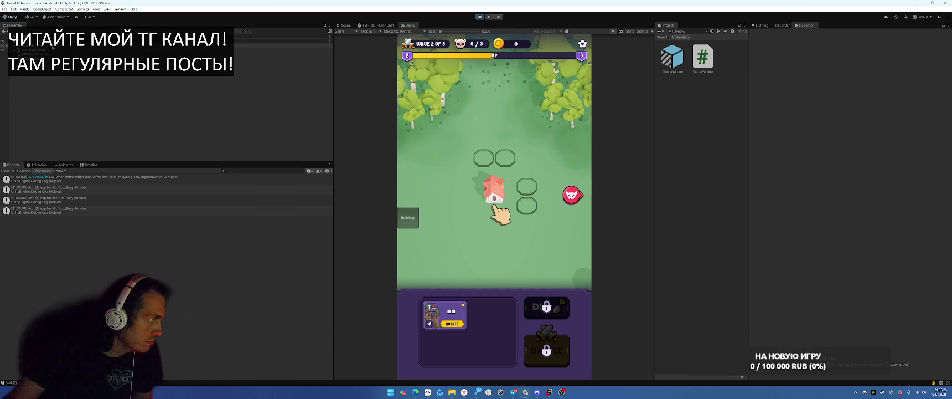
left_click(256, 31)
type("onger")
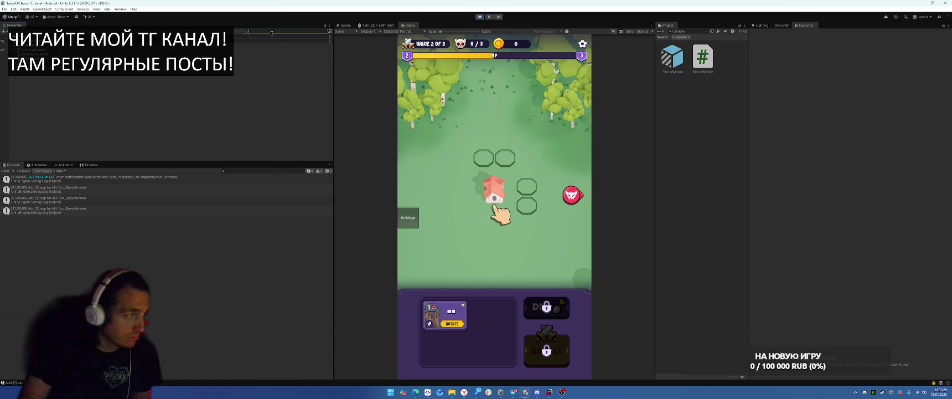
type("sunny")
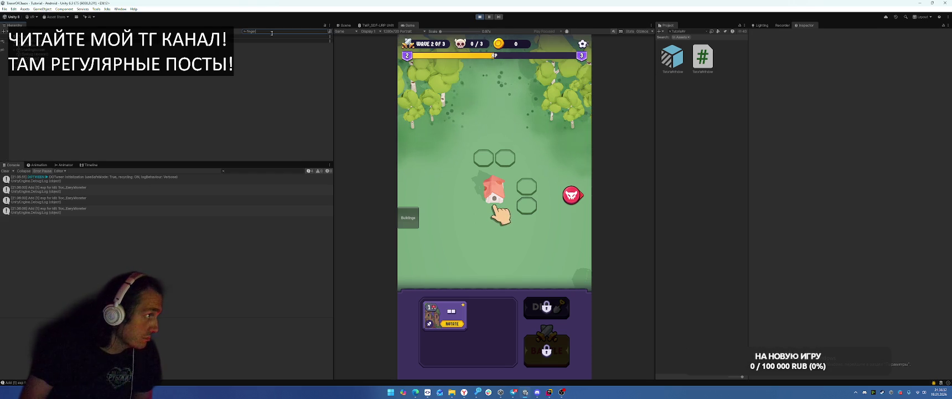
left_click(75, 104)
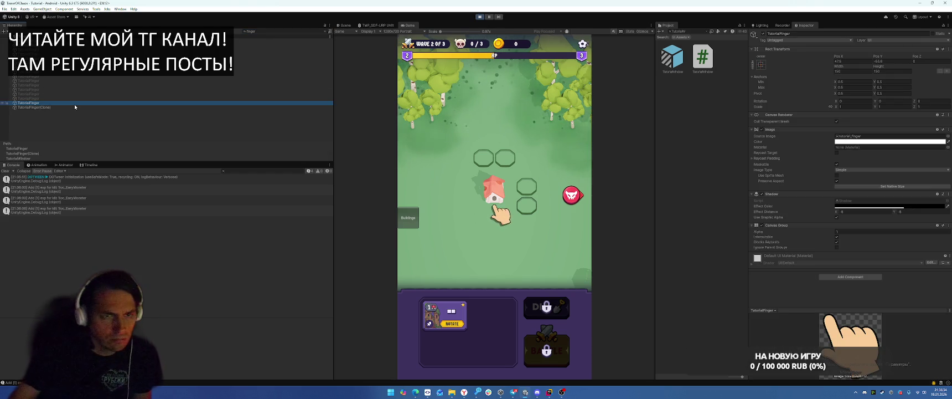
key("Down")
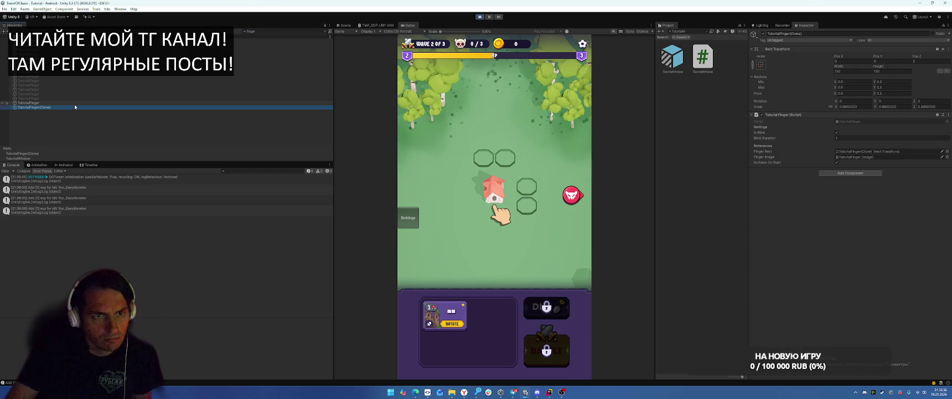
left_click(74, 104)
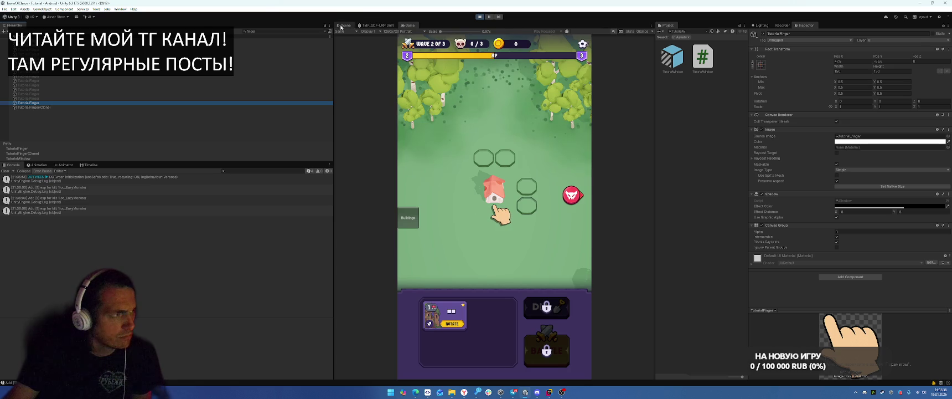
left_click(341, 27)
Frame TutorialFinger in the Scene view and inspect the clone's Tutorial Finger script settings
double_click(59, 103)
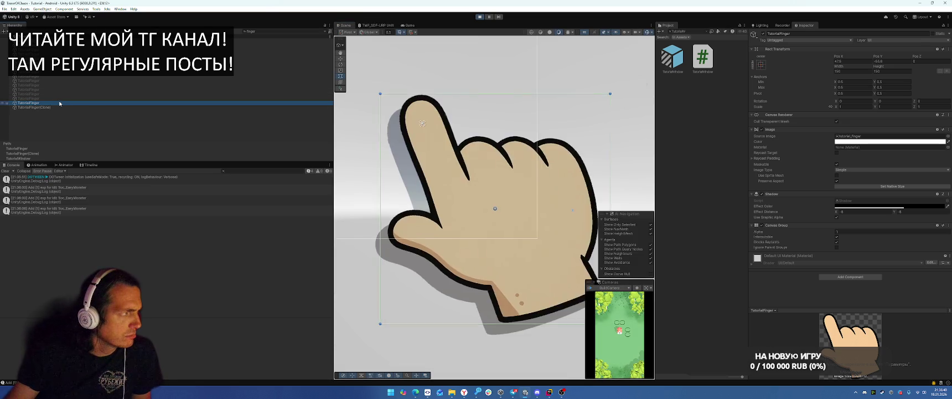
left_click(100, 108)
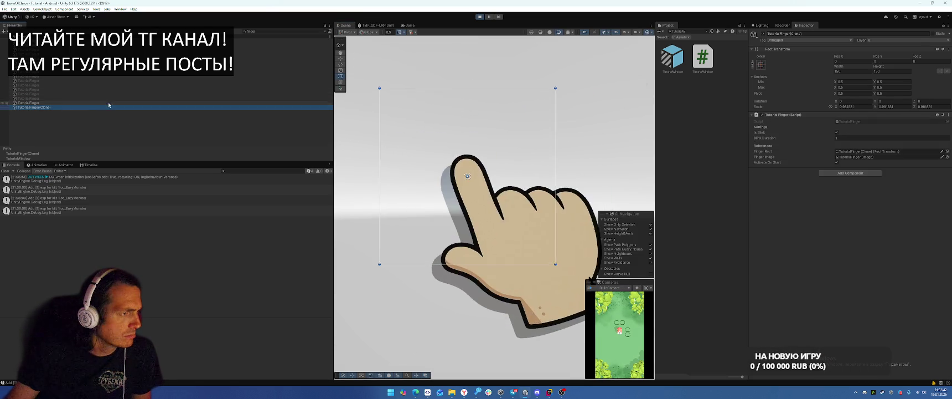
left_click(104, 103)
double_click(103, 103)
scroll(428, 154, "down", 5)
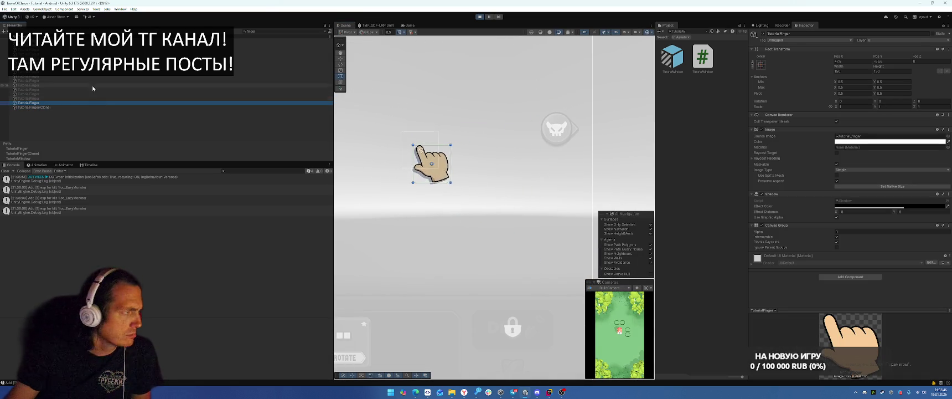
left_click(78, 108)
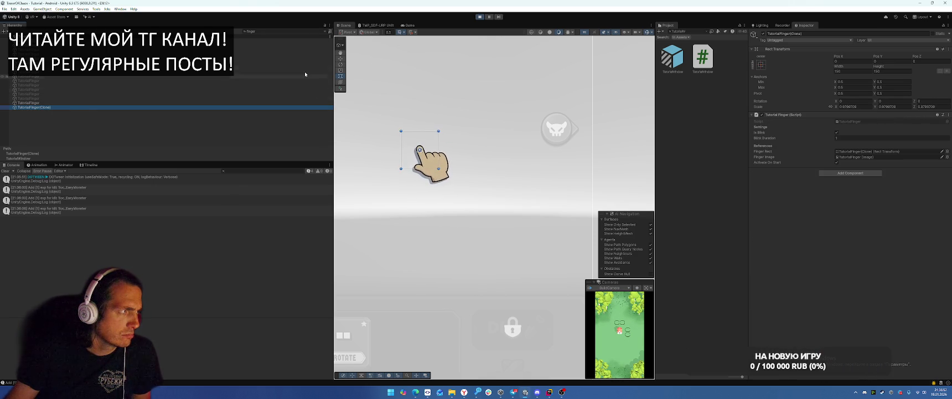
Clear the finger search filter, select TutorialWindow, and exit Play mode with Ctrl+P
left_click(327, 31)
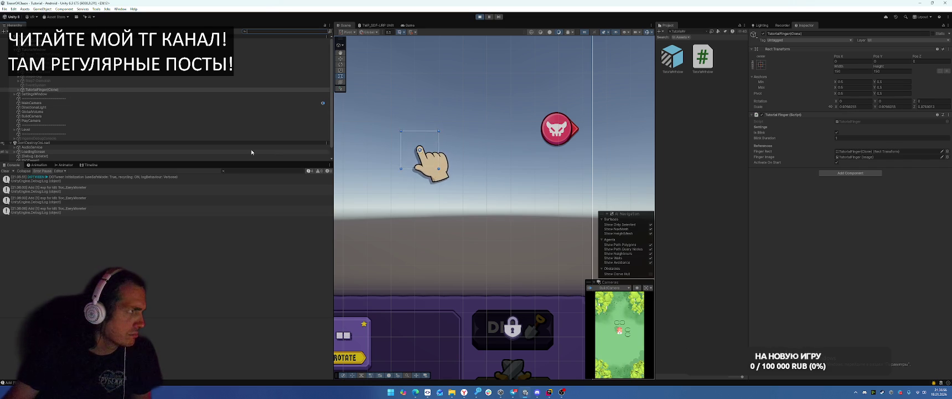
scroll(490, 200, "down", 2)
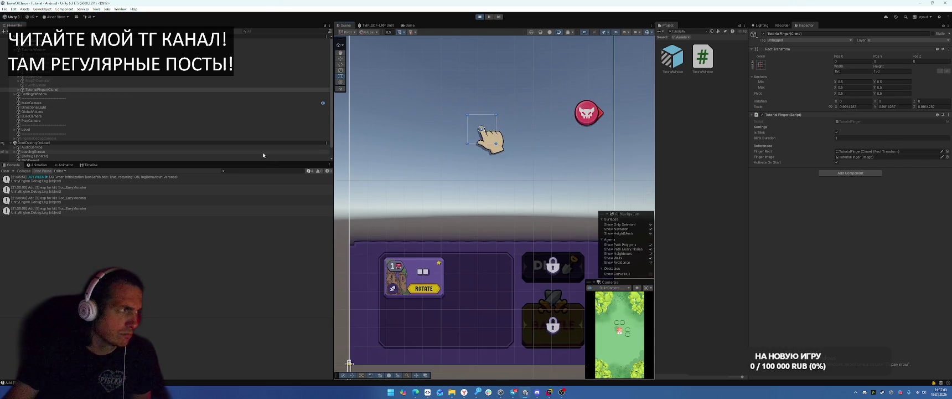
left_click(96, 49)
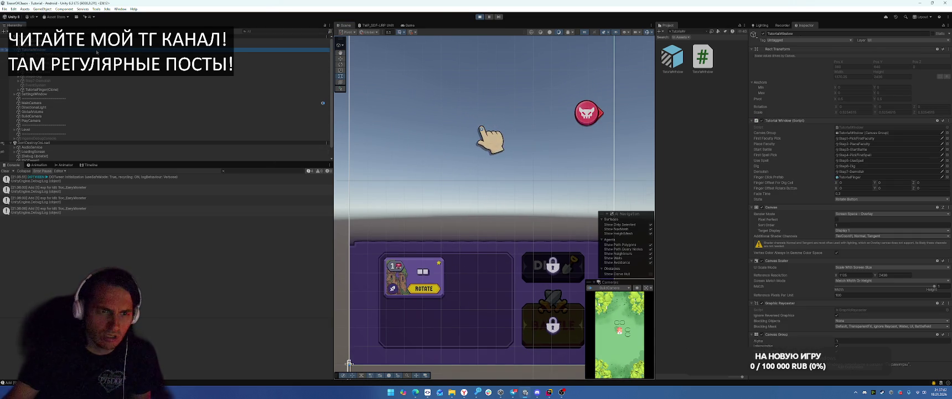
key("ctrl+p")
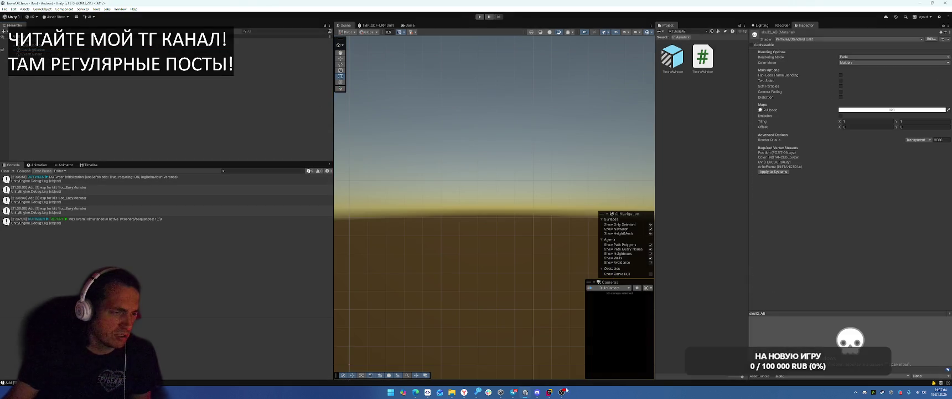
Delete the old finger position assignment on line 125 of the RotateButton step
left_click(549, 392)
left_click(701, 187)
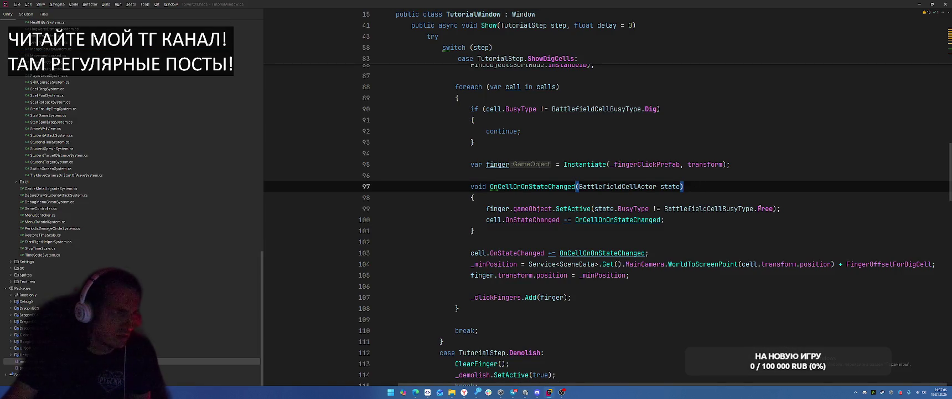
scroll(752, 224, "down", 10)
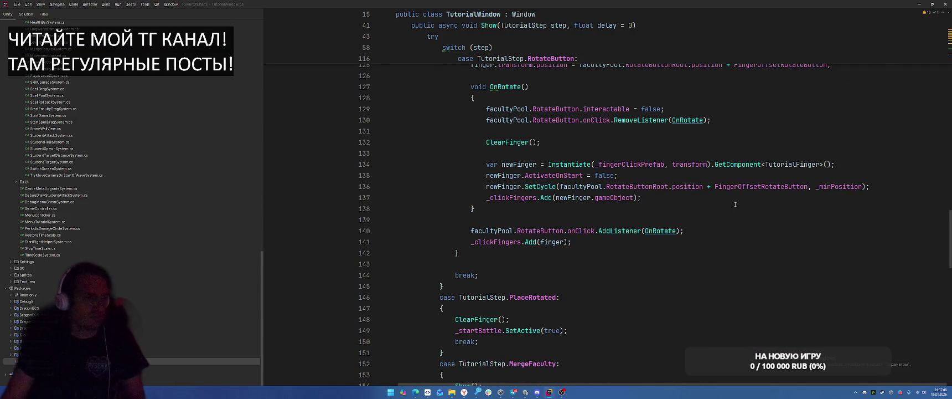
left_click(494, 230)
scroll(702, 223, "up", 2)
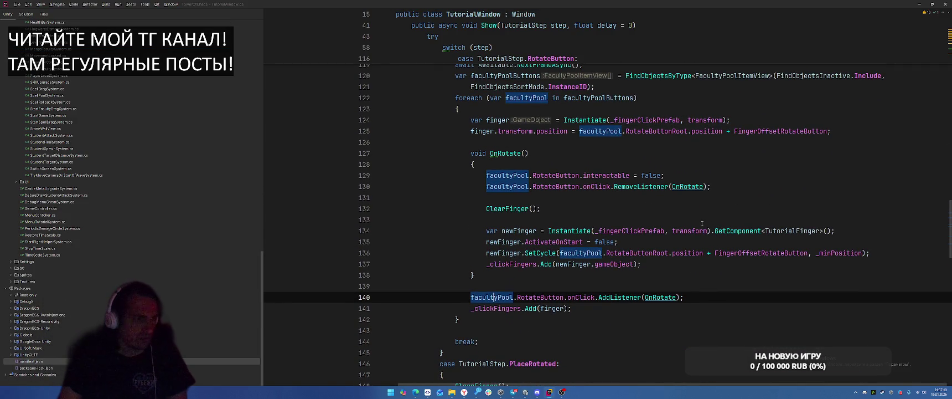
scroll(708, 233, "up", 1)
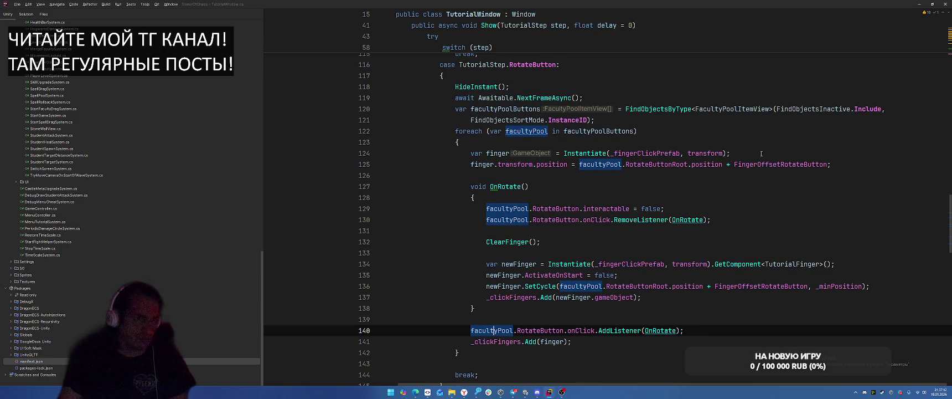
left_click(587, 170)
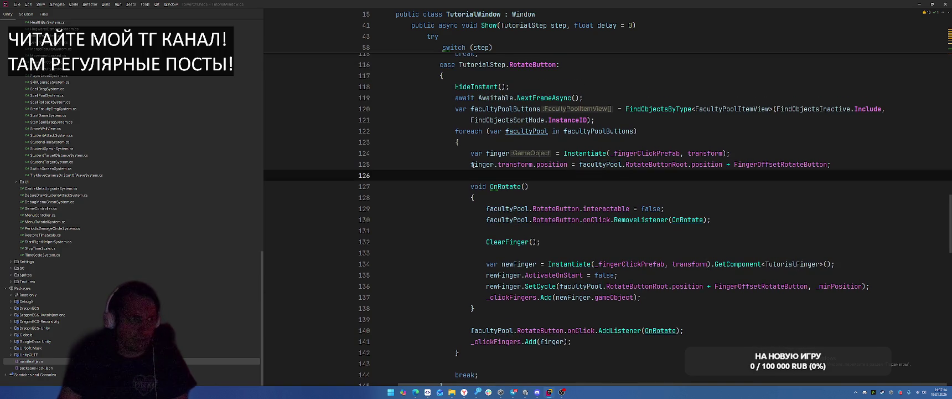
left_click(545, 184)
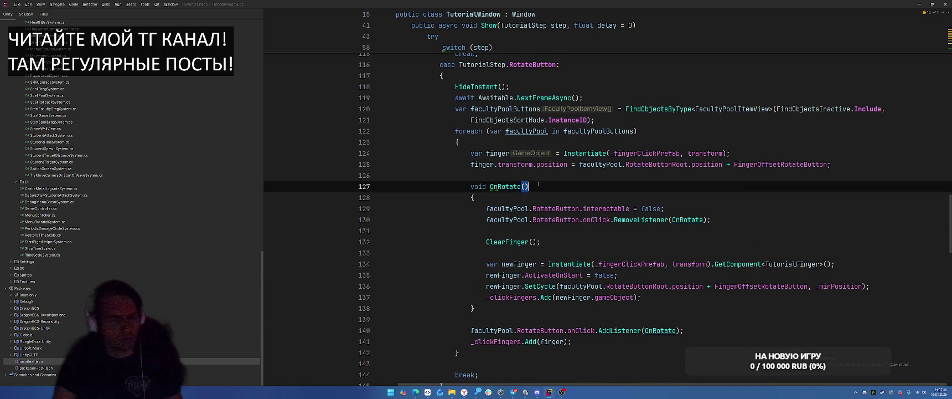
left_click(834, 158)
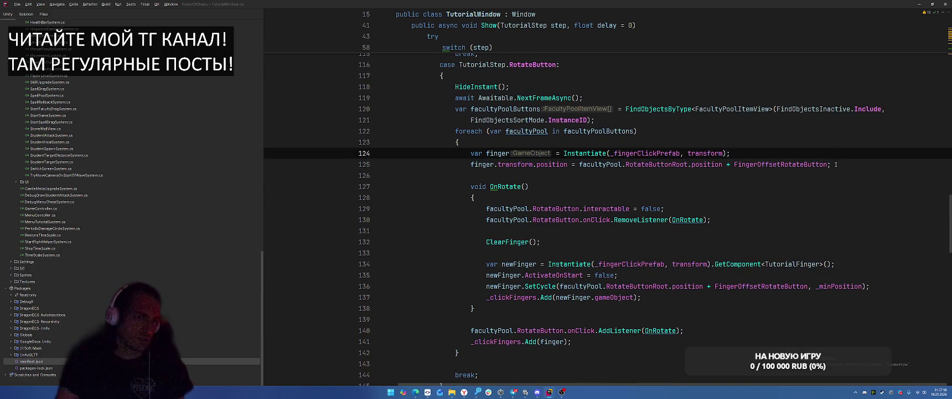
left_click_drag(827, 164, 500, 165)
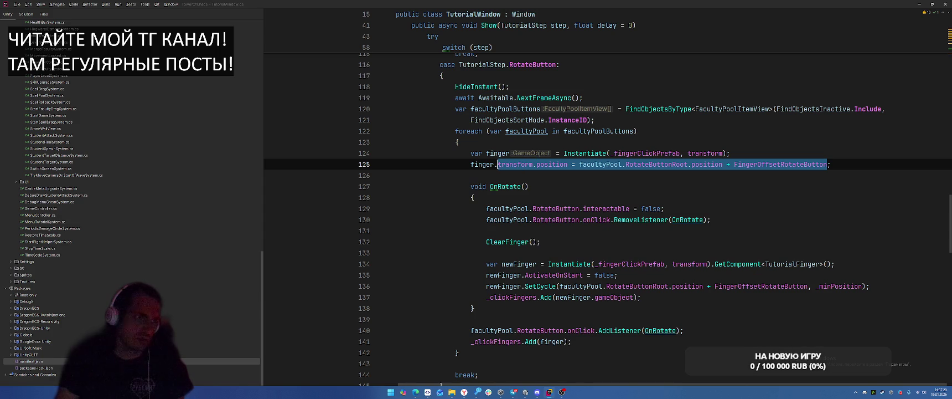
key("BackSpace")
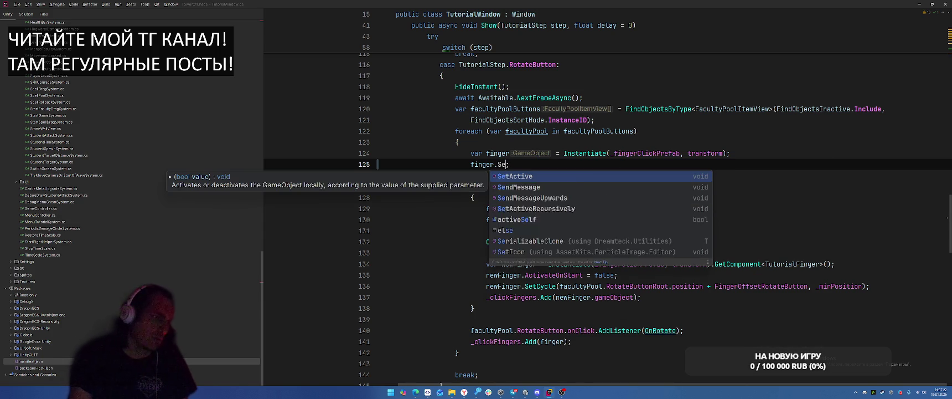
key("BackSpace")
Append .GetComponent<TutorialFinger>() to the finger's Instantiate call on line 124
type(".")
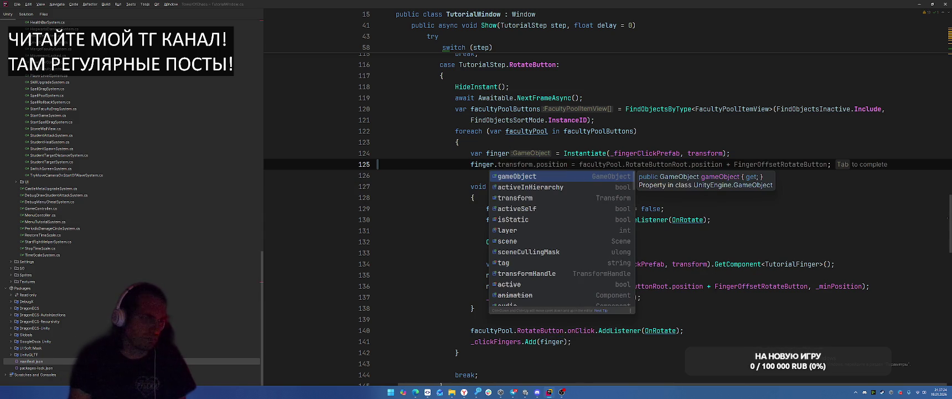
key("Escape")
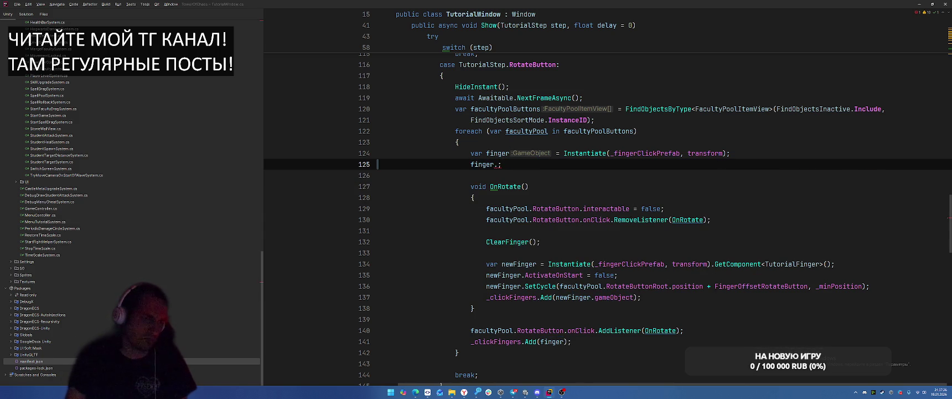
left_click(722, 153)
key("Right")
type(".GetComp")
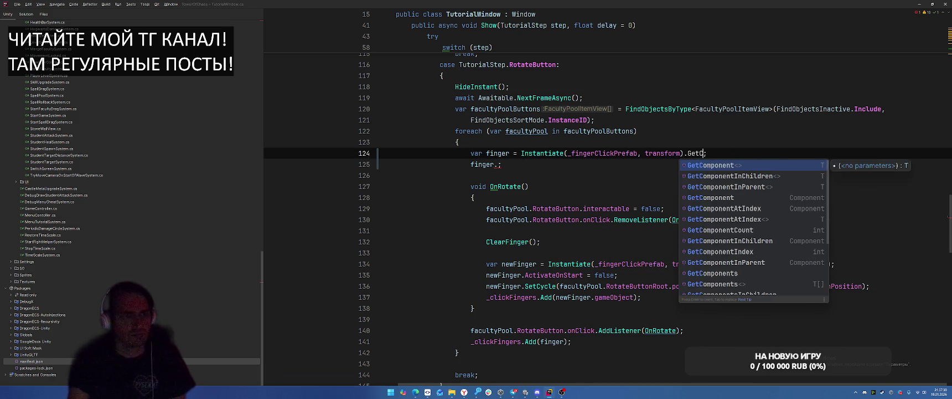
key("Return")
type("Tut")
key("Return")
Add finger.ActivateOnStart = false and a finger.SetClickingTarget call below it
key("Down")
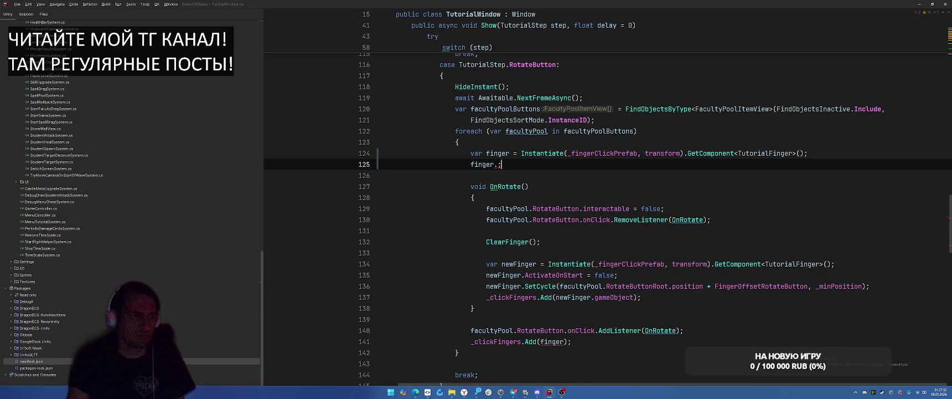
type("Set")
key("Return")
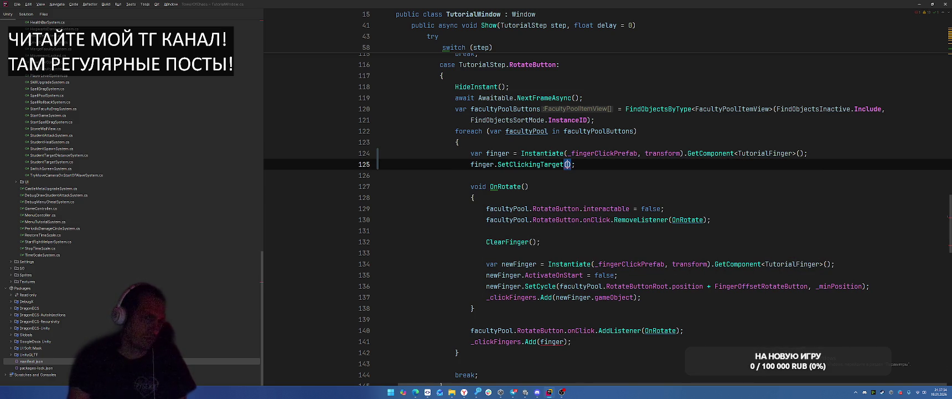
key("ctrl+alt+Return")
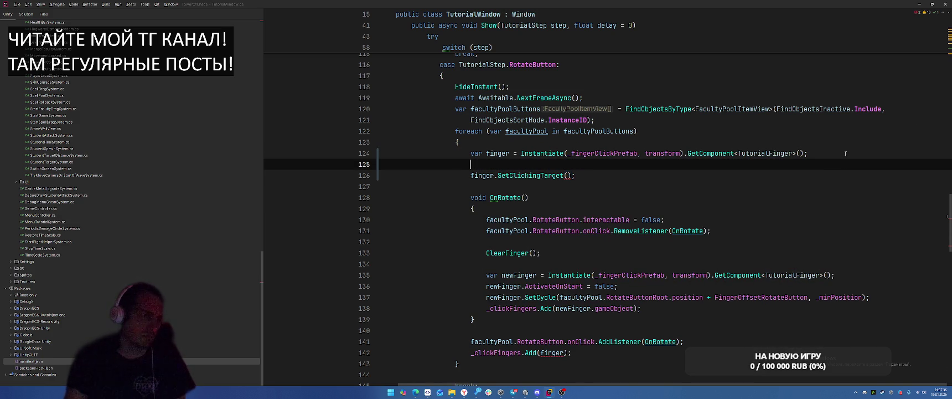
type("fing")
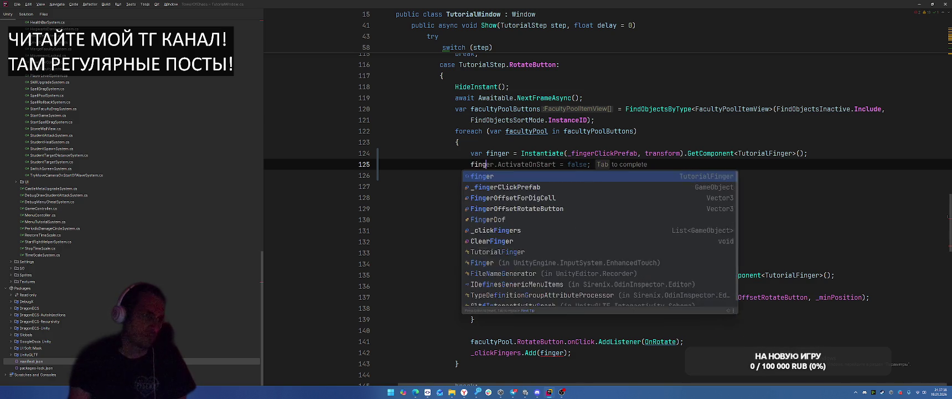
key("Tab")
left_click(567, 175)
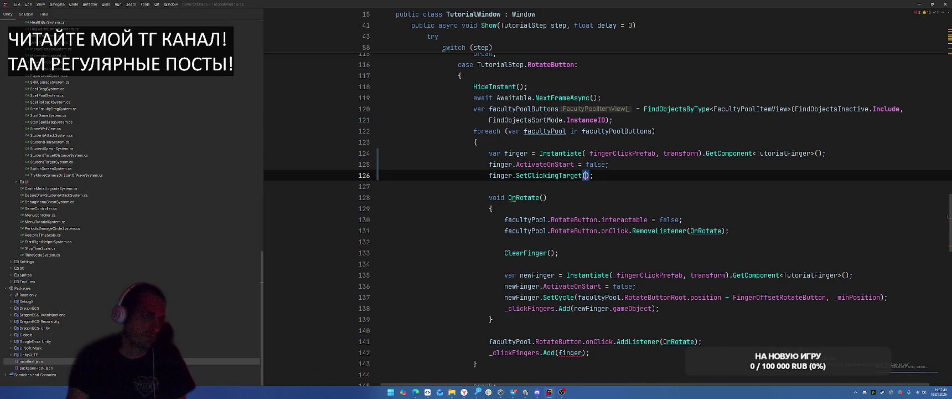
type("fac")
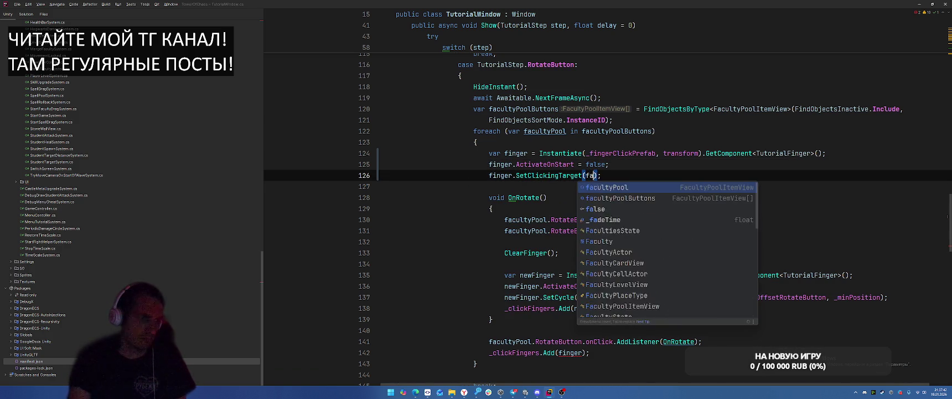
type("tu")
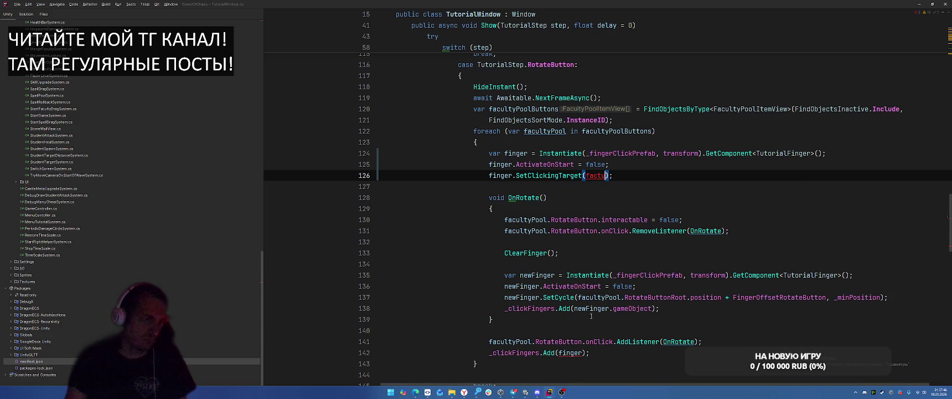
Pass facultyPool.RotateButton.transform as RectTransform as the SetClickingTarget argument
left_click(509, 341)
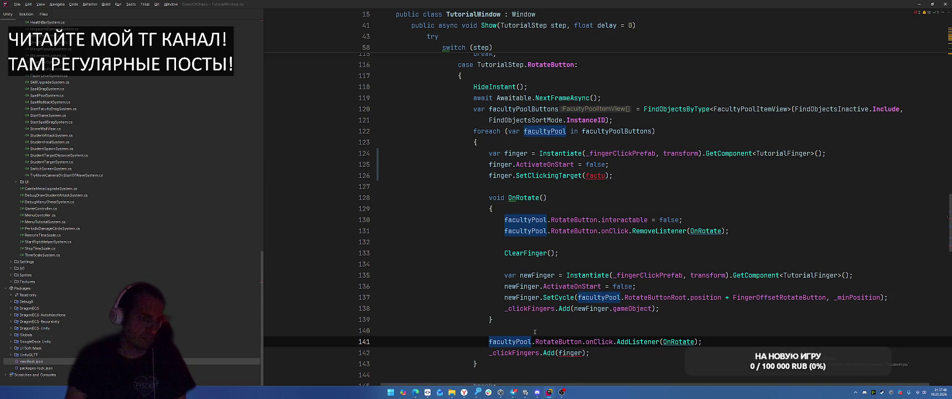
left_click_drag(488, 341, 582, 341)
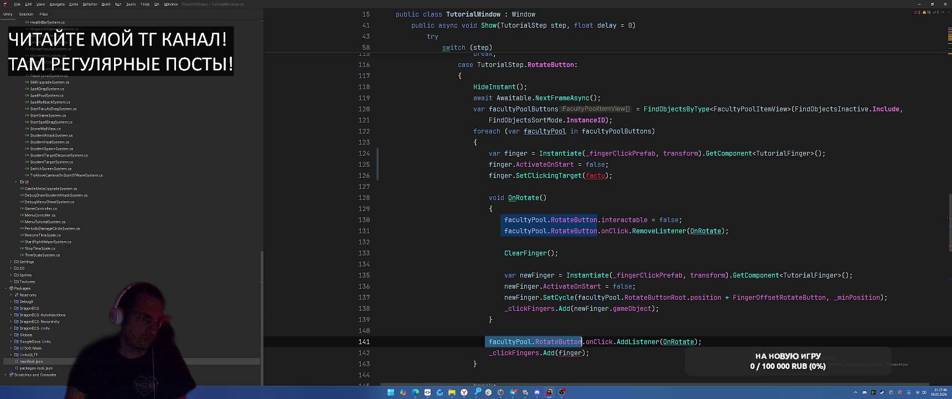
key("ctrl+c")
double_click(597, 180)
key("ctrl+v")
type(".")
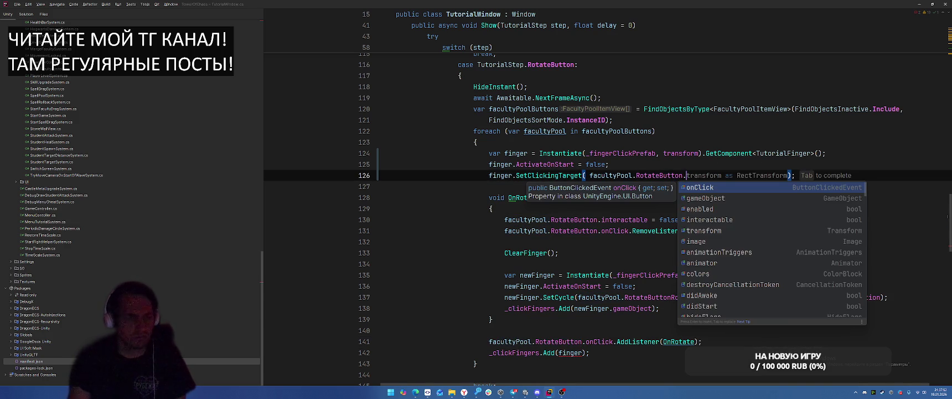
type("tra")
key("Tab")
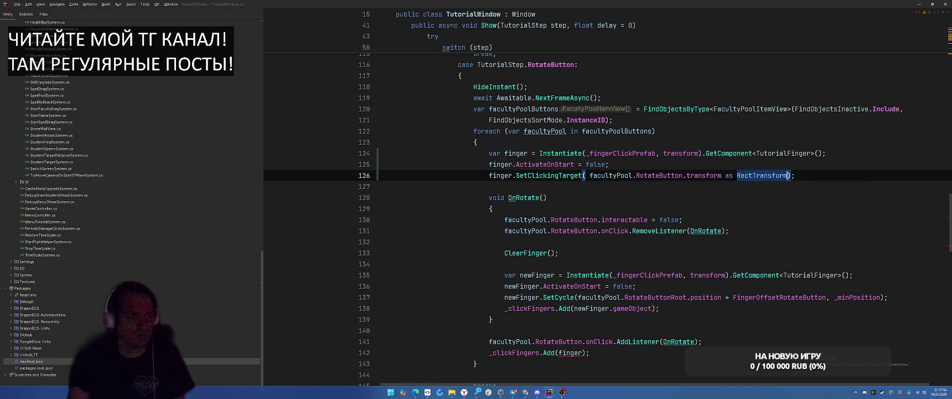
left_click(590, 175)
key("BackSpace")
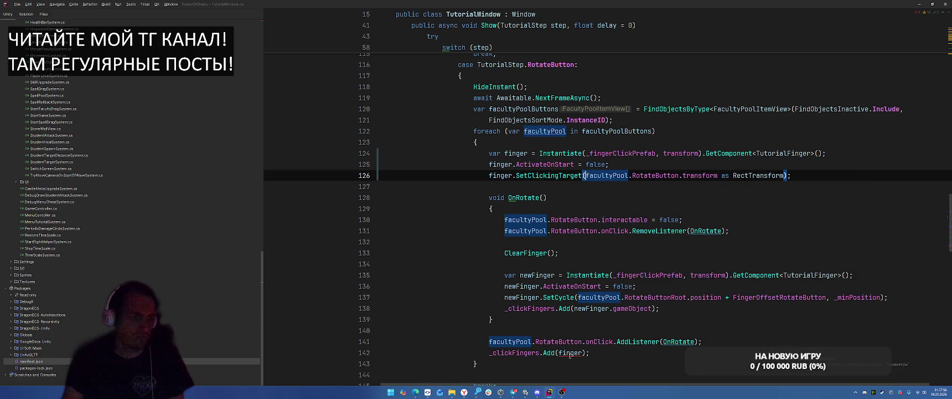
Change line 142 to _clickFingers.Add(finger.gameObject)
left_click(582, 353)
type(".g")
key("Return")
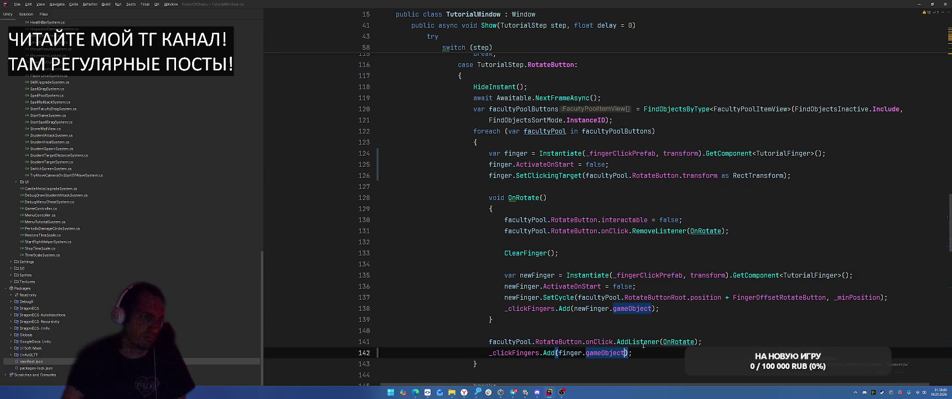
left_click(754, 229)
key("alt+Tab")
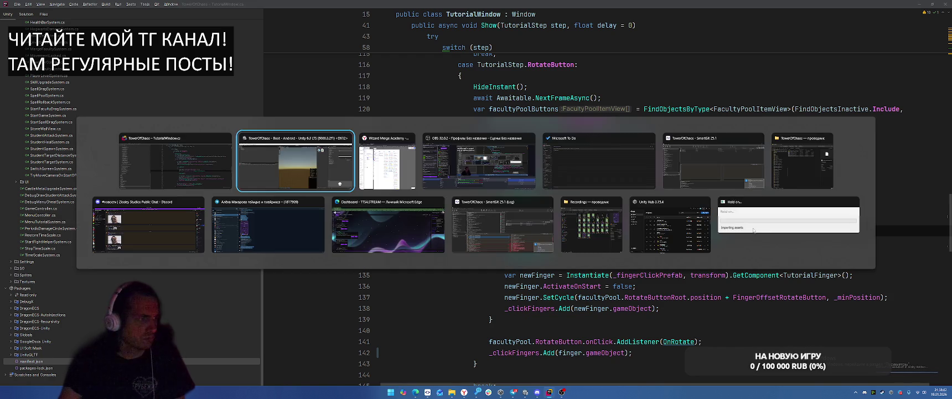
Append .GetComponent<TutorialFinger>() to the dig-cell Instantiate call and use finger.gameObject in Add
scroll(727, 238, "up", 8)
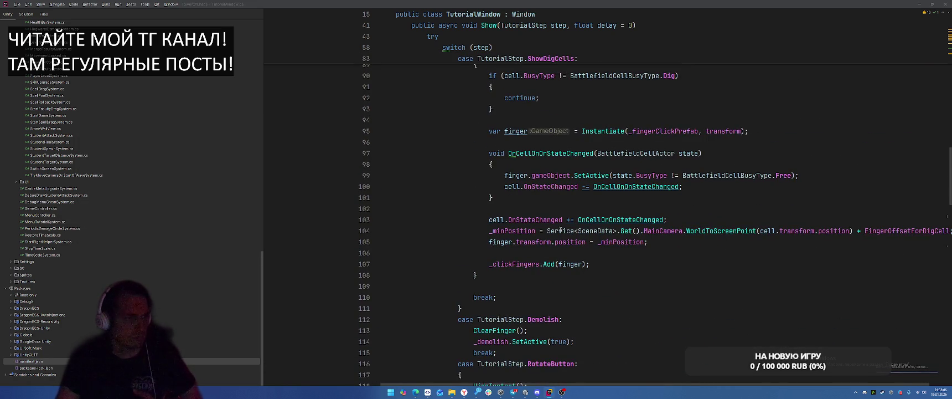
scroll(553, 231, "up", 2)
left_click(516, 197)
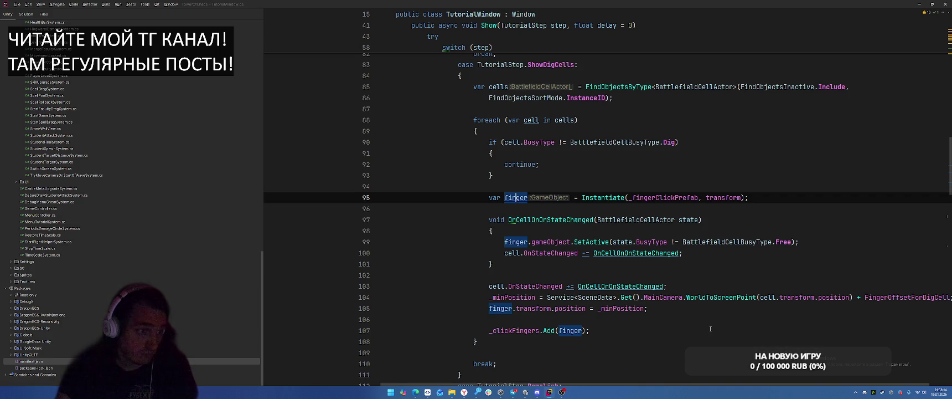
left_click(743, 198)
type(".Get")
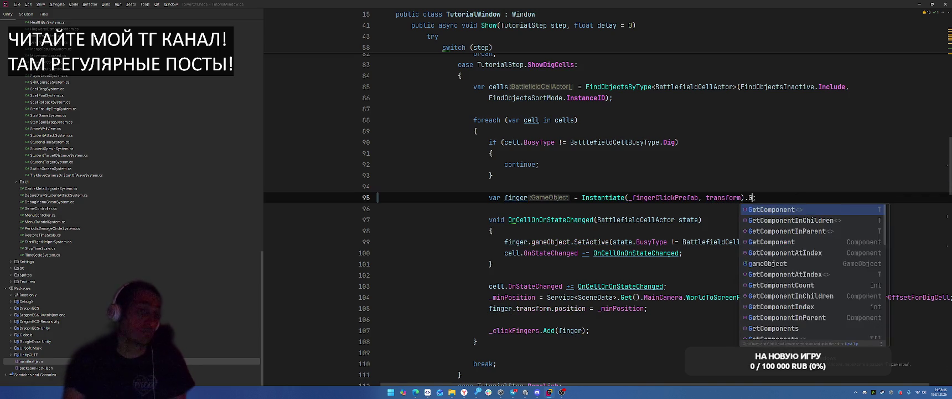
key("Return")
key("Return")
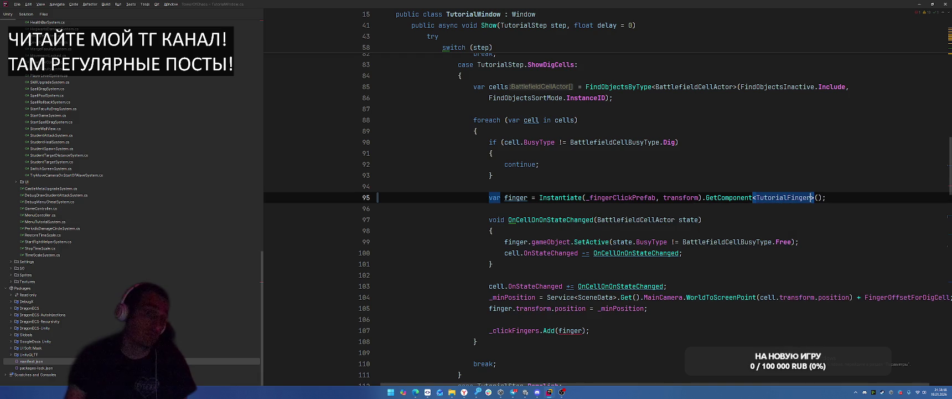
left_click(585, 331)
type(".")
key("Return")
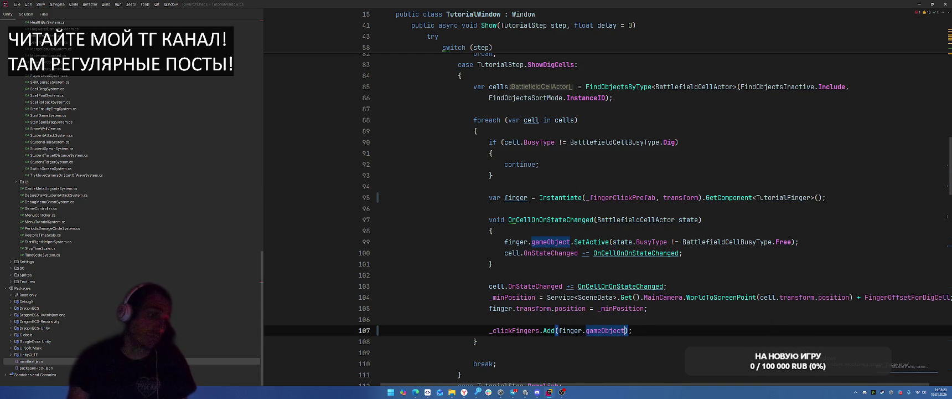
left_click(762, 266)
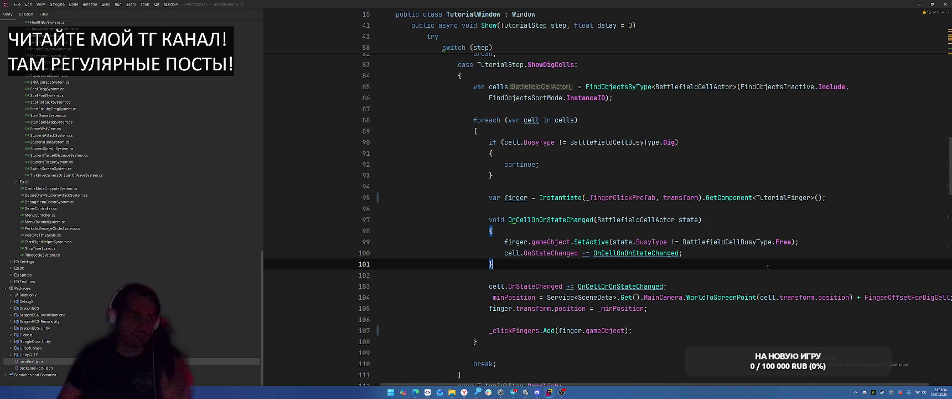
Add finger.ActivateOnStart = false on a new line below line 95
key("Down")
key("Down")
key("Down")
key("End")
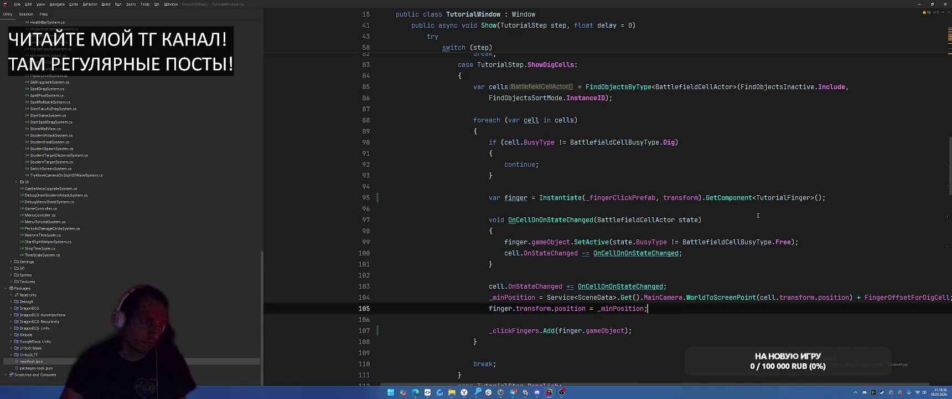
key("Up")
key("Up")
key("Up")
key("End")
key("Return")
type("finger.")
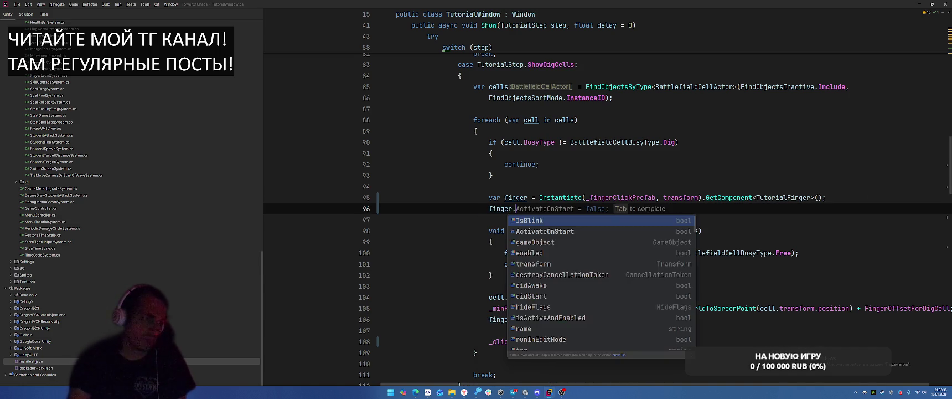
key("Tab")
Add finger.SetClickingTarget() on line 107 and jump to its declaration in TutorialFinger.cs
left_click(691, 319)
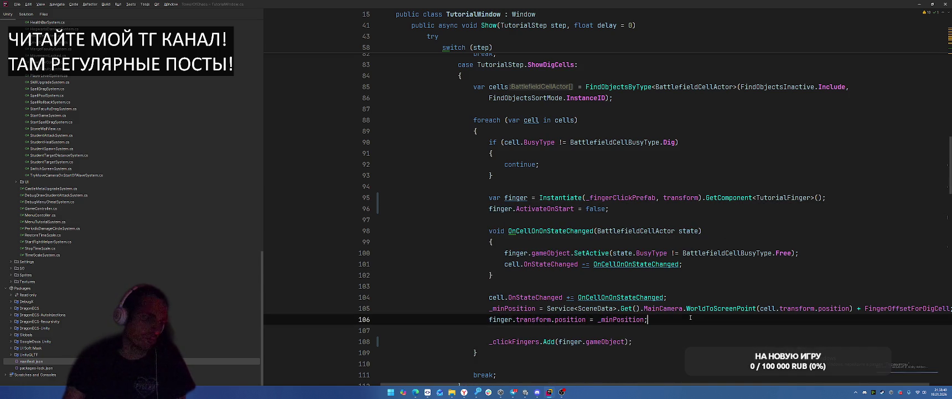
key("Return")
type("finger.Pla")
key("BackSpace")
key("BackSpace")
key("BackSpace")
type("set")
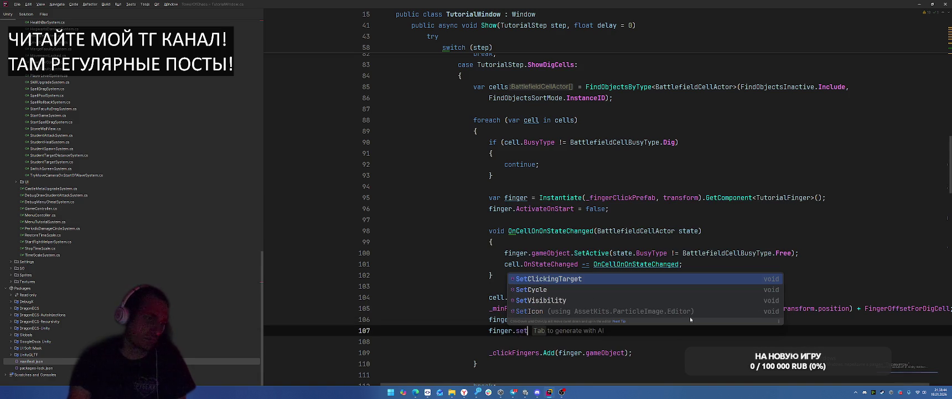
key("Escape")
key("F2")
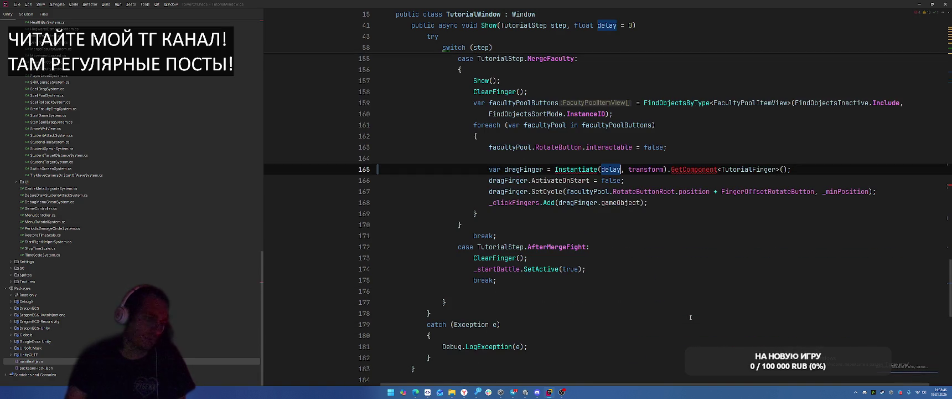
scroll(690, 316, "up", 6)
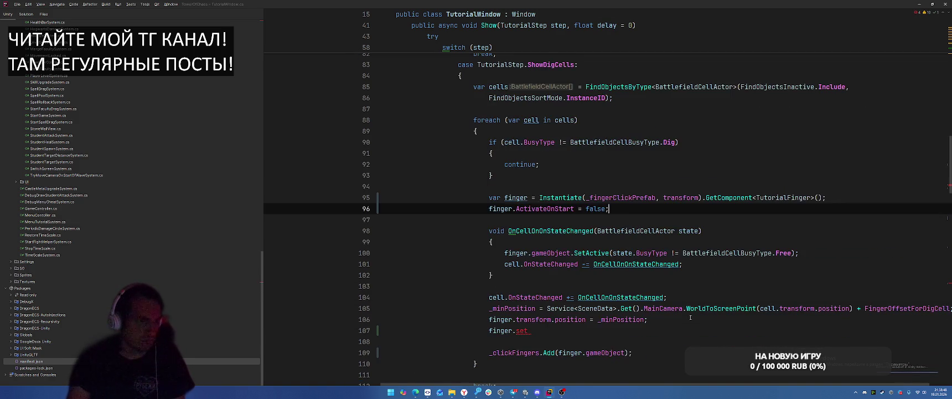
key("ctrl+alt+Left")
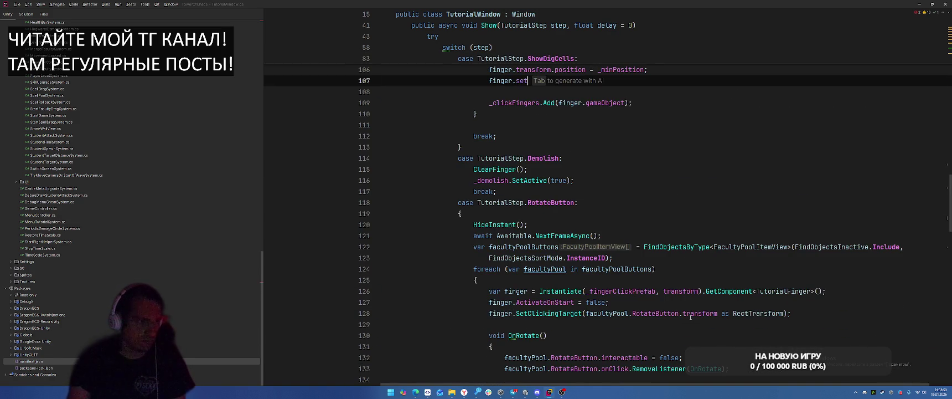
key("Return")
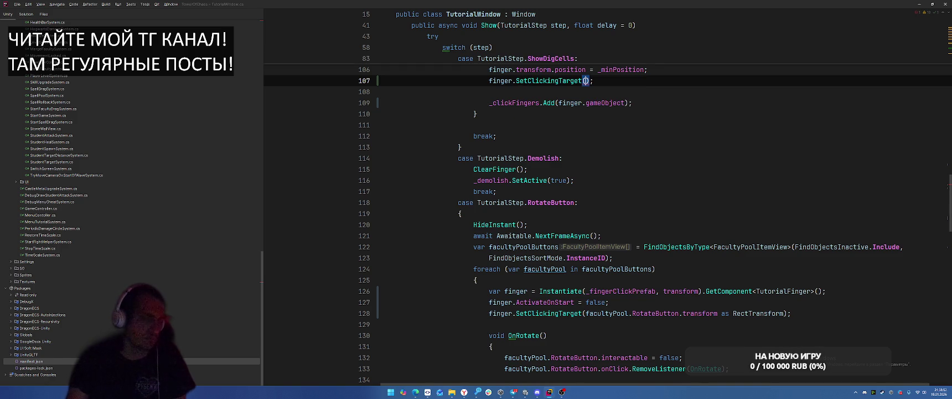
scroll(703, 256, "up", 4)
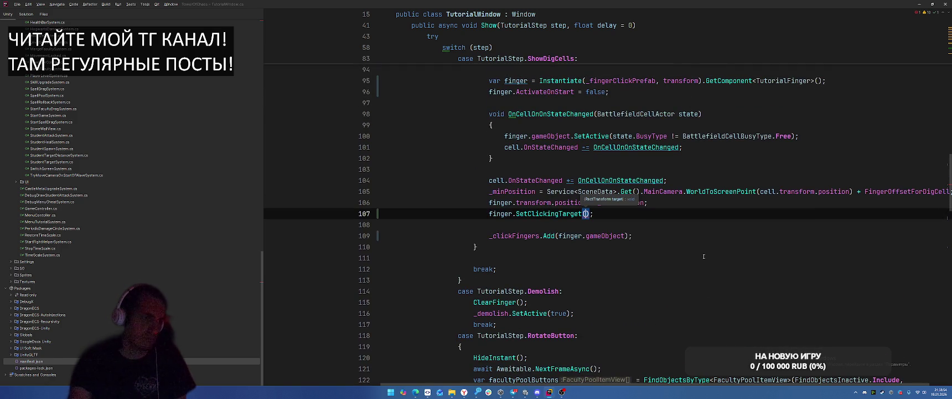
key("ctrl+b")
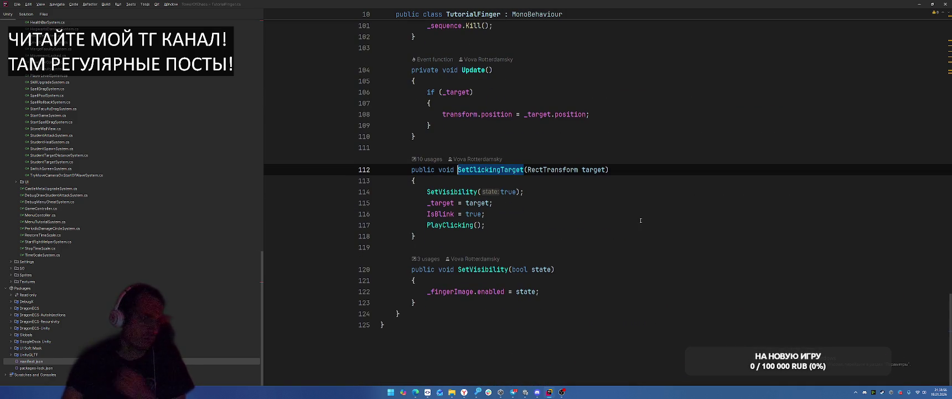
View the PlayClicking declaration called from SetClickingTarget, then navigate back to TutorialWindow.cs
scroll(640, 221, "up", 2)
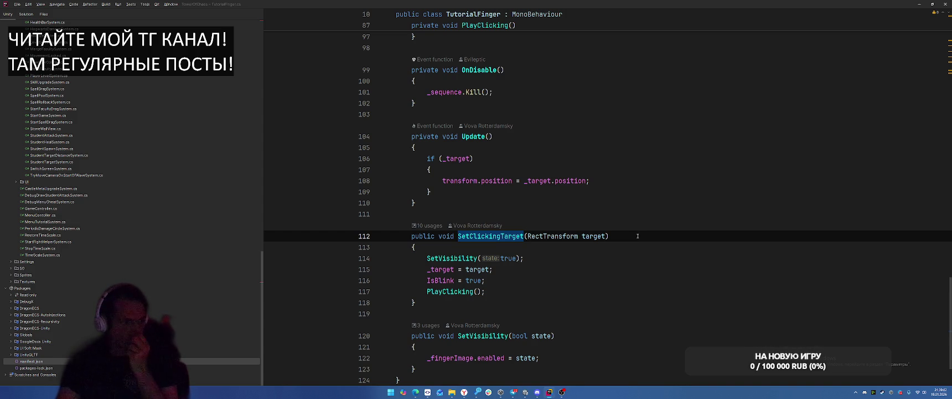
left_click(458, 291)
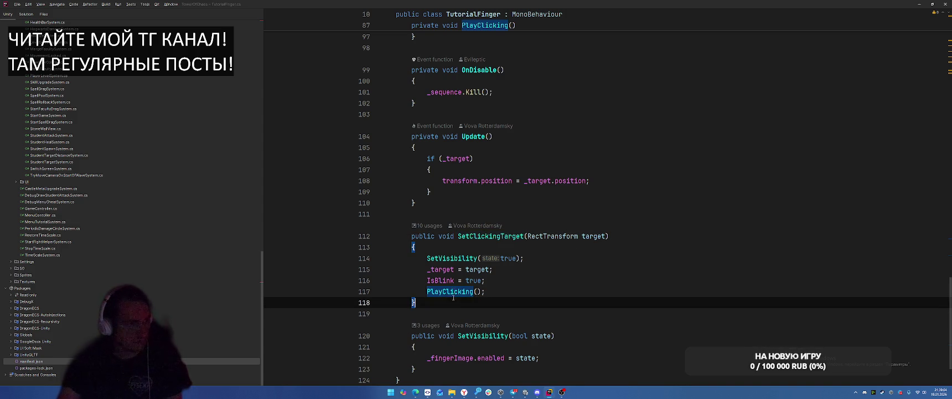
left_click(460, 294, "ctrl")
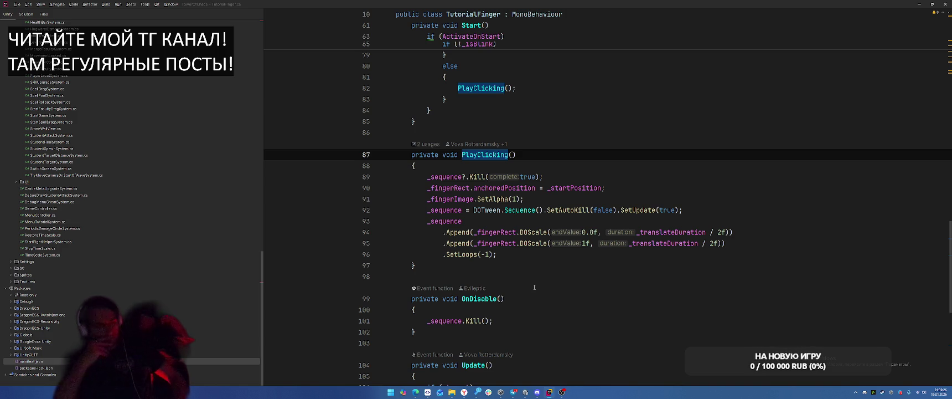
key("ctrl+b")
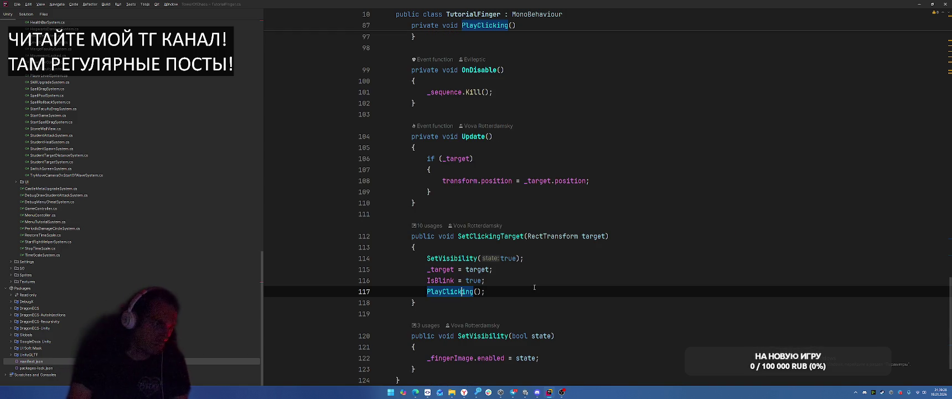
key("alt+Up")
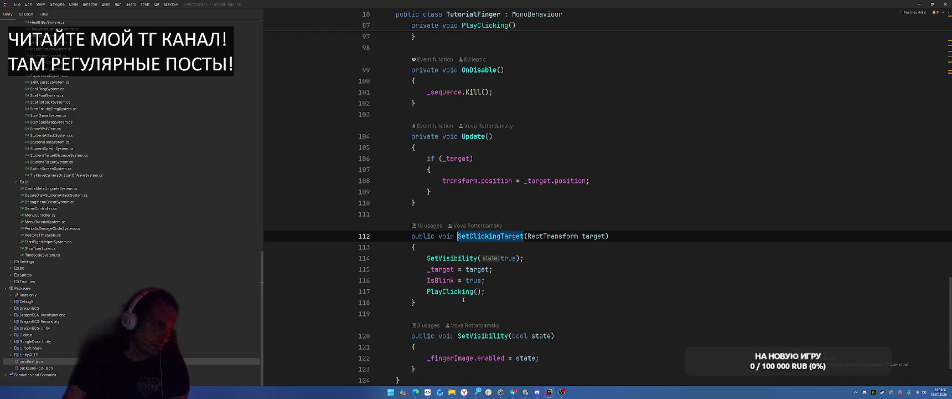
key("ctrl+alt+Left")
key("ctrl+alt+Left")
key("ctrl+alt+Left")
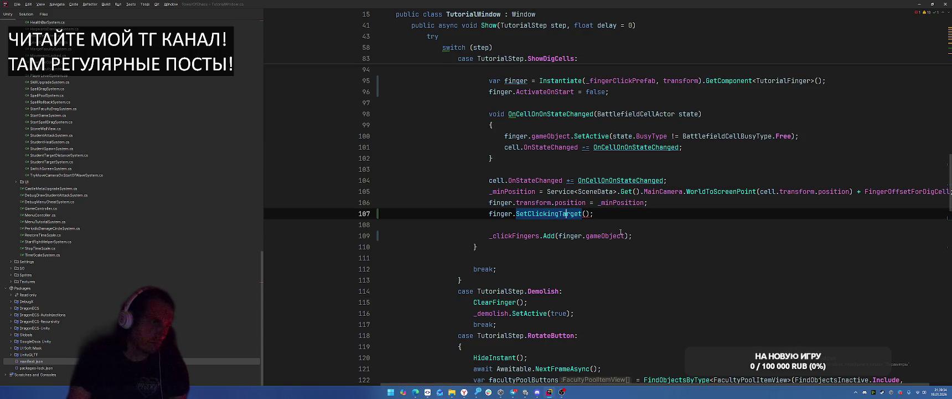
Replace the SetClickingTarget() call on line 107 with finger.PlayClicking()
key("ctrl+w")
type("PlayCL;")
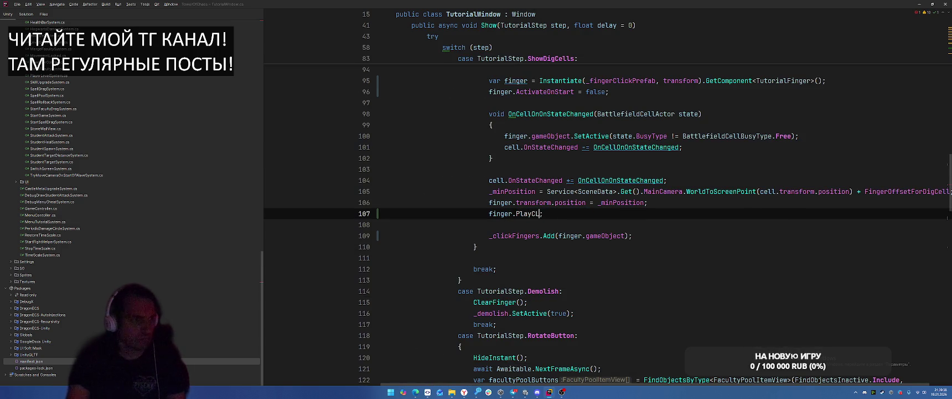
key("BackSpace")
type("k")
type("licjin")
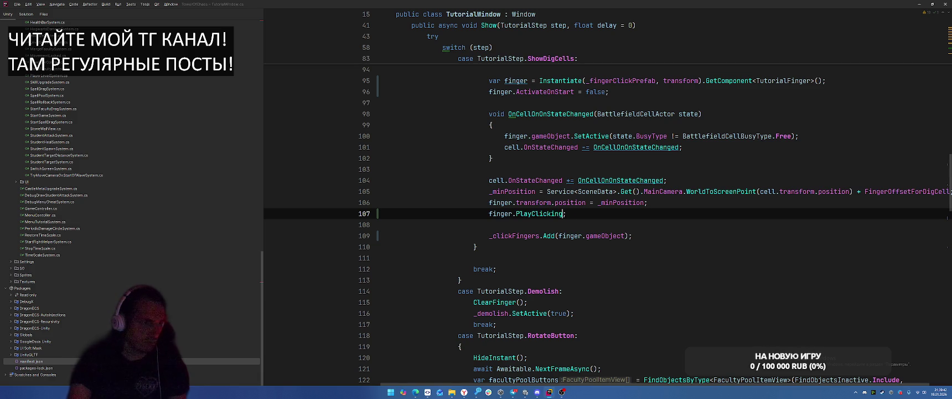
Change TutorialFinger's PlayClicking method from private to public and review its start-position reset
key("ctrl+b")
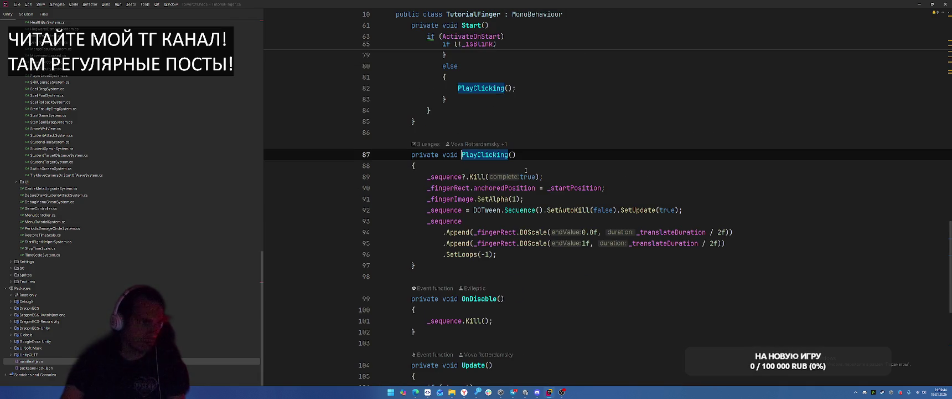
double_click(424, 155)
type("public")
left_click(674, 166)
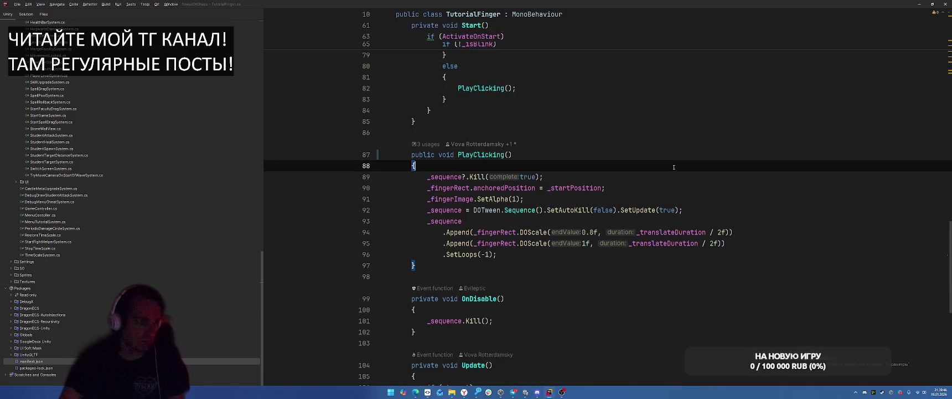
left_click(698, 192)
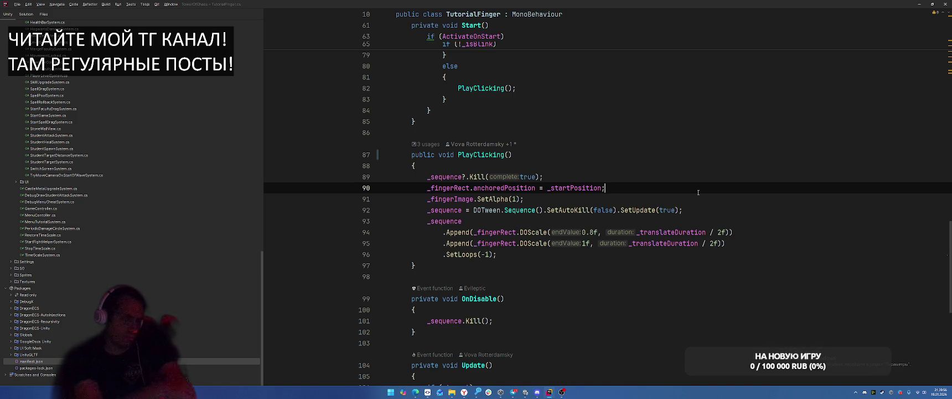
scroll(697, 192, "up", 10)
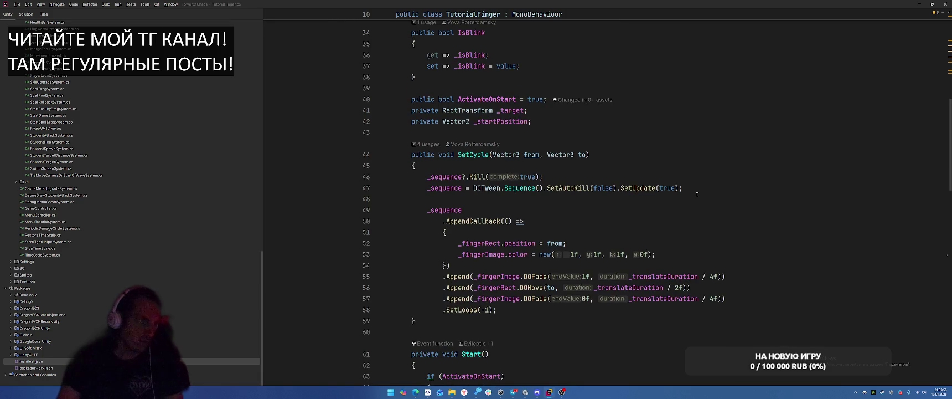
scroll(695, 200, "down", 8)
scroll(694, 203, "down", 5)
key("alt+Tab")
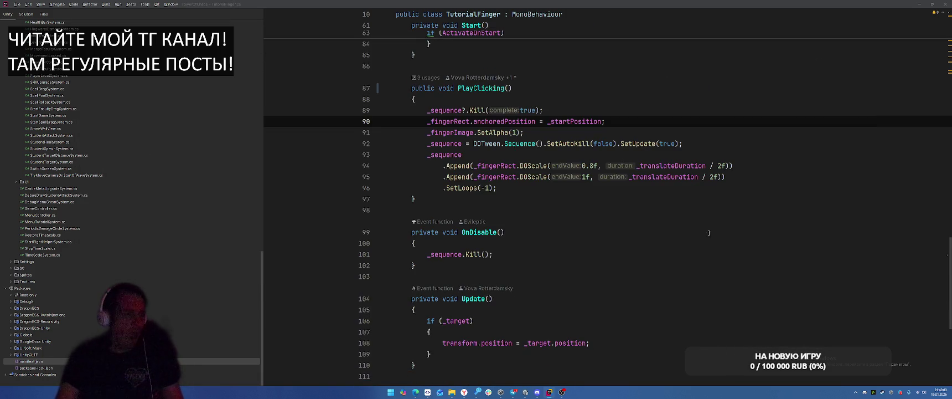
key("alt+Tab")
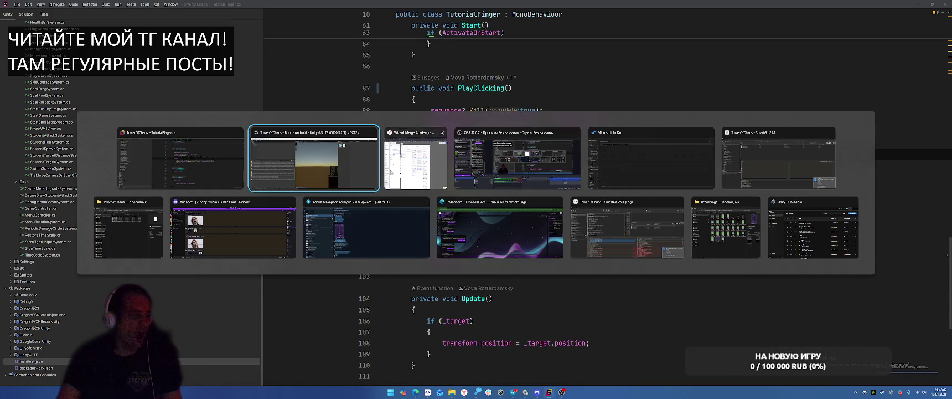
Let Unity recompile the scripts, then select the TutorialWindow prefab in the Project panel
left_click(679, 154)
key("alt+Tab")
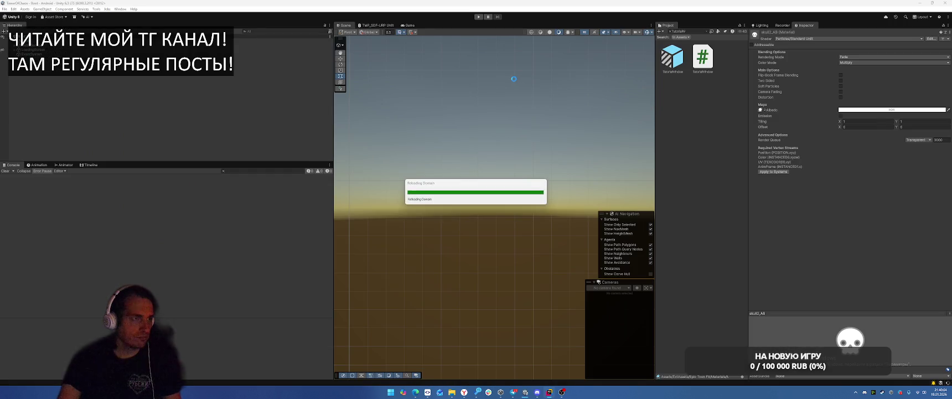
key("alt+Tab")
key("alt+Tab")
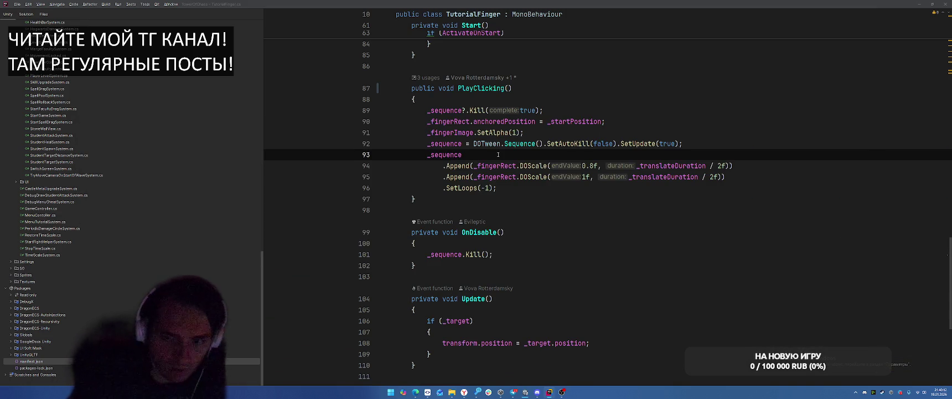
mouse_move(526, 395)
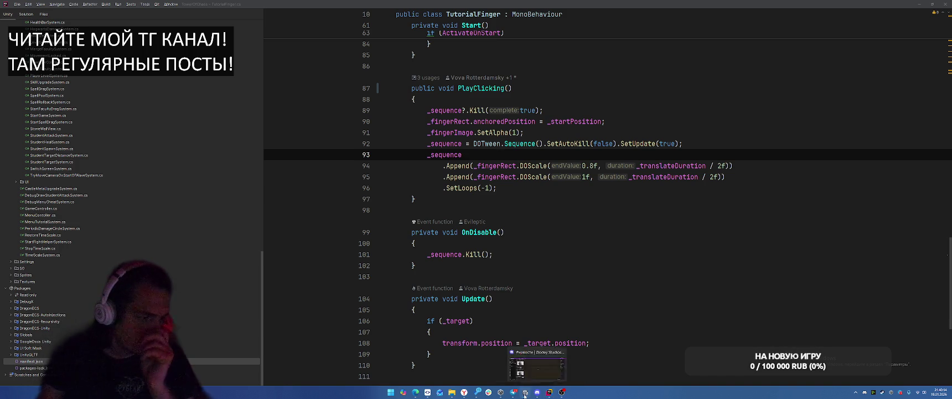
left_click(524, 366)
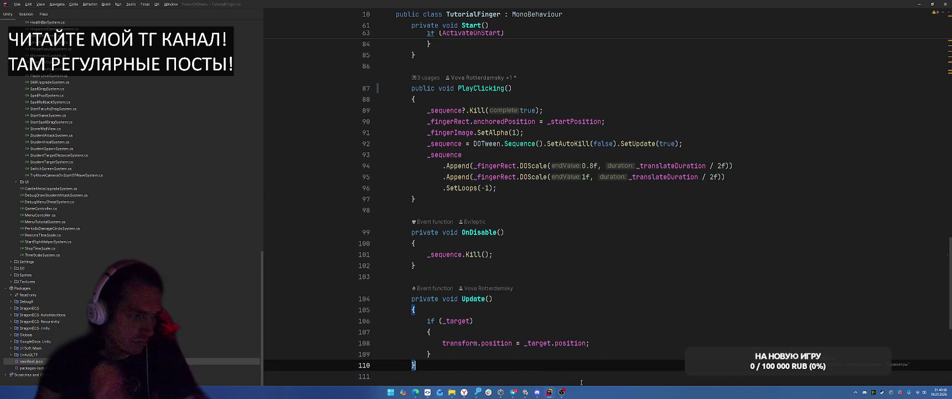
left_click(526, 392)
left_click(676, 56)
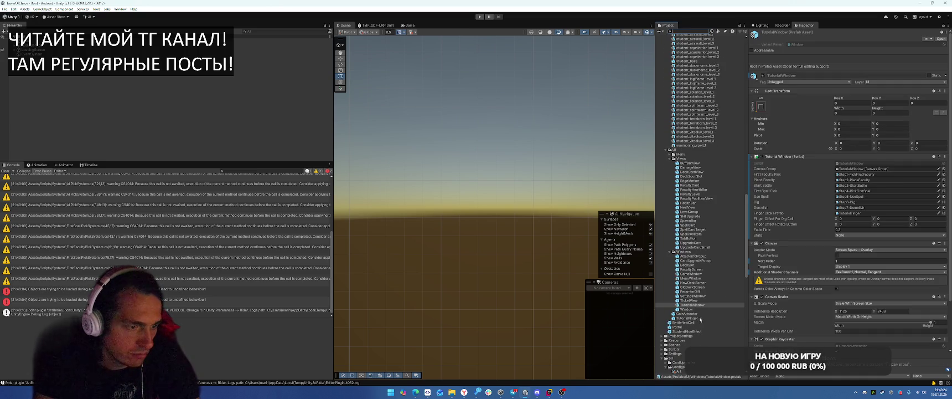
Rename the TutorialFinger prefab's child image to FingerImage, exit Prefab Mode and start Play
double_click(692, 319)
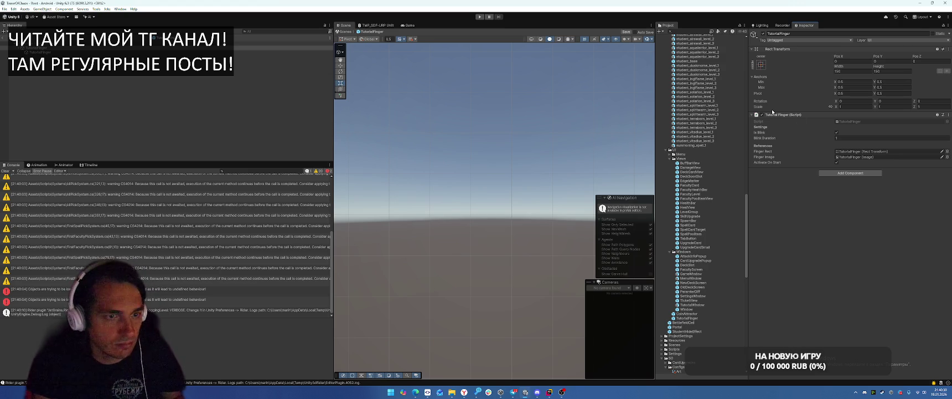
left_click(53, 52)
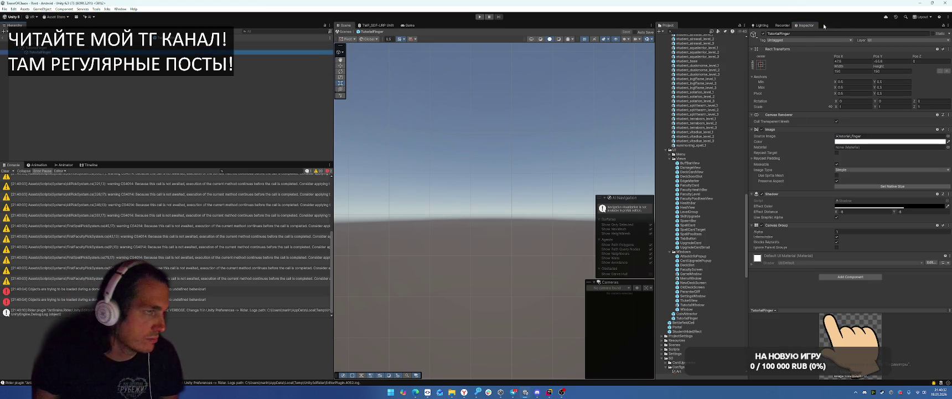
left_click(811, 34)
type("FingerImage")
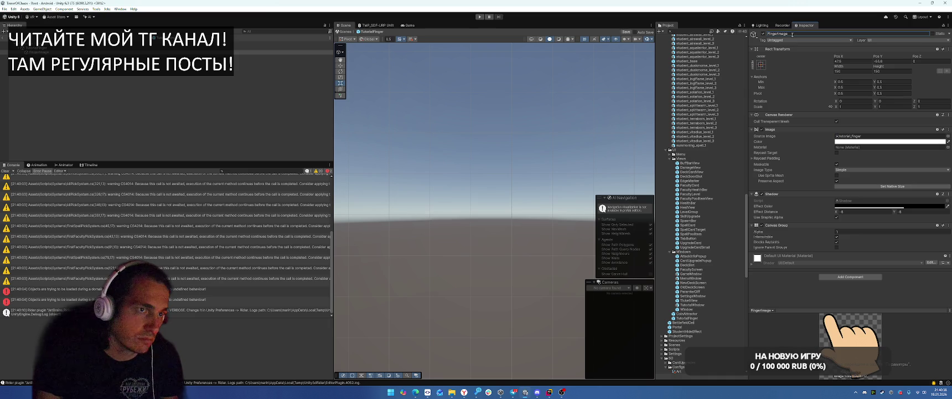
left_click(2, 30)
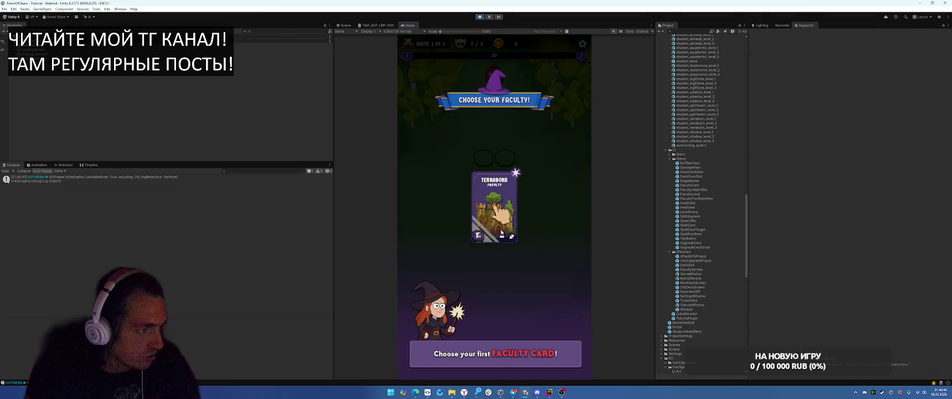
Choose the Terraborn faculty card, start the battle and cast the meteor spell at the field's top
left_click(507, 221)
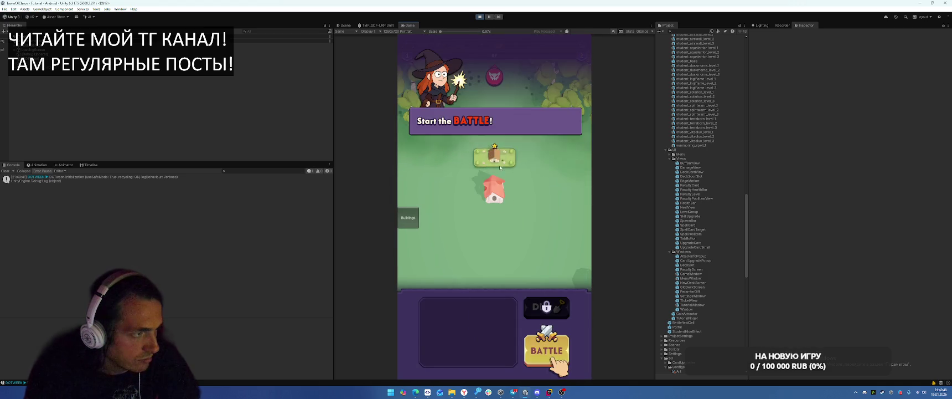
left_click(561, 353)
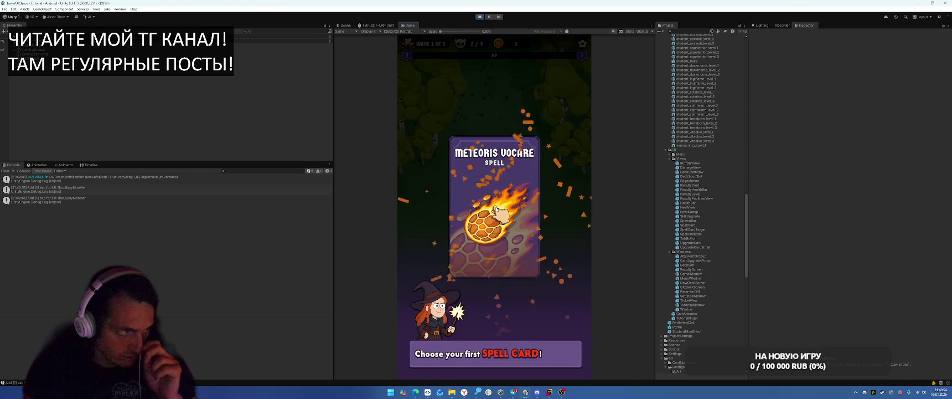
left_click(494, 209)
mouse_move(493, 332)
left_mouse_down()
mouse_move(476, 98)
mouse_move(503, 54)
left_mouse_up()
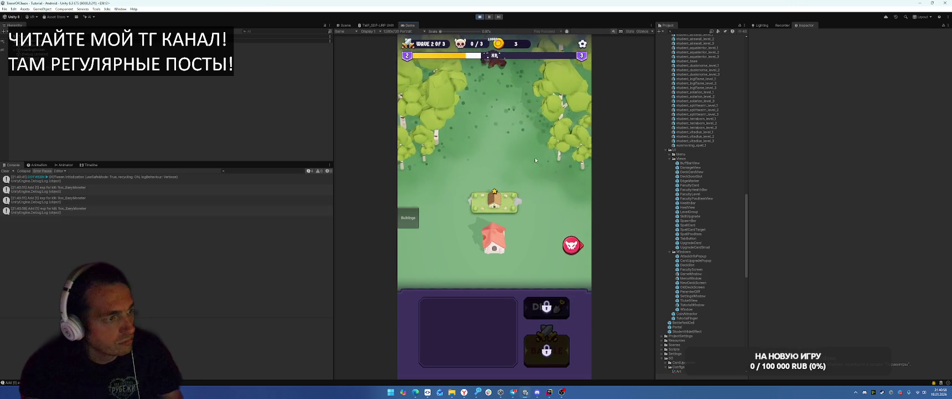
Dig out the two marked cells, relocate the faculty building, then stop play mode
left_click(546, 307)
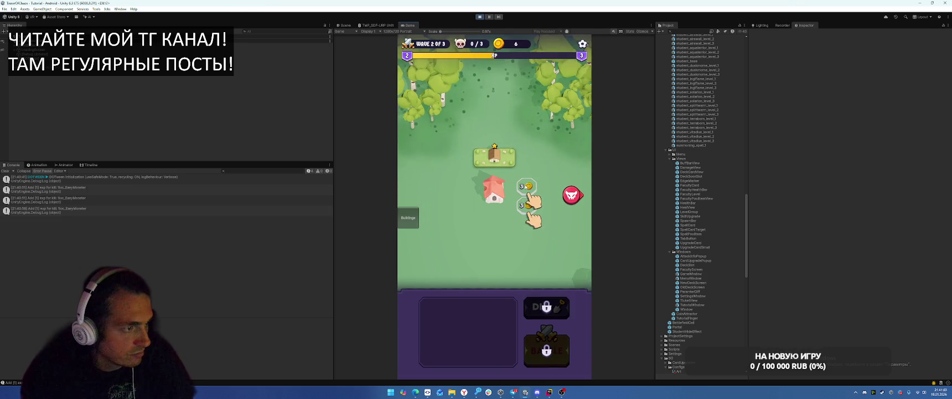
left_click(527, 186)
left_click(527, 205)
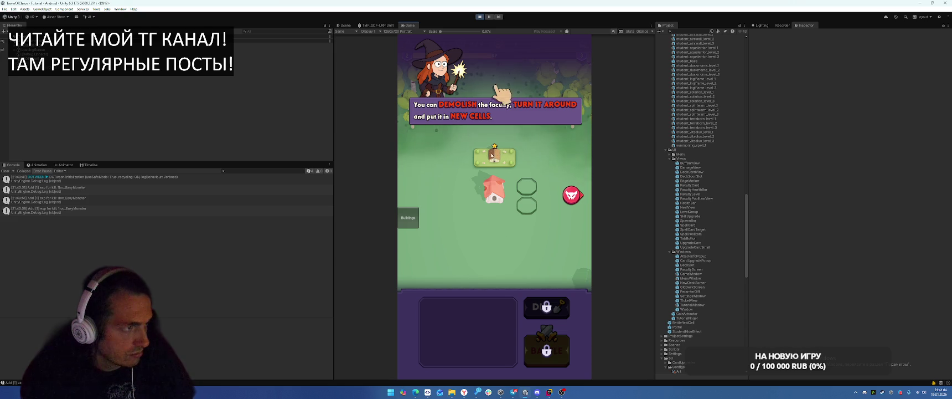
left_click(494, 158)
left_click(468, 331)
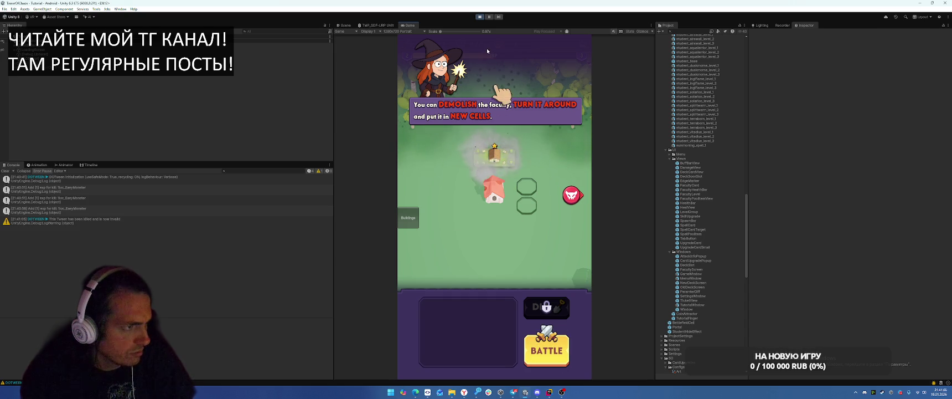
left_click(479, 17)
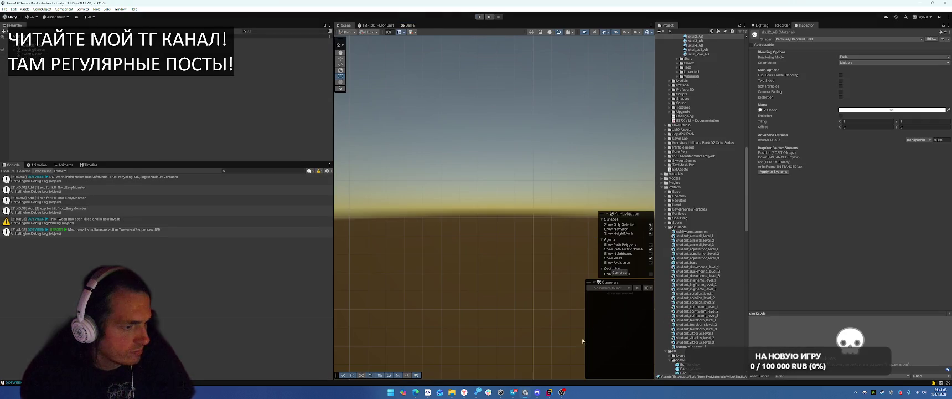
Search the project with 't:FW' and open the TutorialWindow prefab for editing
left_click(549, 392)
left_click(700, 111)
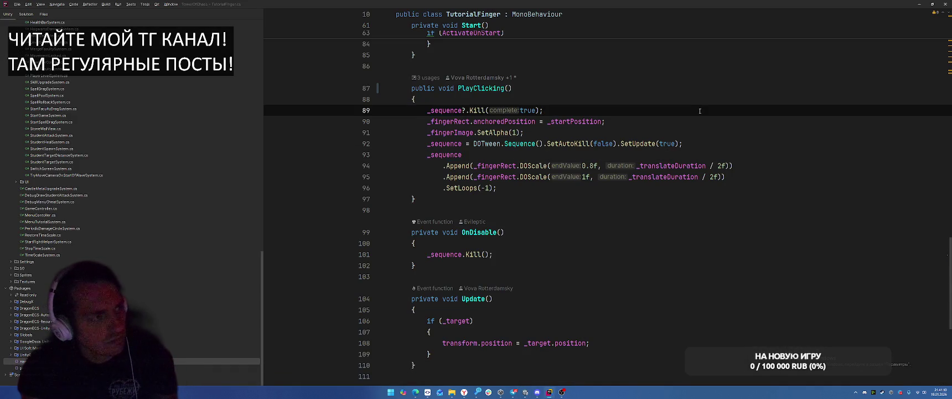
key("alt+Tab")
scroll(697, 161, "up", 5)
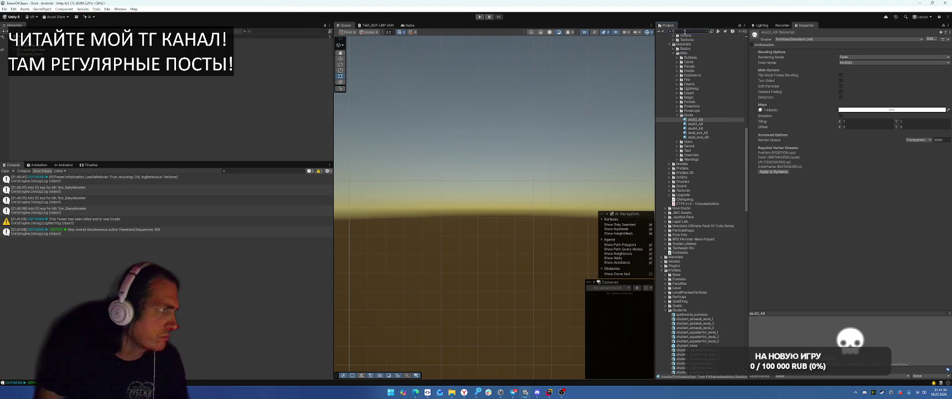
type("t:F")
type("W")
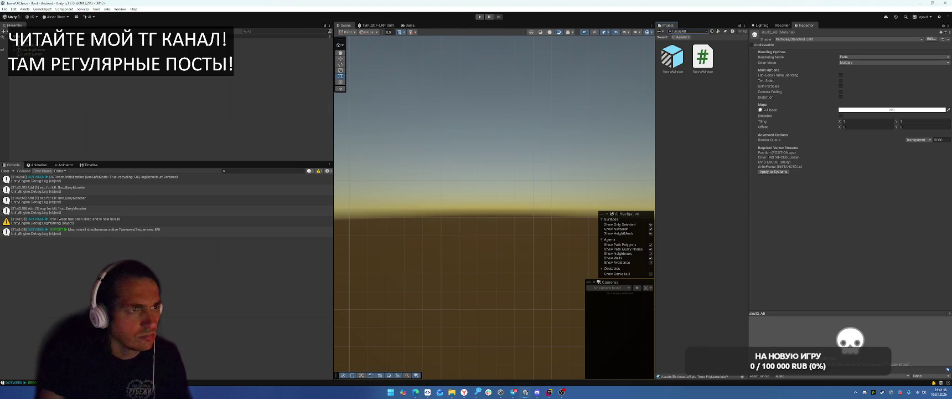
double_click(673, 58)
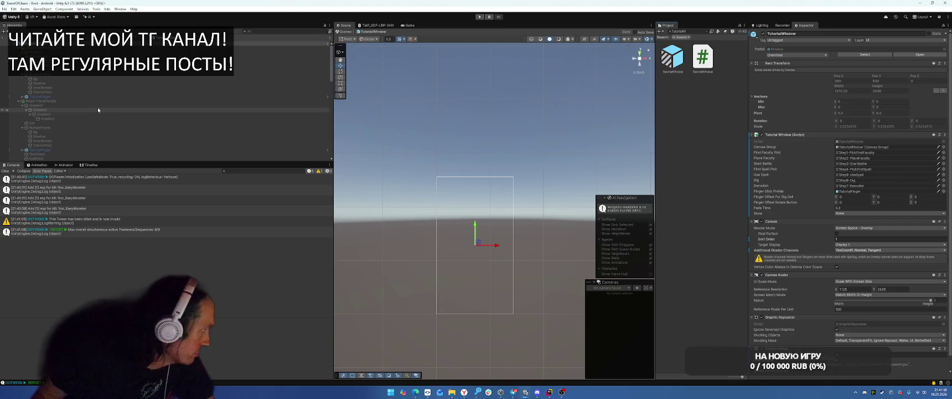
scroll(75, 102, "down", 5)
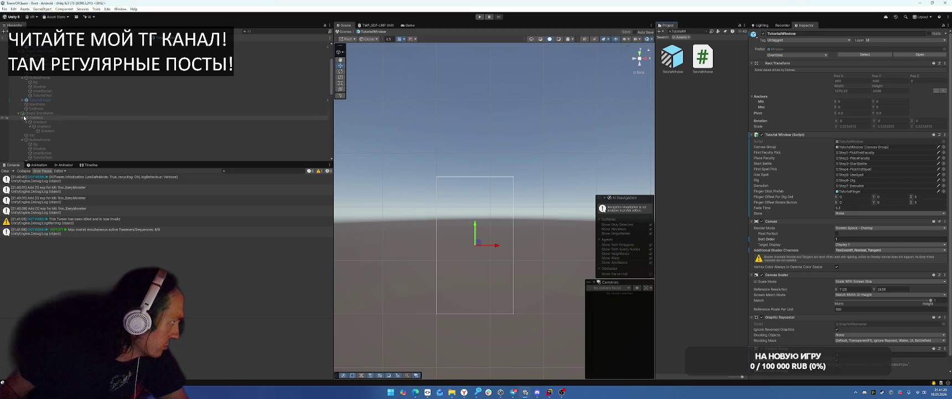
scroll(76, 123, "down", 10)
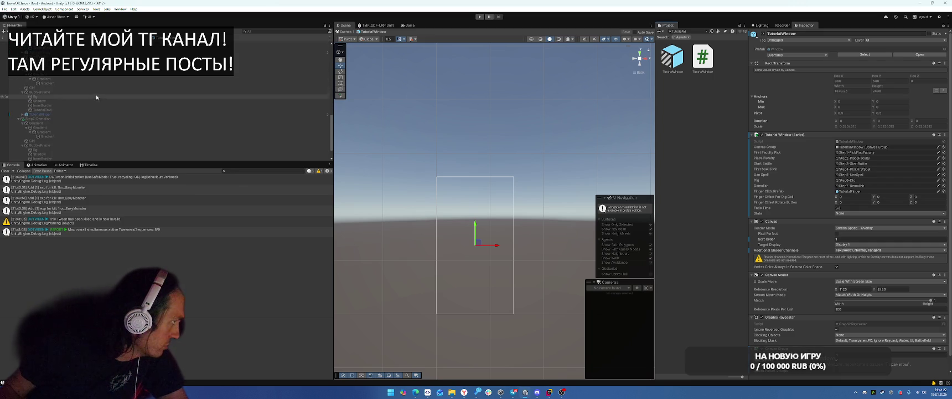
scroll(62, 123, "down", 2)
Select TutorialFinger in the prefab and compare its script overrides with the source
left_click(65, 145)
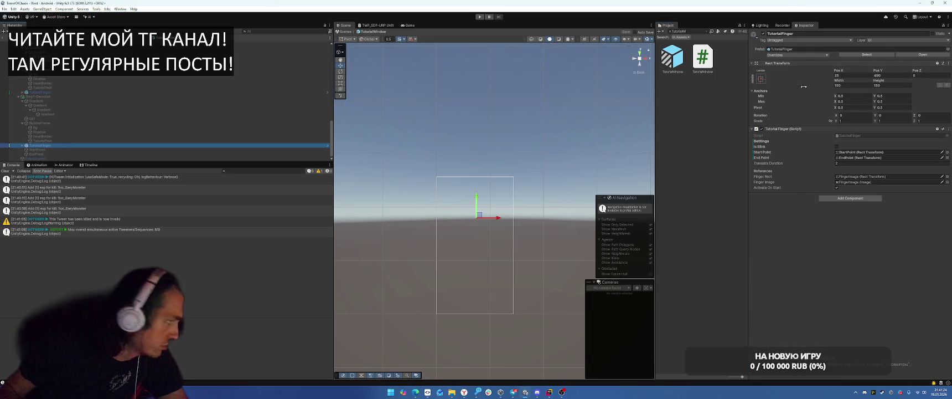
left_click(795, 55)
left_click(794, 83)
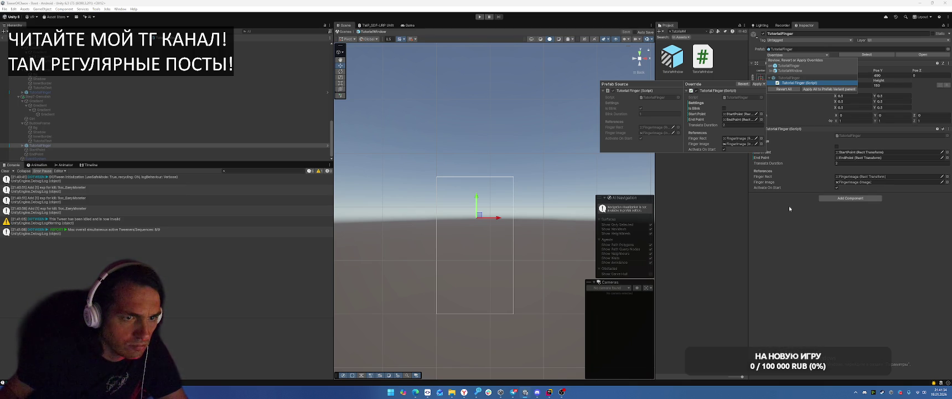
left_click(789, 208)
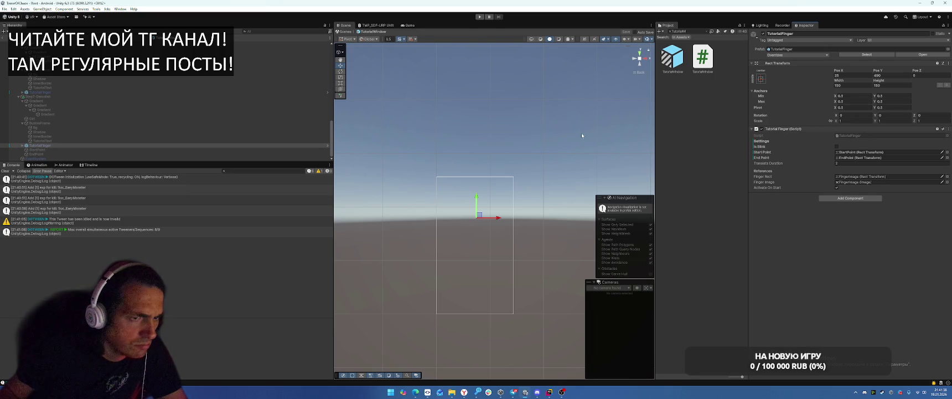
Inspect the FingerImage hand sprite, the Step7-Demolish step and the pointer's StartPoint position
left_click(23, 146)
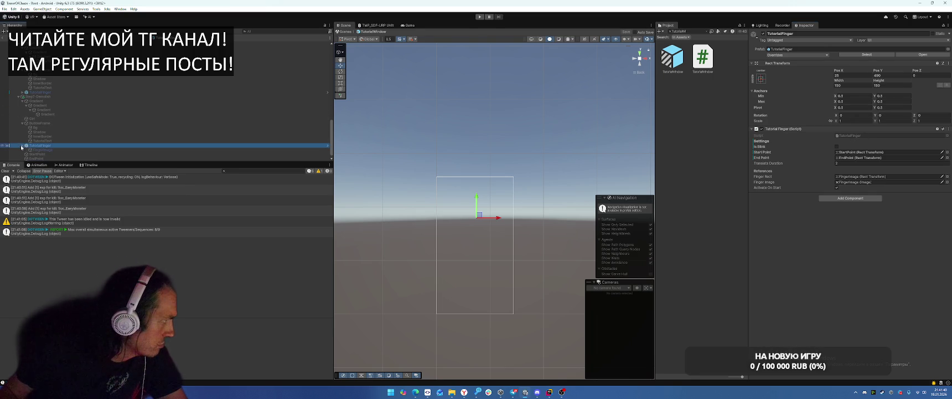
left_click(48, 150)
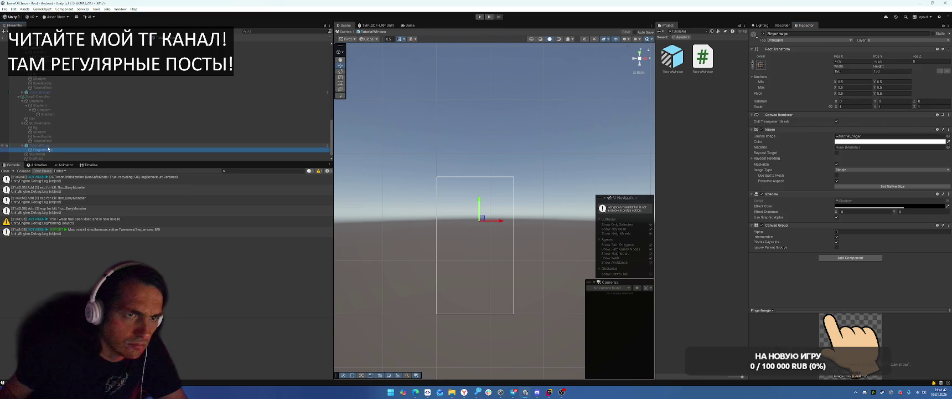
key("Up")
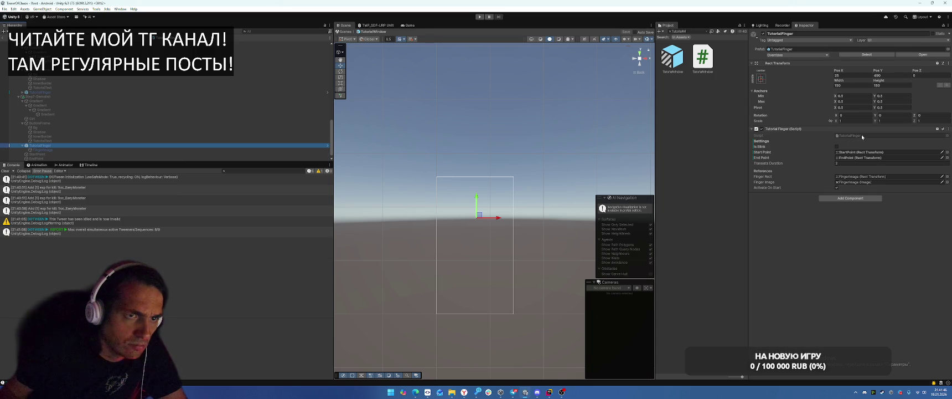
left_click(113, 96)
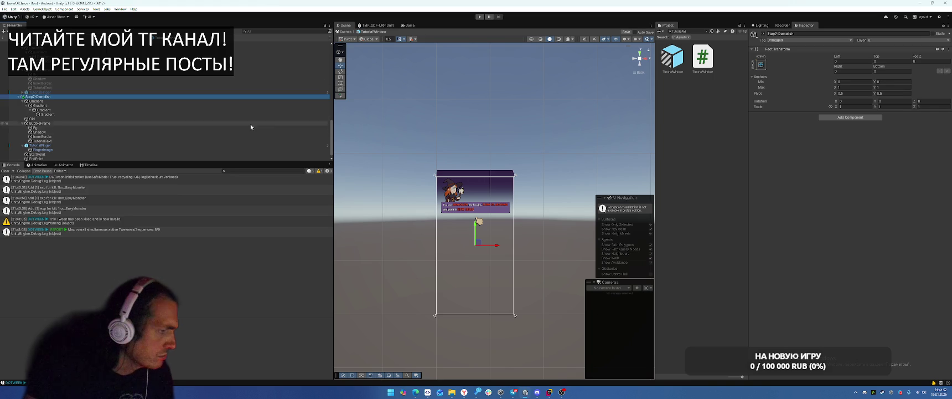
left_click(210, 145)
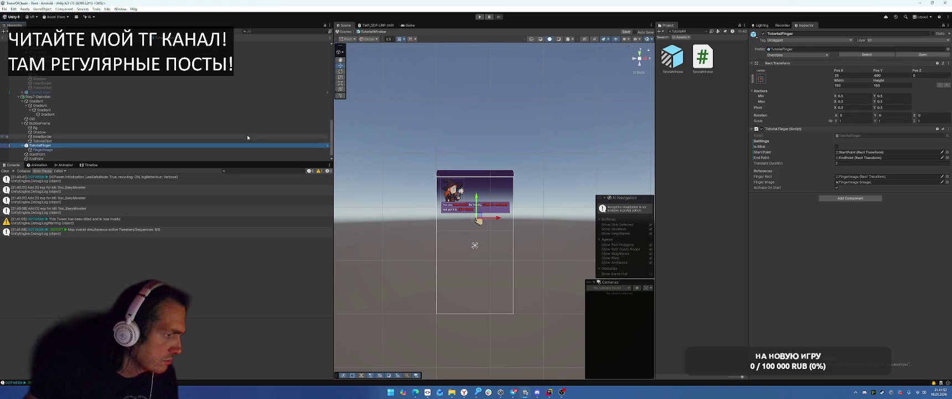
left_click(98, 154)
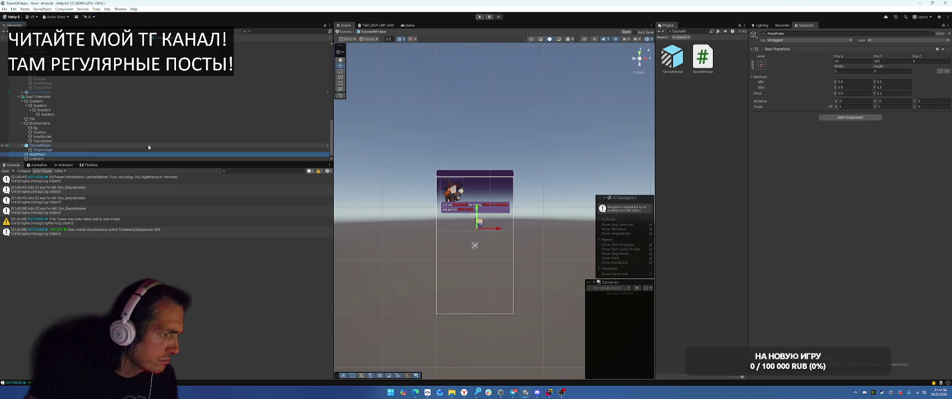
left_click(68, 145)
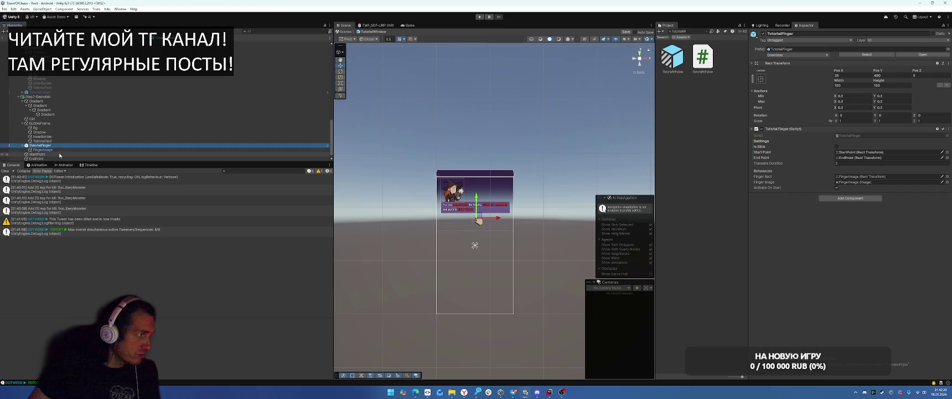
Check FingerImage's image and fade components, then open the TutorialFinger script in Rider
left_click(43, 149)
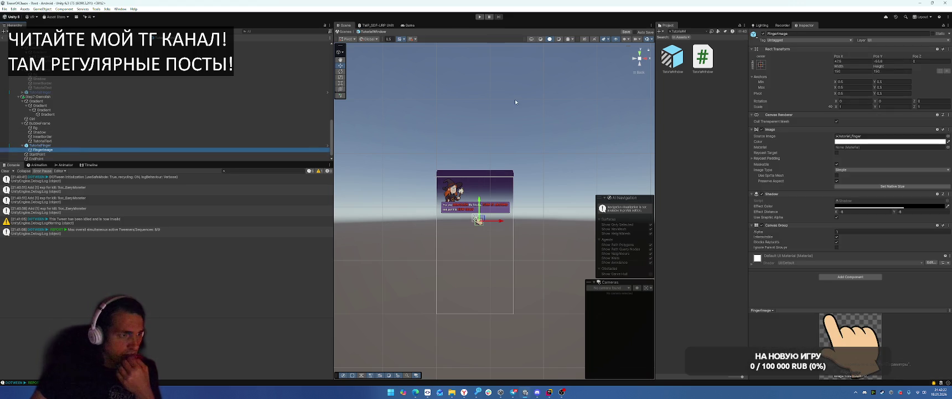
scroll(483, 247, "up", 5)
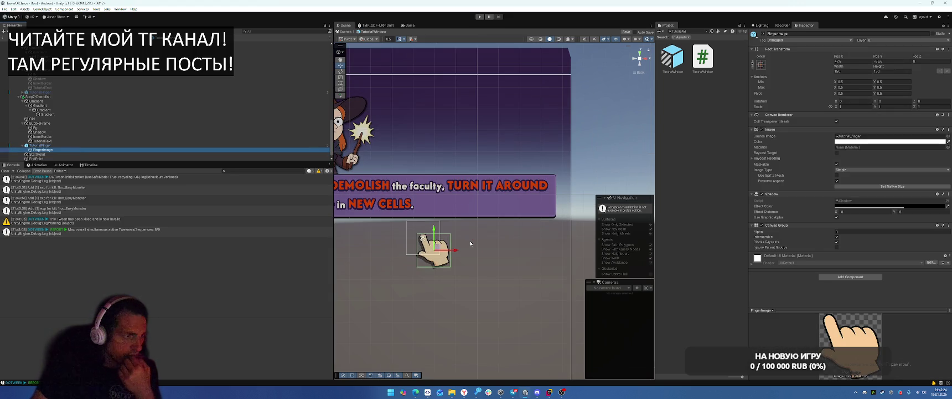
left_click(72, 145)
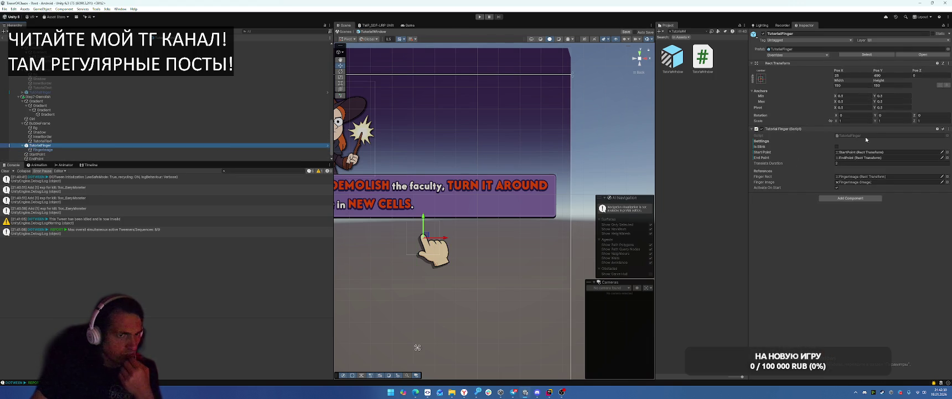
double_click(853, 135)
scroll(543, 143, "down", 10)
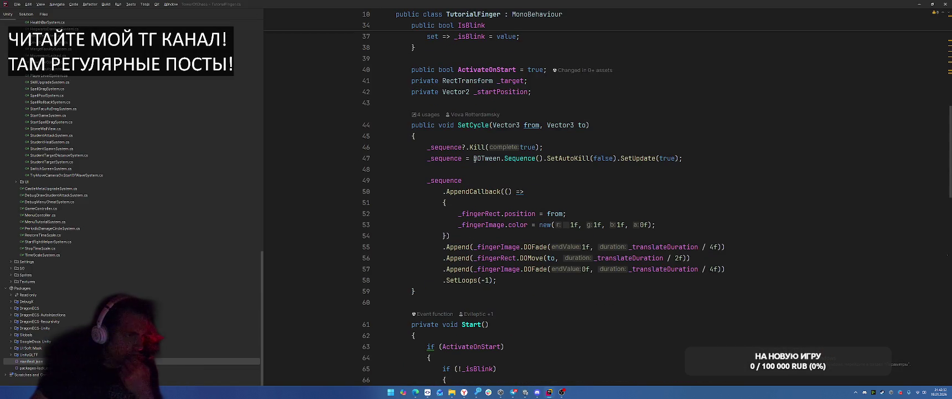
Find the usages of SetCycle, ActivateOnStart and _isBlink in TutorialFinger.cs
left_click(467, 126)
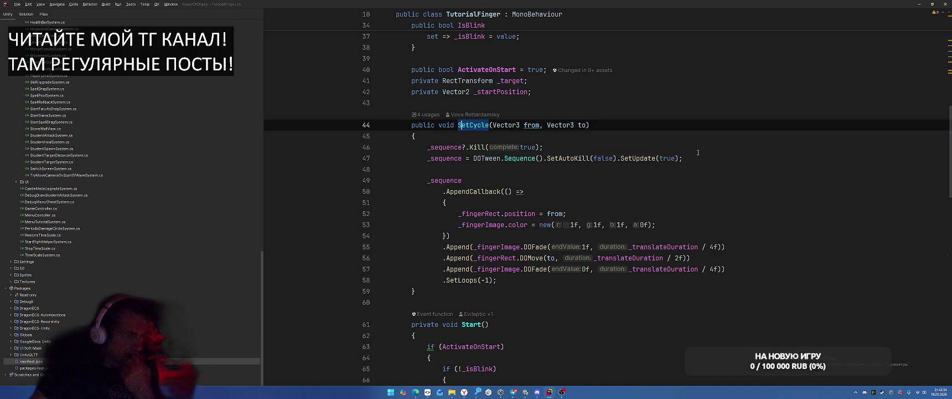
left_click(476, 213)
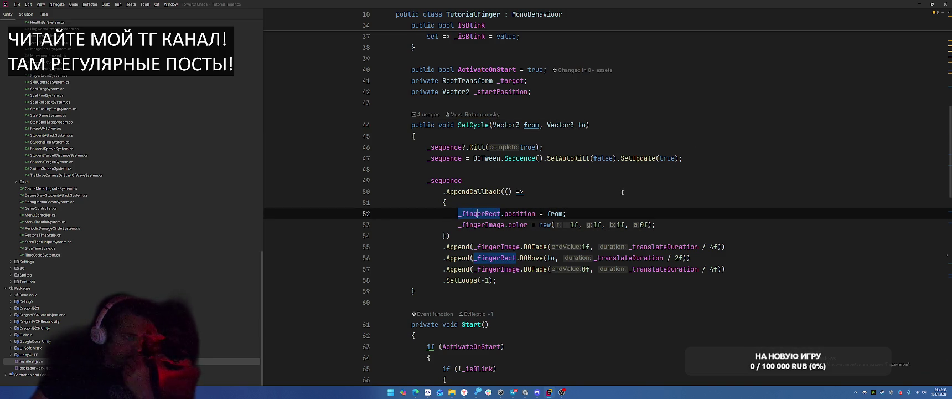
right_click(467, 124)
left_click(498, 169)
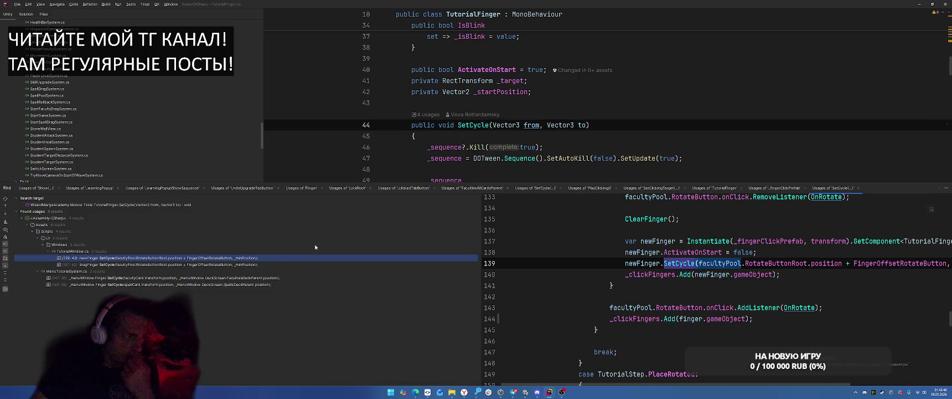
left_click(945, 188)
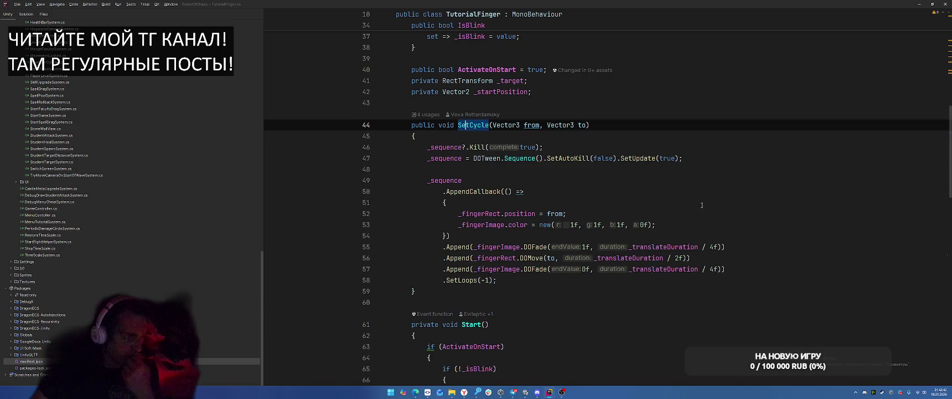
scroll(636, 226, "down", 5)
left_click(460, 130)
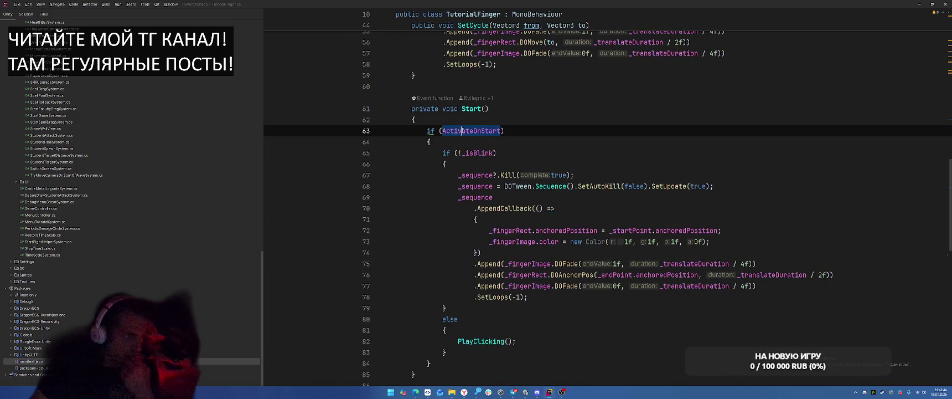
left_click(477, 153)
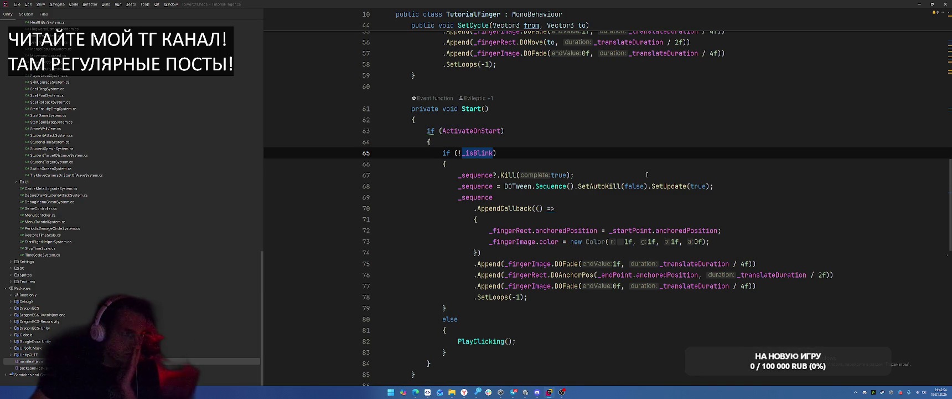
scroll(646, 175, "up", 6)
key("alt+Up")
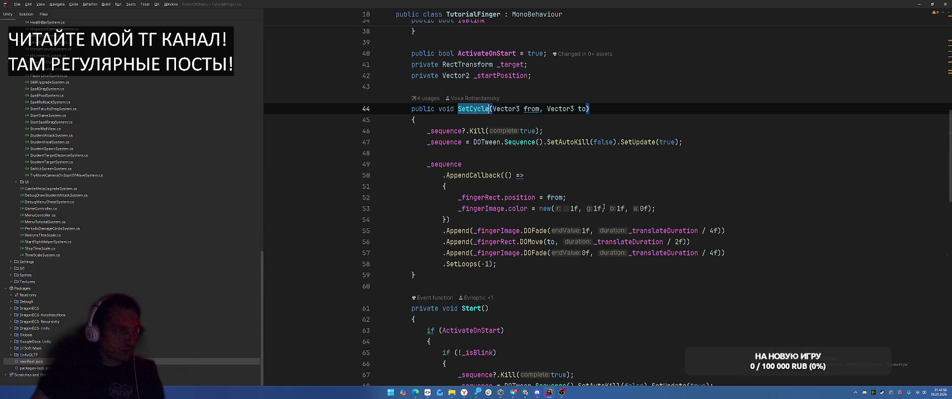
scroll(583, 164, "down", 4)
Add a SetCycle(_startPoint) call to Start()'s non-blinking branch and return to Unity
left_click(563, 227)
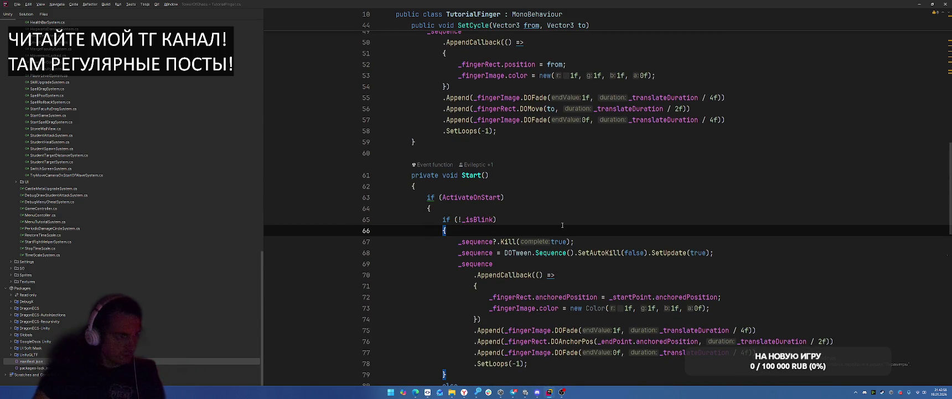
key("Return")
key("Return")
key("Up")
type("SetCycle(")
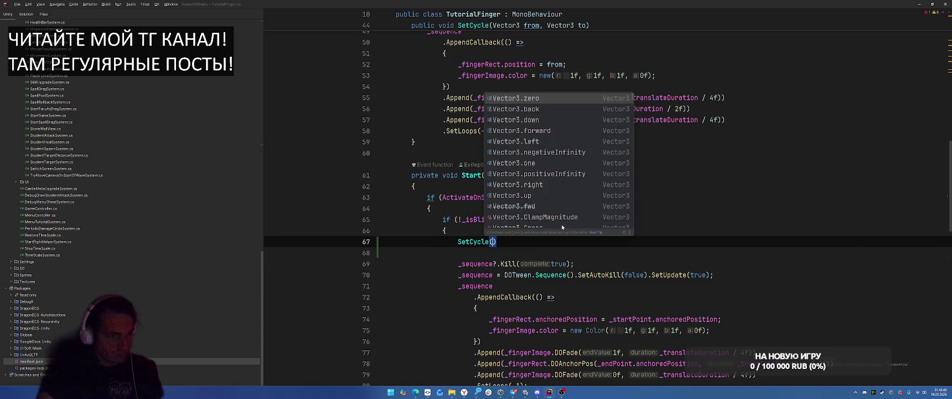
type("_sta")
key("Return")
key("alt+Tab")
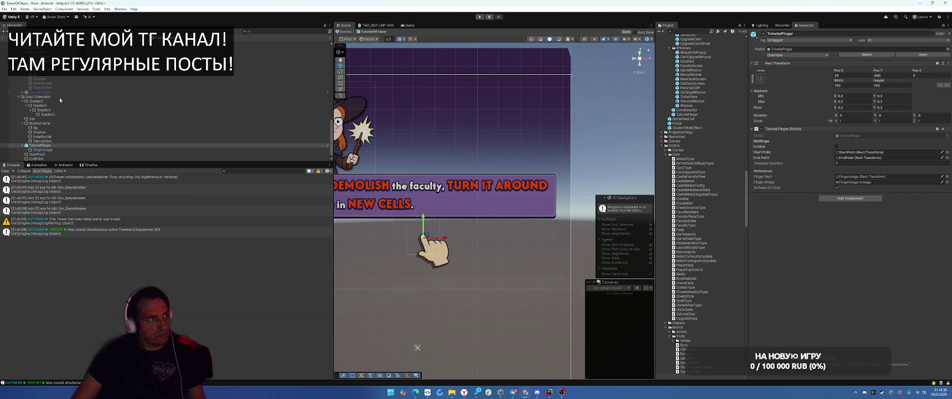
Start play mode, pick the faculty card, start the battle and cast the spell card
left_click(59, 98)
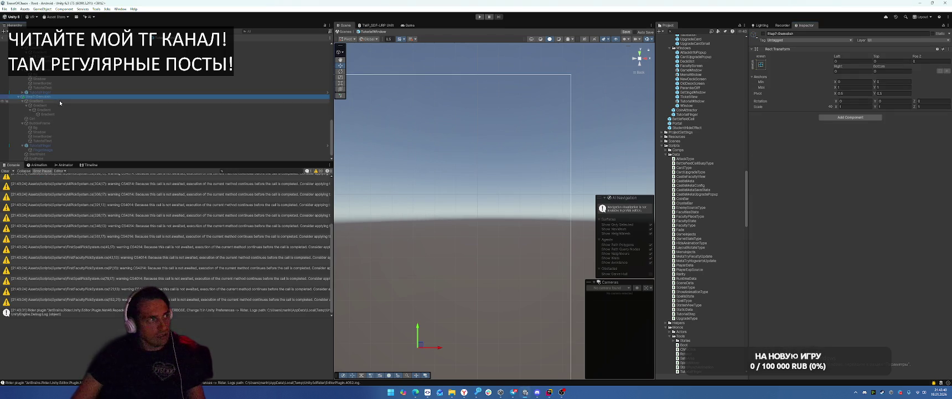
left_click(480, 18)
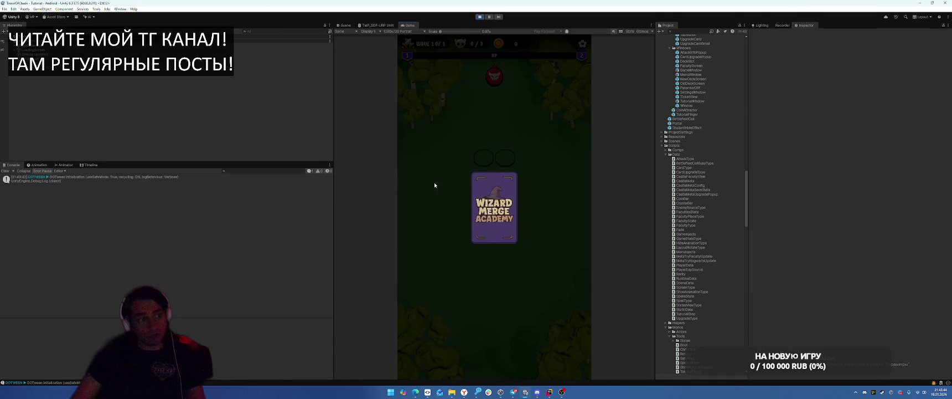
left_click(492, 218)
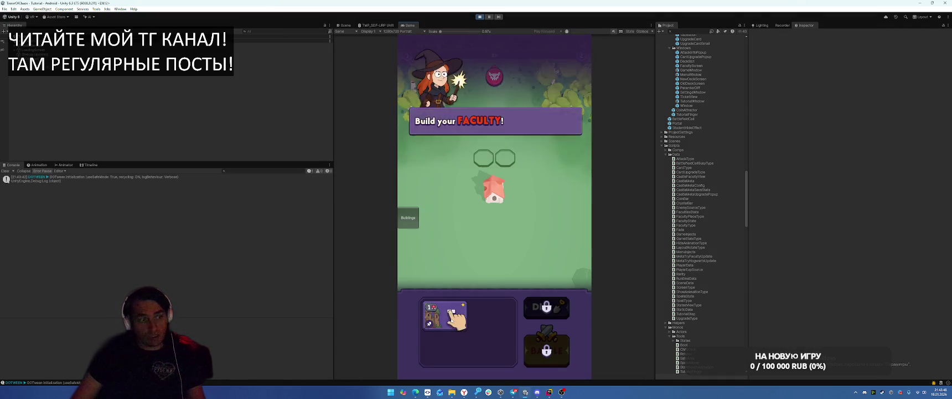
left_click(547, 350)
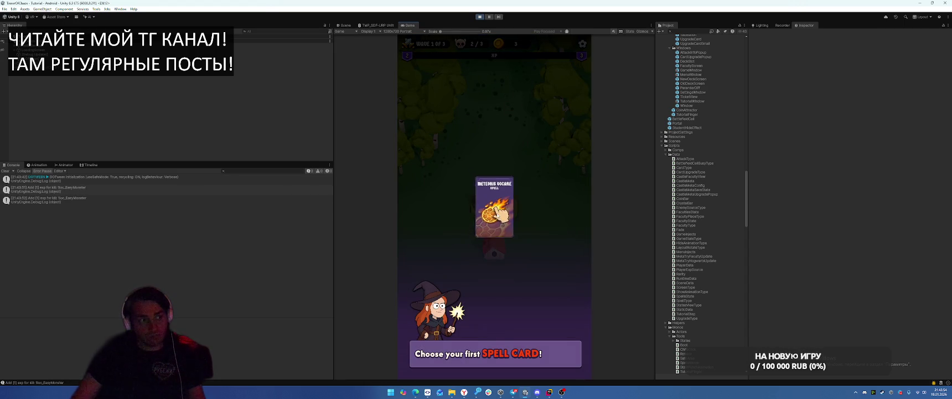
left_click(497, 255)
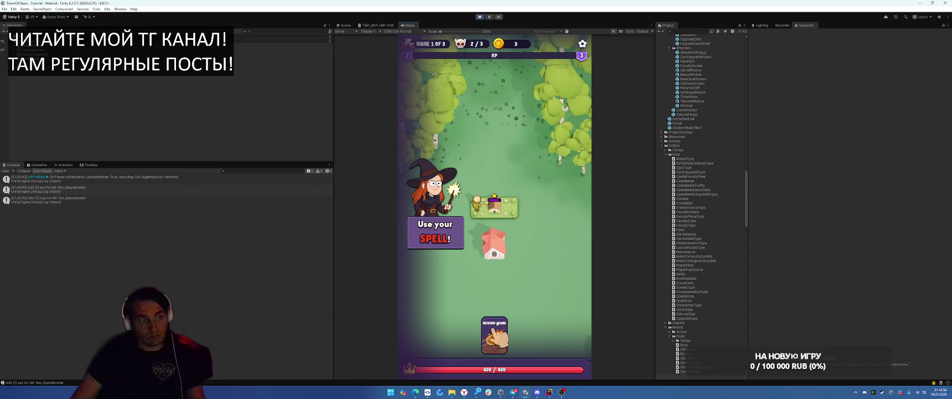
left_click_drag(500, 338, 486, 104)
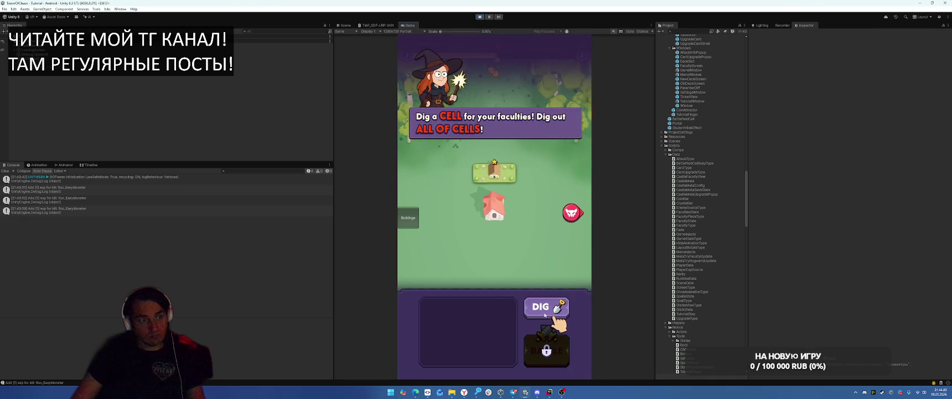
left_click(578, 279)
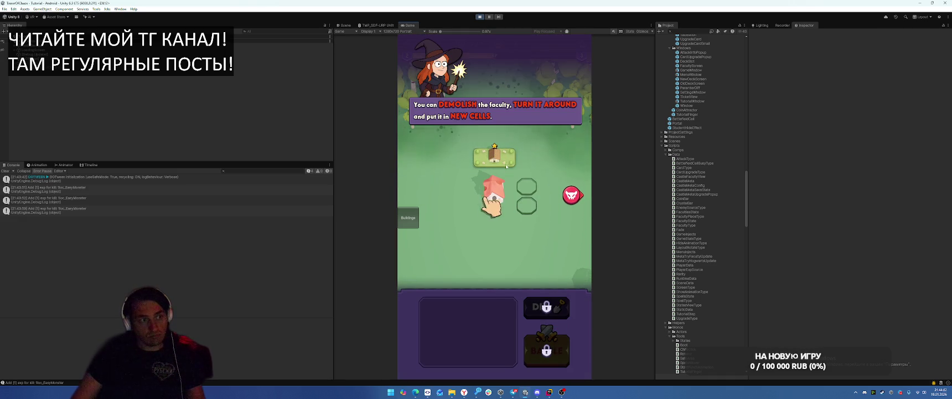
left_click(479, 335)
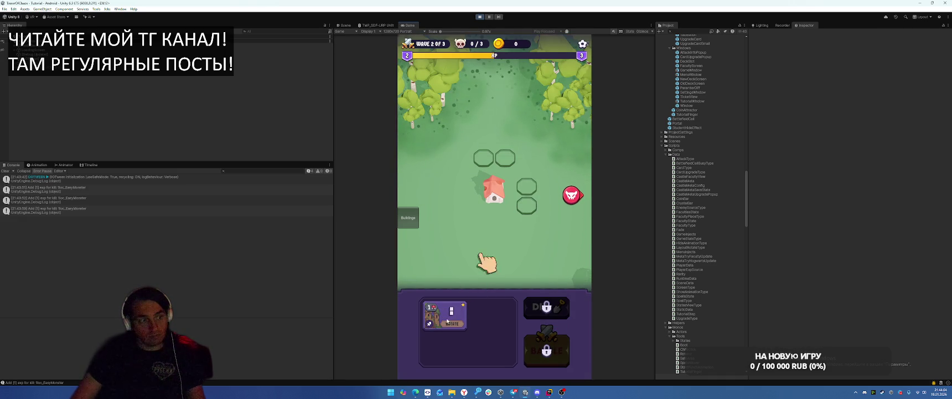
Place the tower and a second building tile, win the final wave and collect the rewards
left_click_drag(450, 317, 521, 204)
left_click(546, 357)
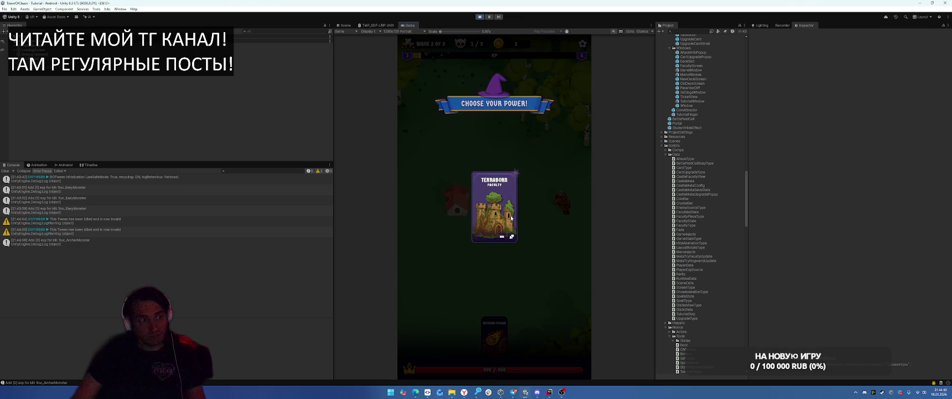
left_click(560, 253)
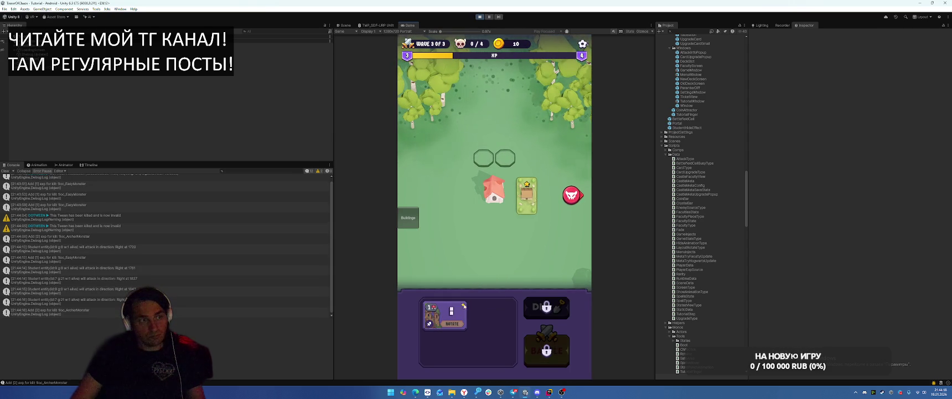
left_click_drag(439, 318, 528, 198)
left_click(546, 350)
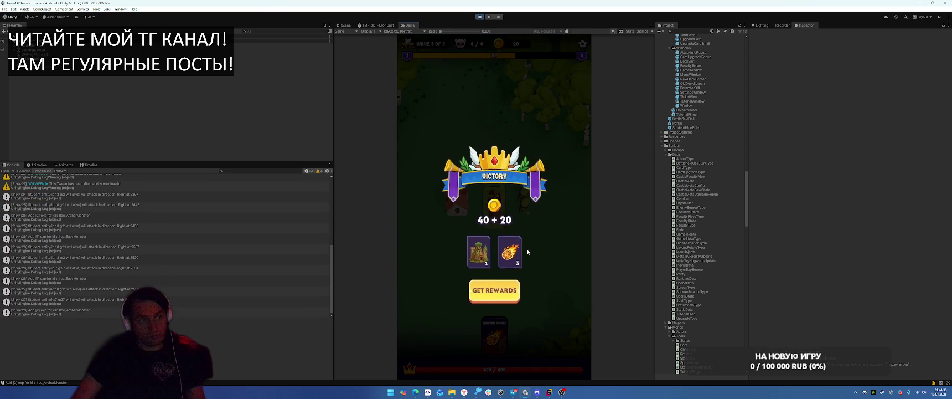
left_click(495, 295)
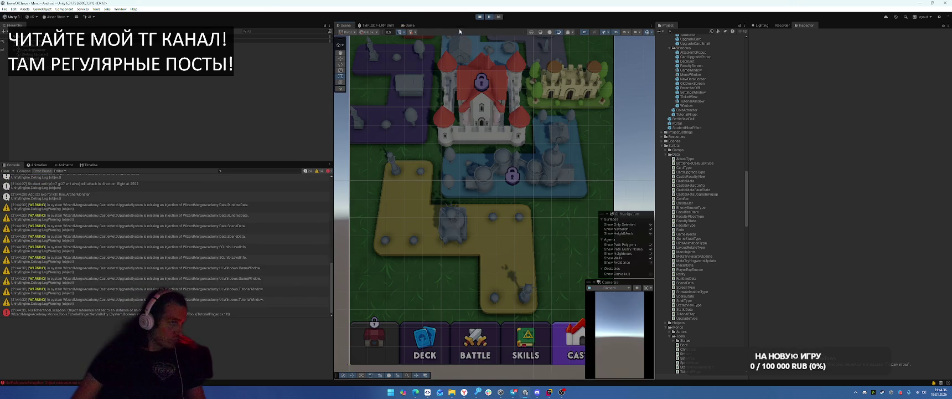
Open the NullReferenceException's source line in SetVisibility and look up where it is used
left_click(489, 17)
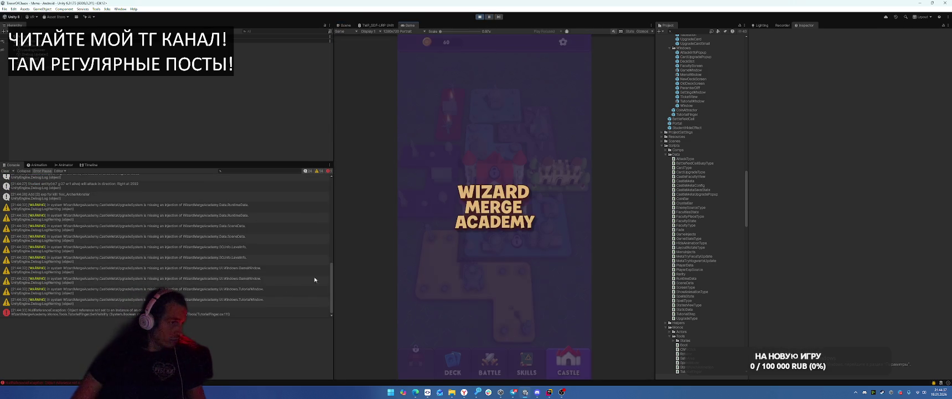
left_click(118, 312)
left_click(211, 326)
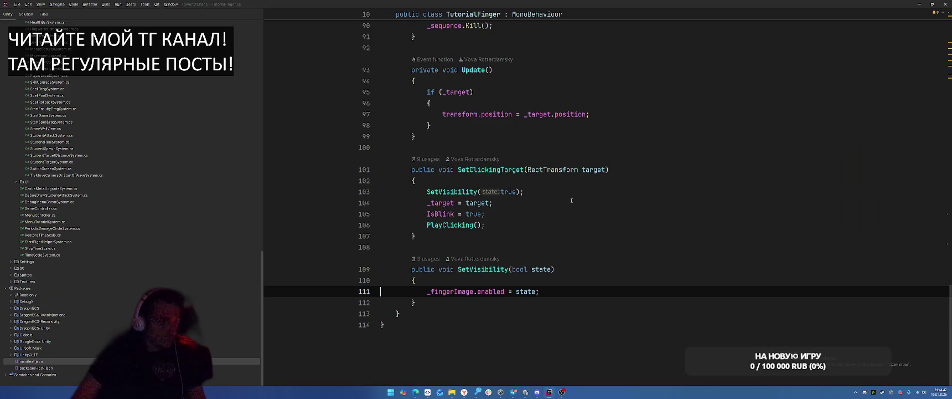
left_click(543, 281)
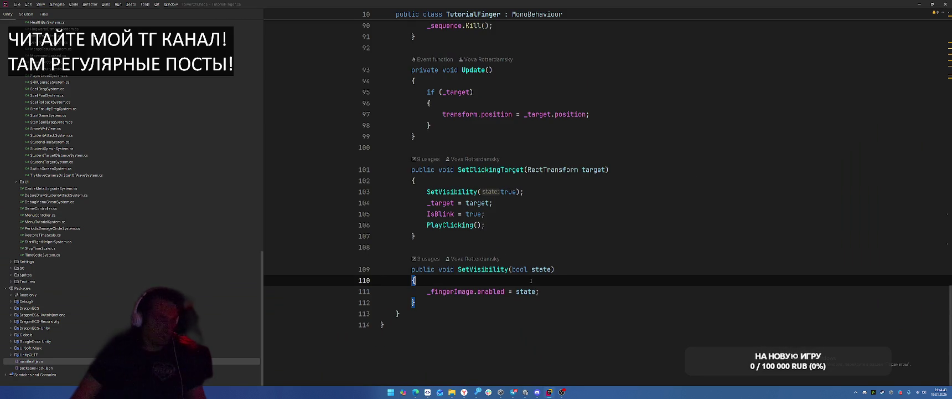
right_click(475, 270)
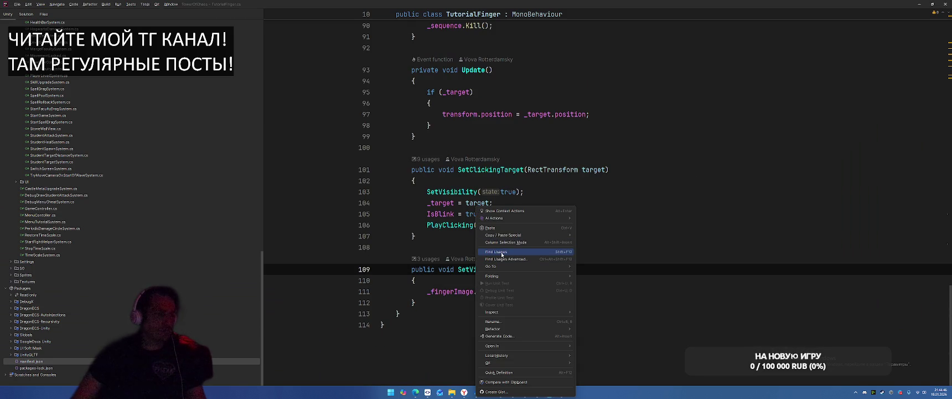
key("alt+Tab")
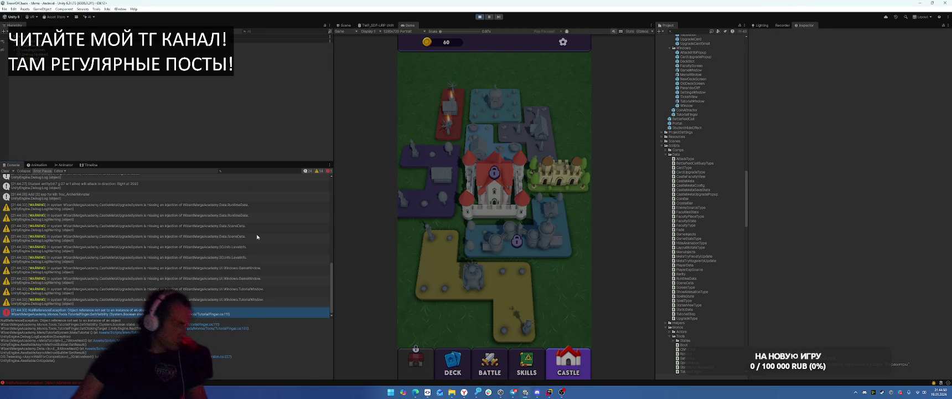
Check the _fingerImage field declaration behind the error, then stop play mode
left_click(209, 324)
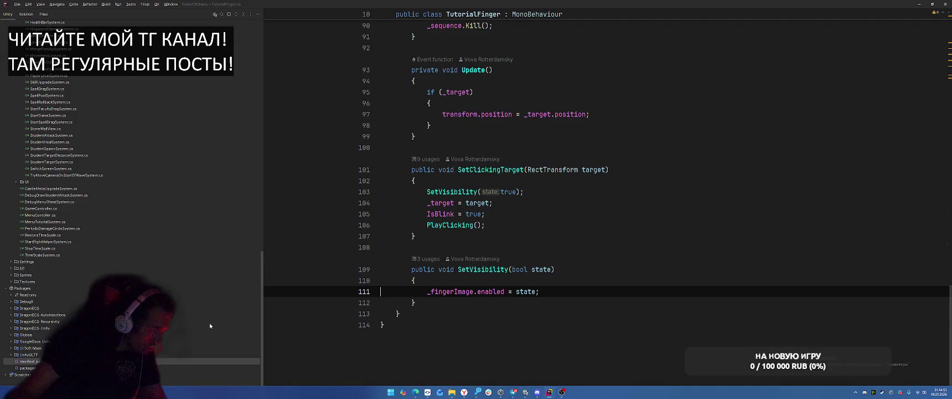
left_click(472, 292, "ctrl")
key("alt+Tab")
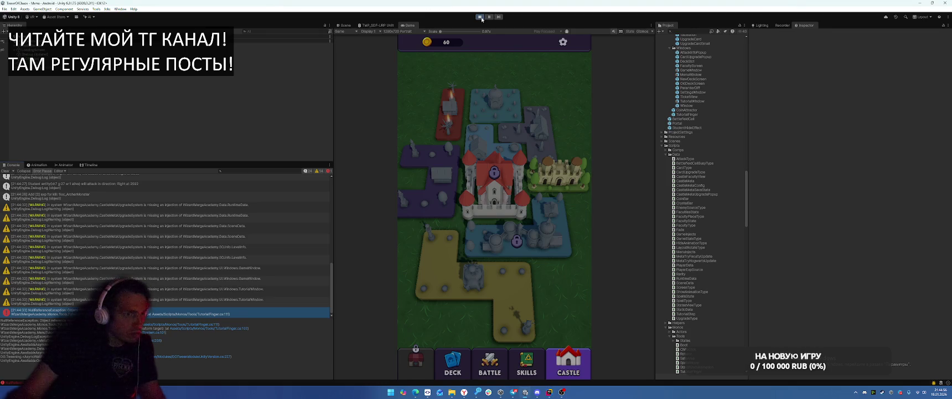
left_click(480, 17)
scroll(687, 144, "up", 5)
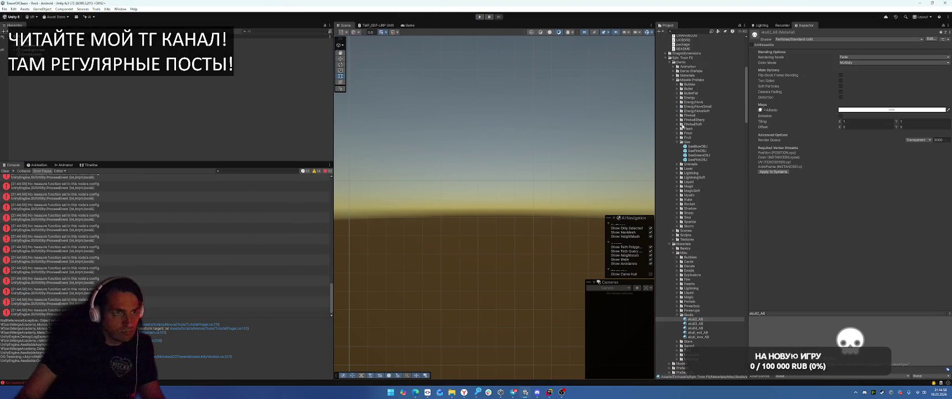
Search for and open the TutorialFinger prefab to inspect its FingerImage child
scroll(681, 127, "up", 3)
left_click(665, 140)
scroll(681, 99, "up", 2)
left_click(699, 31)
type("Typ")
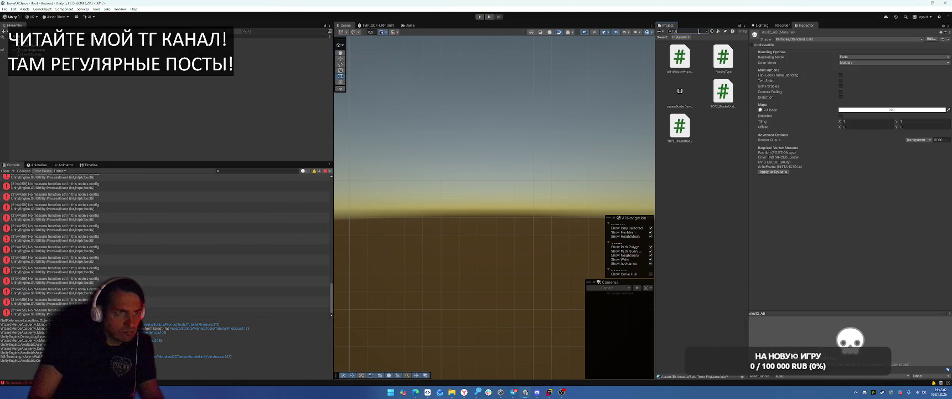
type("Fi")
left_click(665, 58)
double_click(665, 59)
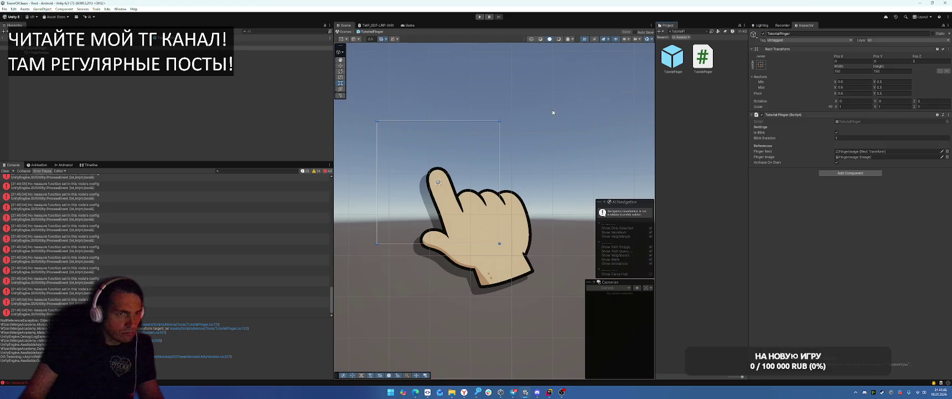
left_click(65, 52)
left_click(64, 49)
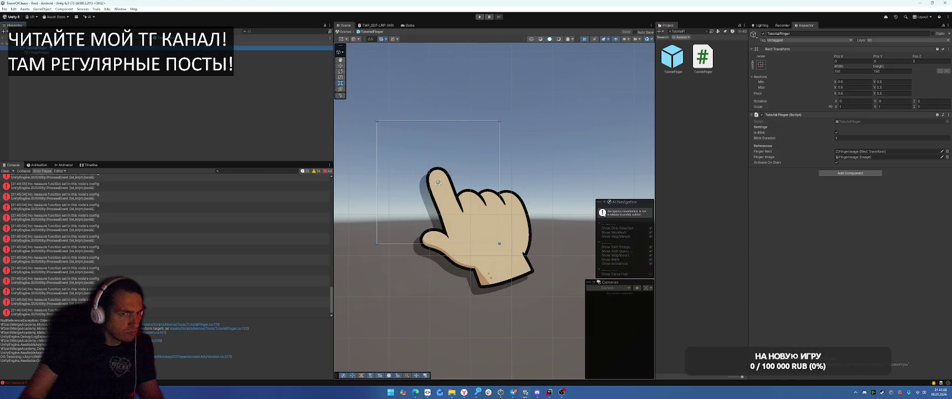
left_click(4, 37)
Open the MenuWindow prefab and delete the broken TutorialFinger_1 object
left_click(696, 32)
type("Node")
key("BackSpace")
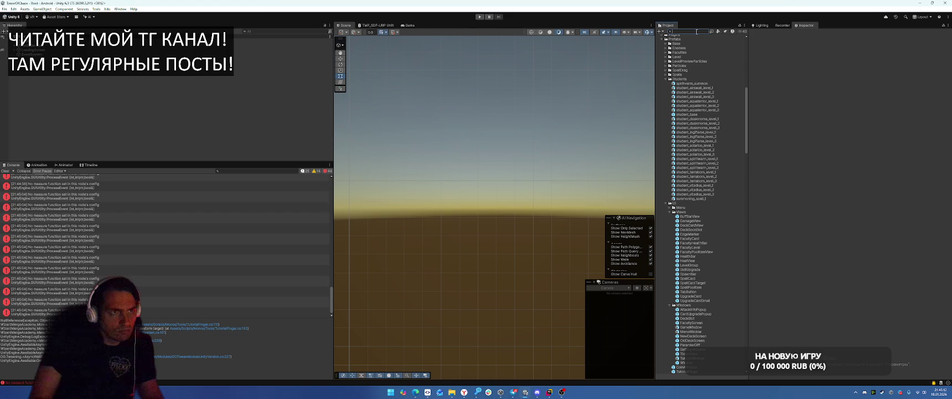
type("Win")
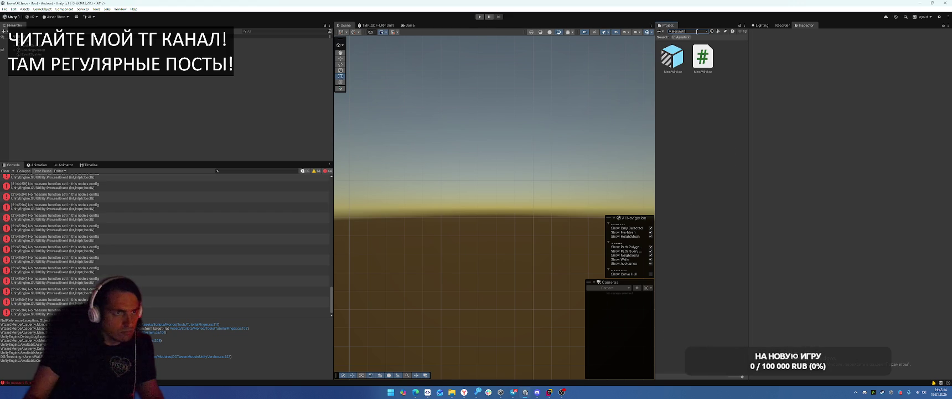
left_click(668, 61)
double_click(668, 61)
left_click(24, 97)
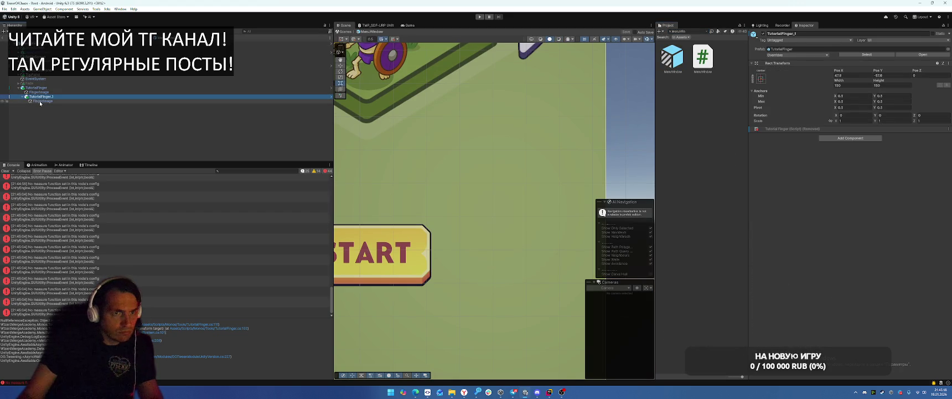
left_click(40, 101)
left_click(44, 97)
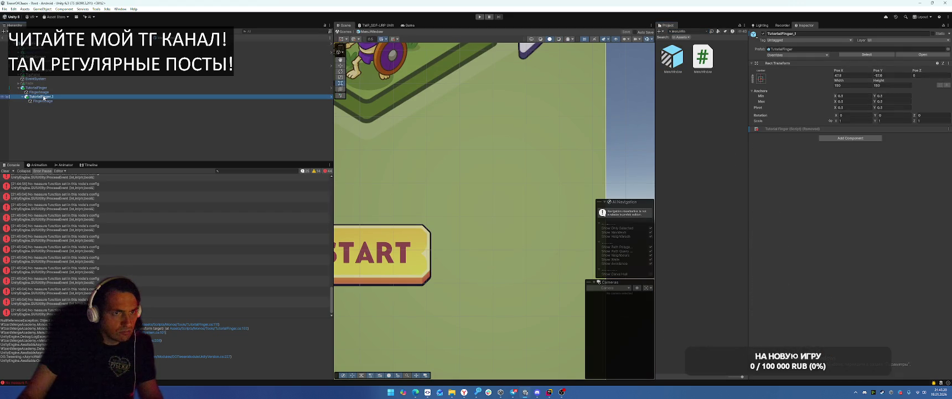
left_click(88, 88)
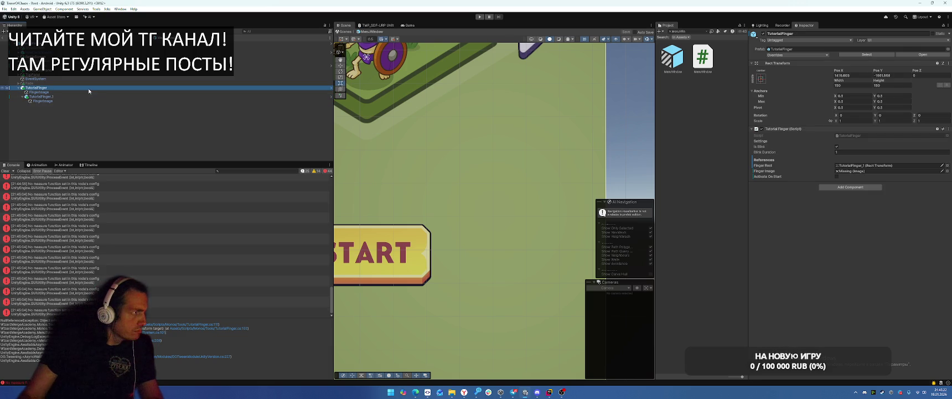
left_click(84, 97)
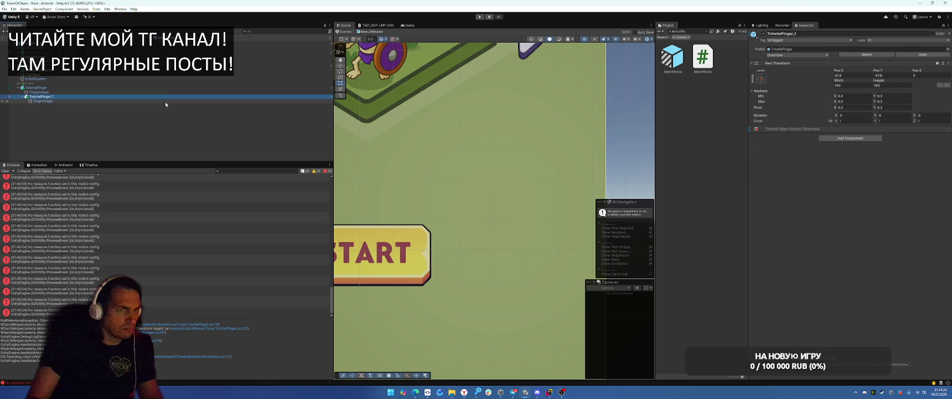
key("Delete")
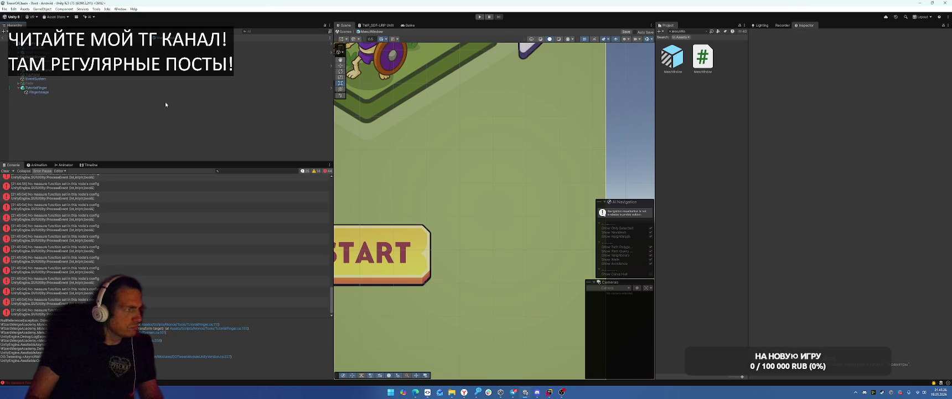
Assign FingerImage to Finger Rect and Finger Image, deactivate TutorialFinger, and exit Prefab Mode
double_click(75, 89)
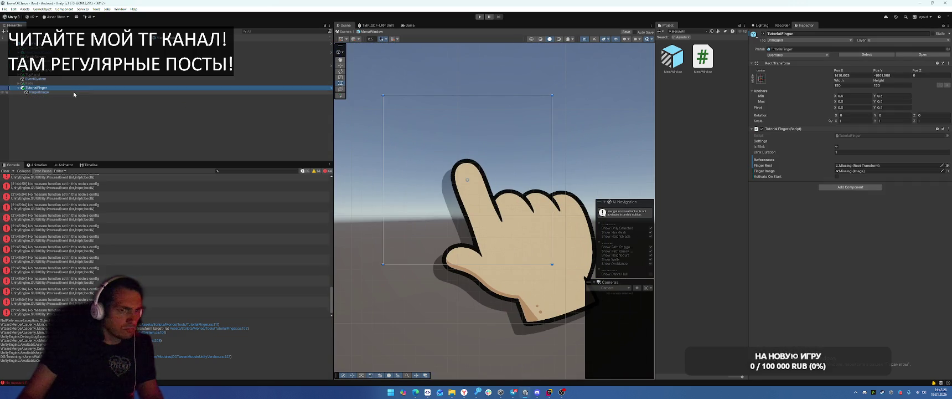
left_click_drag(78, 92, 866, 167)
left_click_drag(40, 92, 845, 174)
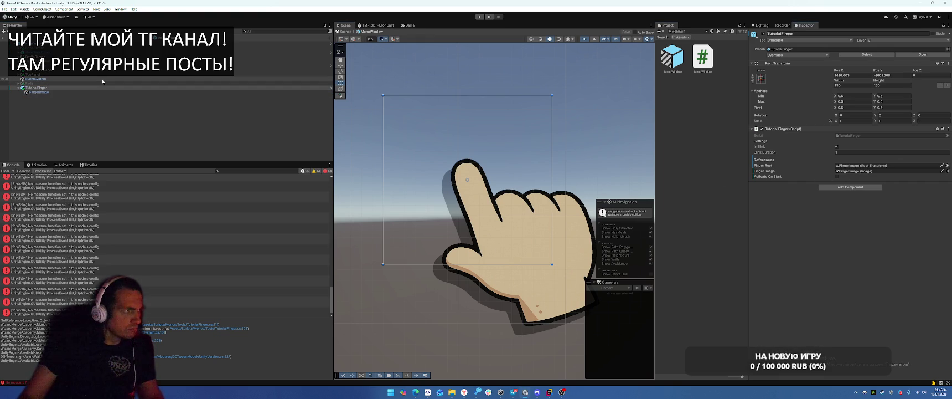
left_click(56, 87)
key("alt+shift+a")
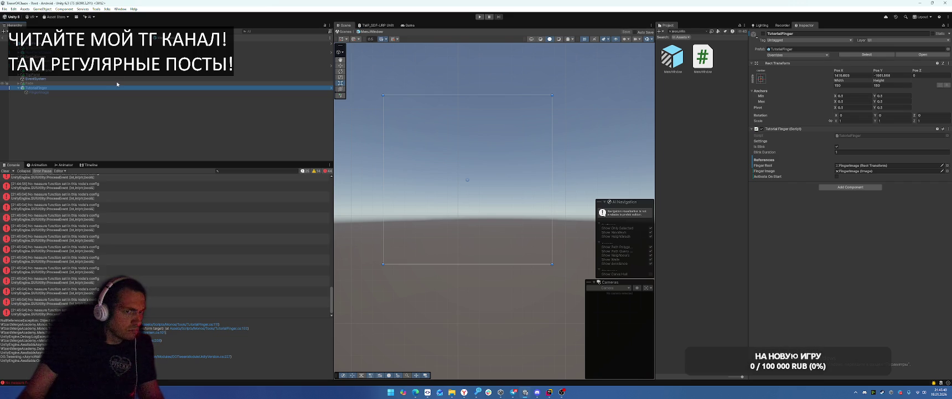
left_click(51, 92)
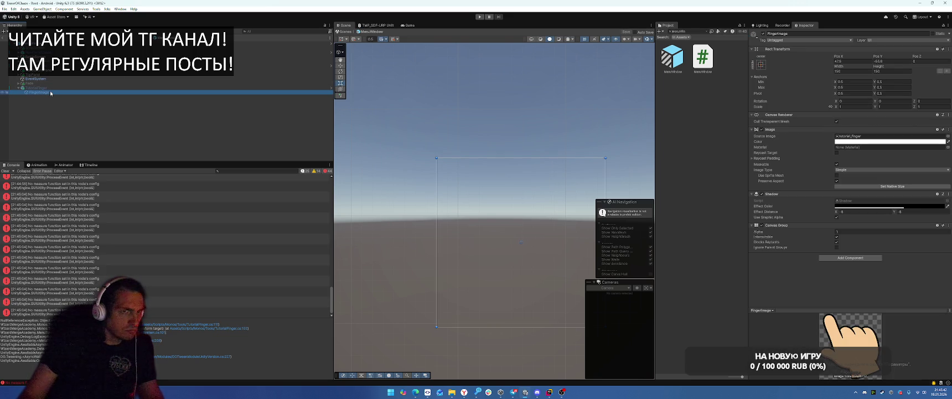
left_click(3, 37)
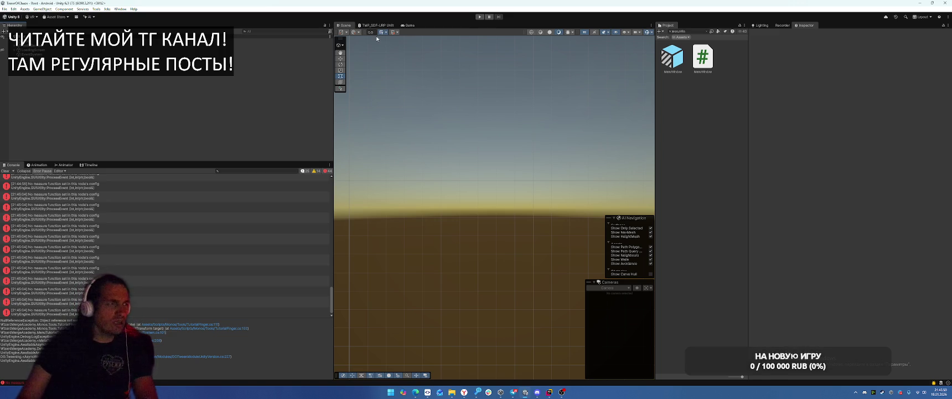
Enter Play mode and close the accidentally opened TMP_SDF-URP Unlit shader graph without saving
left_click(480, 16)
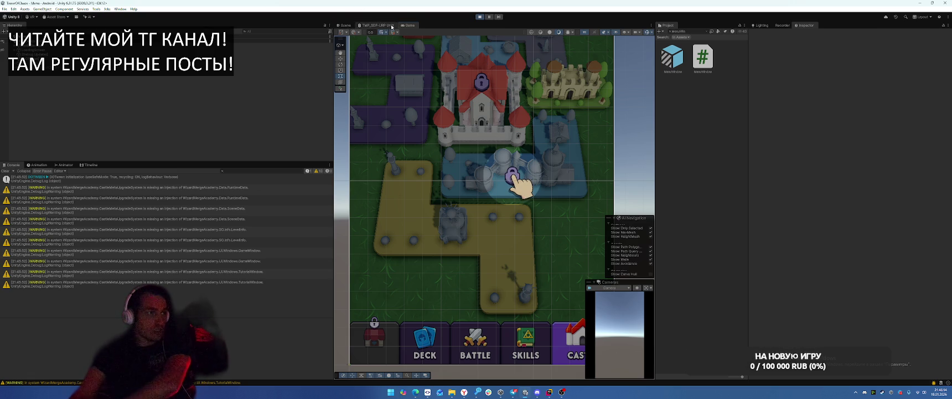
left_click(375, 27)
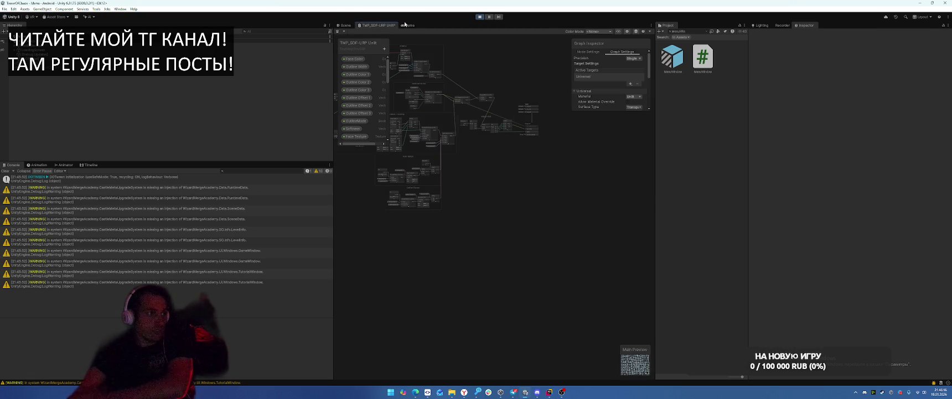
middle_click(382, 26)
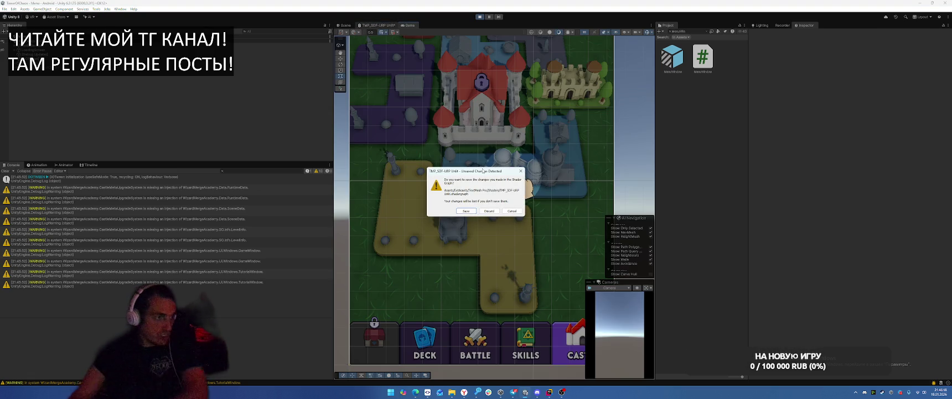
left_click(491, 210)
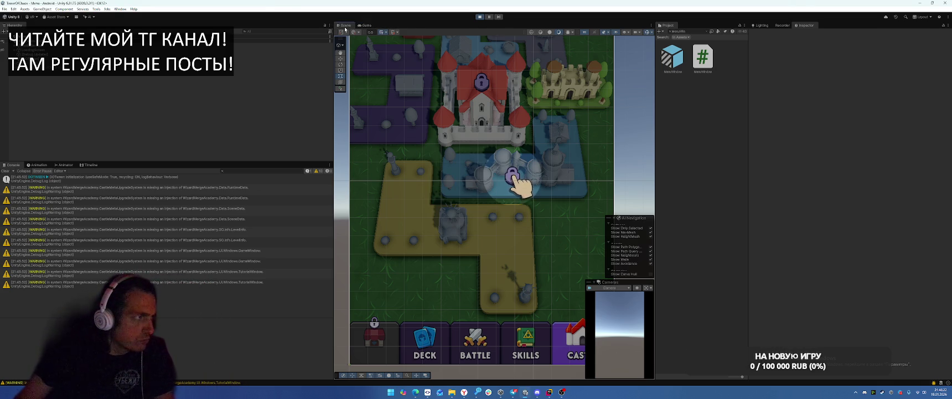
In the Game view, buy the locked tile, equip Airswall, add Cyclo Motus to the deck, and start Level 1-1
left_click(363, 25)
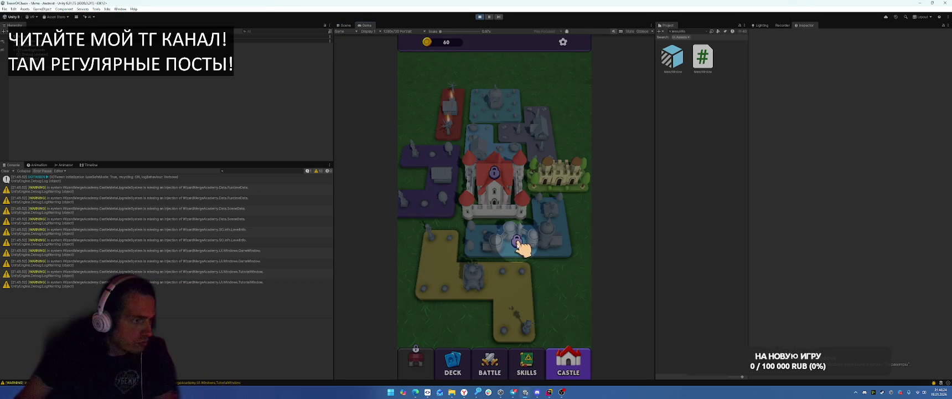
left_click(517, 242)
left_click(514, 219)
left_click(499, 302)
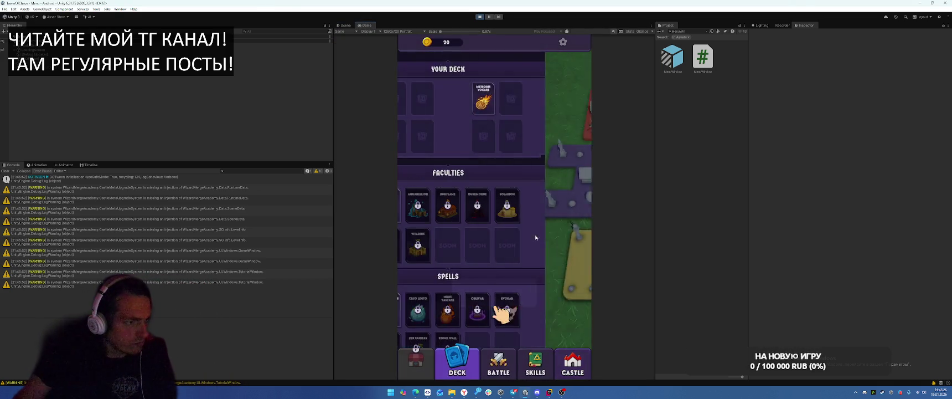
left_click(434, 309)
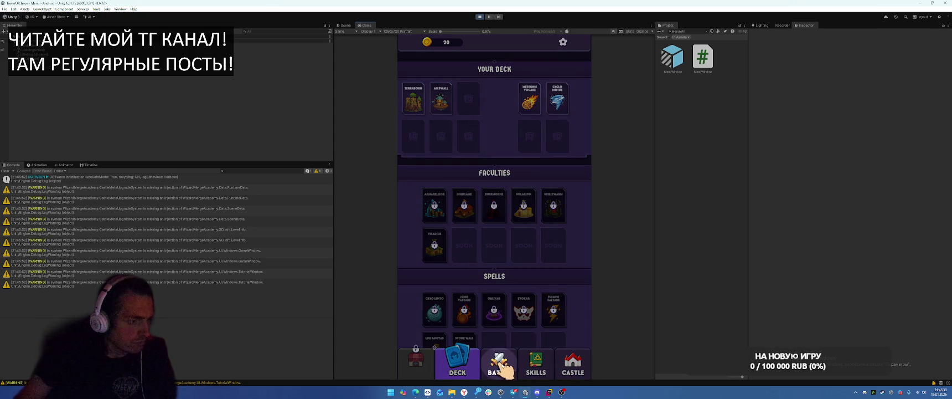
left_click(498, 365)
left_click(498, 293)
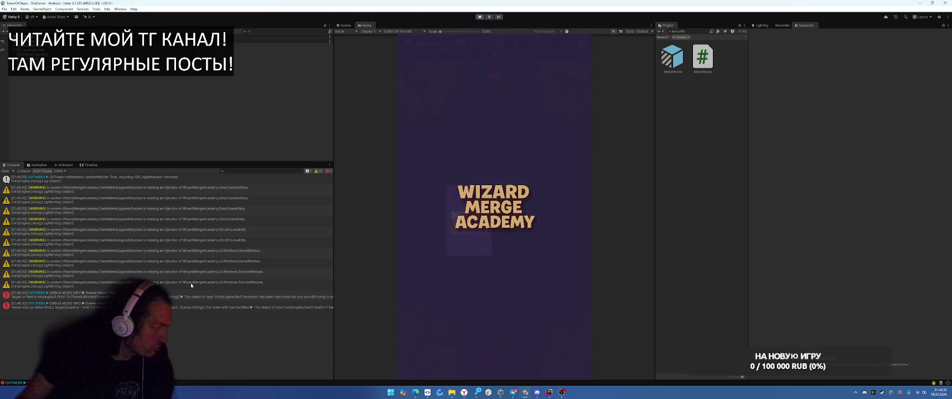
Read the DOTween error's stack trace in the Console and stop the play-test
left_click(194, 297)
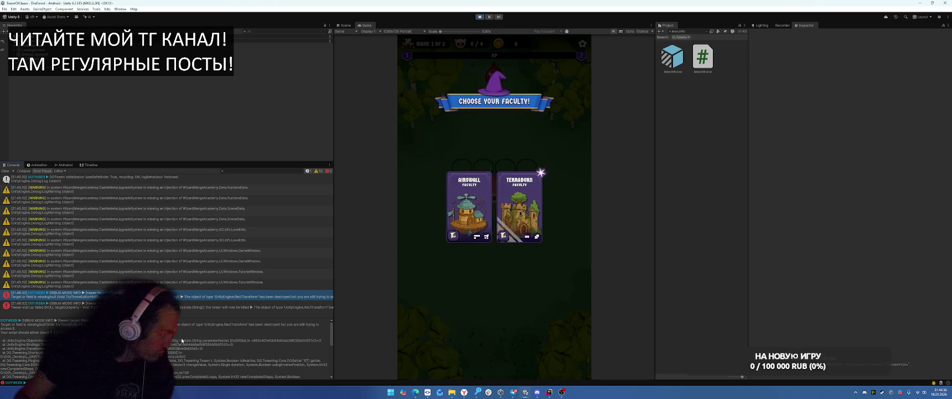
scroll(251, 331, "down", 3)
scroll(251, 331, "up", 3)
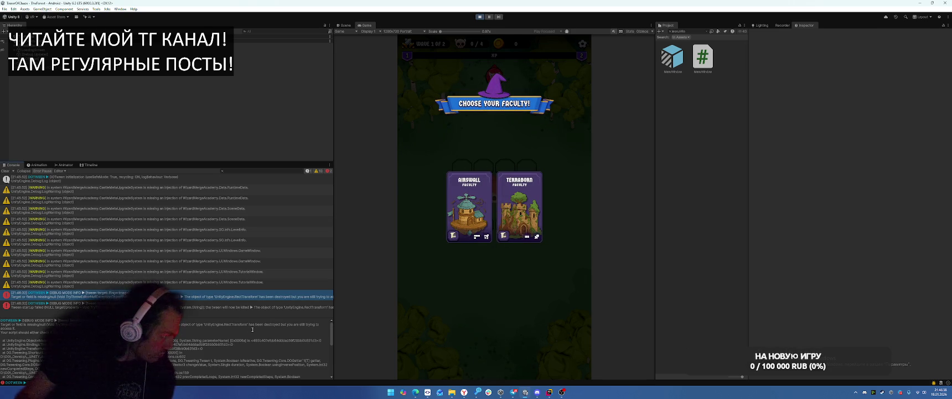
key("ctrl+p")
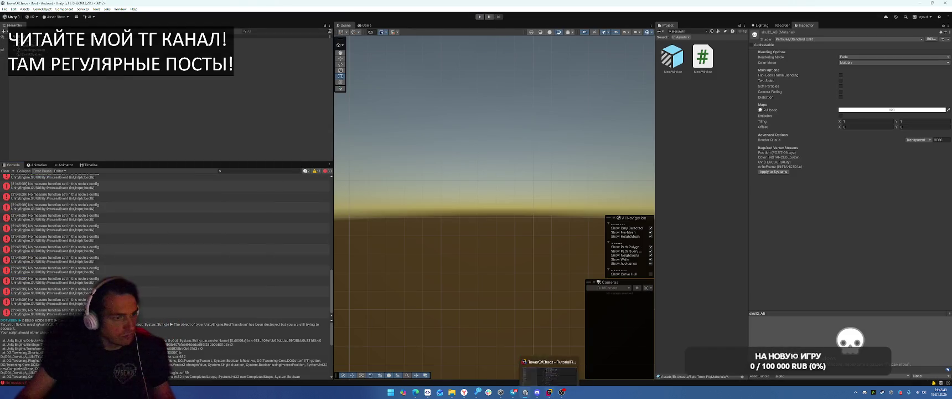
In TutorialFinger.cs, change line 90 to _sequence?.Kill();
key("alt+Tab")
scroll(664, 166, "down", 10)
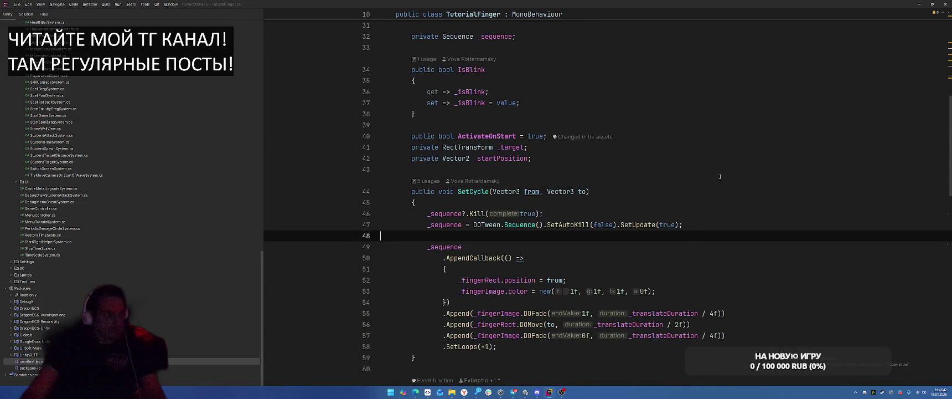
scroll(704, 186, "down", 5)
scroll(695, 183, "down", 3)
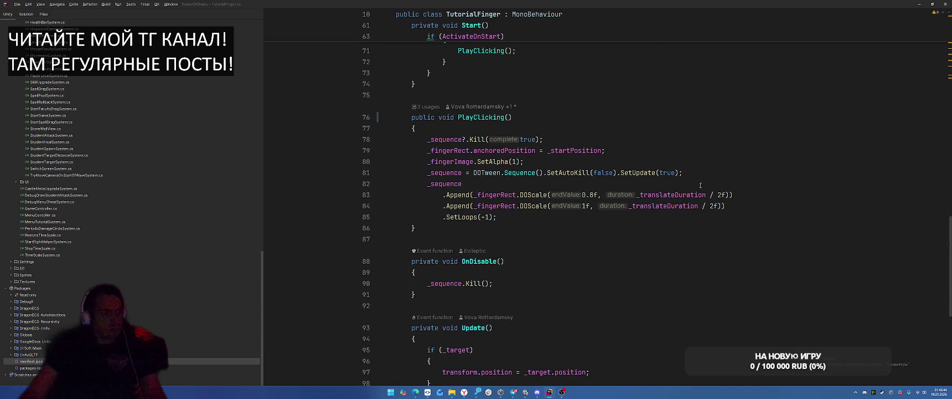
left_click(484, 283)
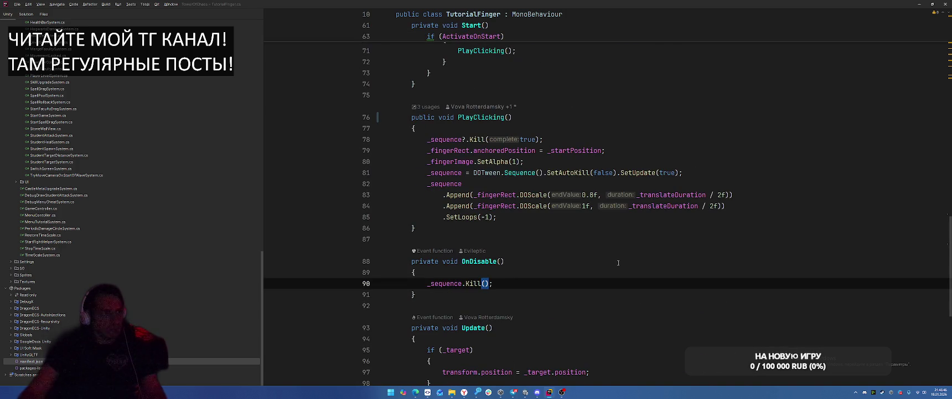
left_click(460, 283)
type("?")
Add a _sequence = null; line below the Kill call in OnDisable
left_click(623, 260)
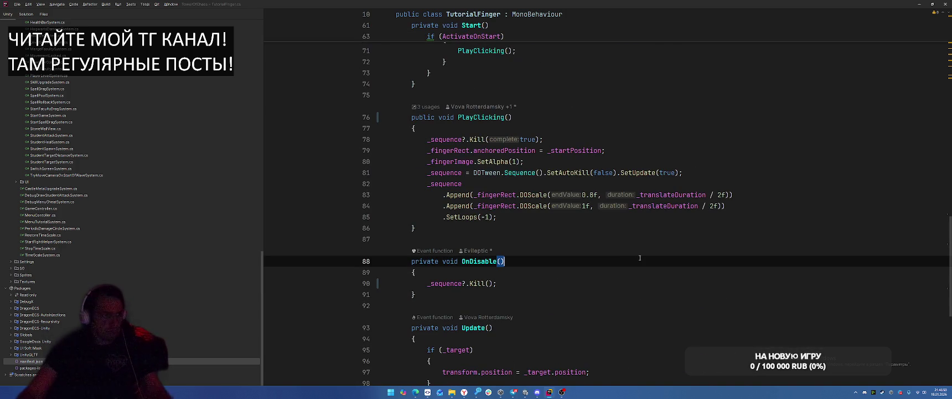
scroll(640, 258, "down", 3)
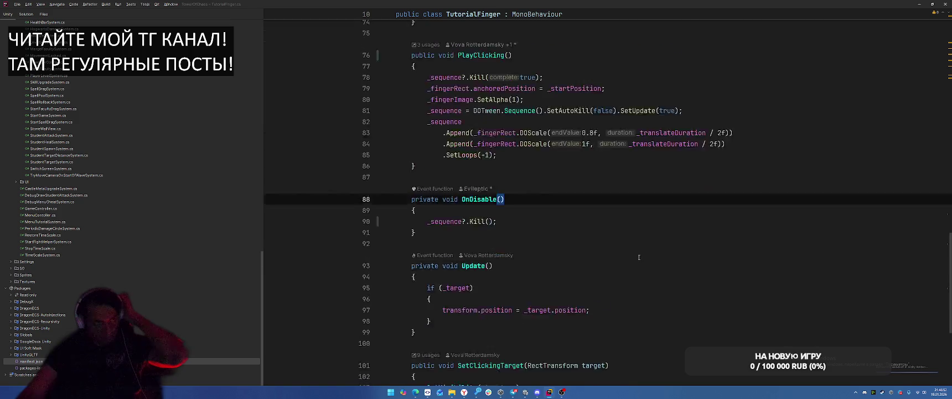
scroll(639, 257, "up", 3)
scroll(638, 257, "up", 3)
scroll(638, 257, "down", 7)
left_click(570, 217)
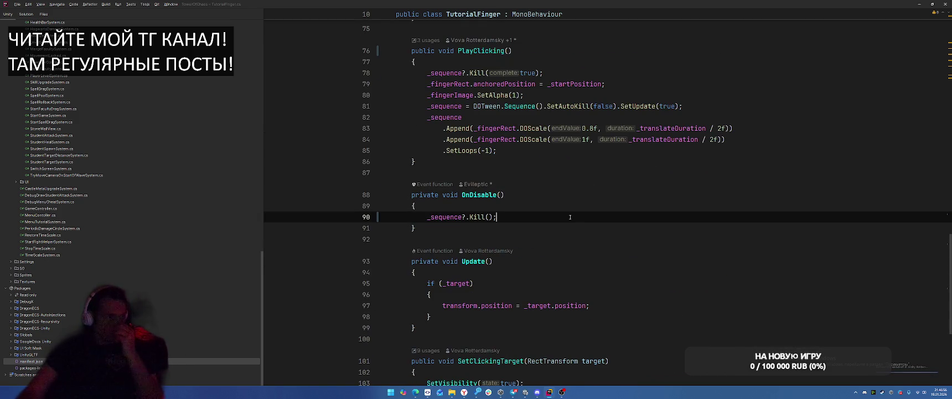
key("Return")
type("_seq")
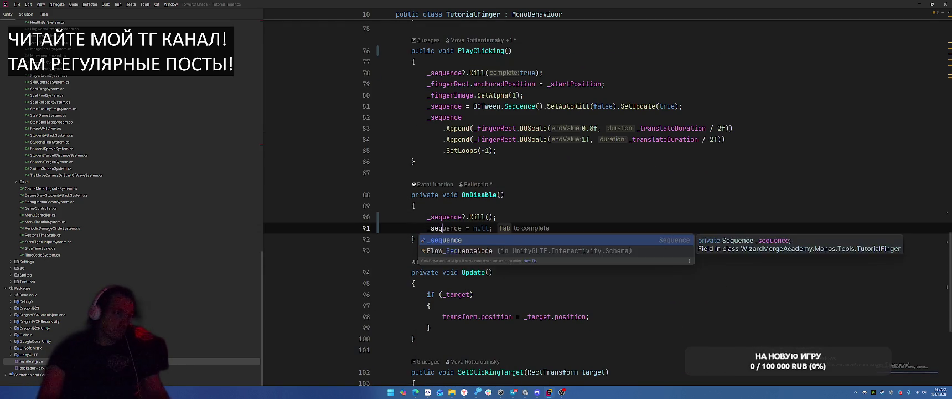
key("Tab")
Review the edited TutorialFinger script, then return to the Unity editor
scroll(634, 233, "down", 6)
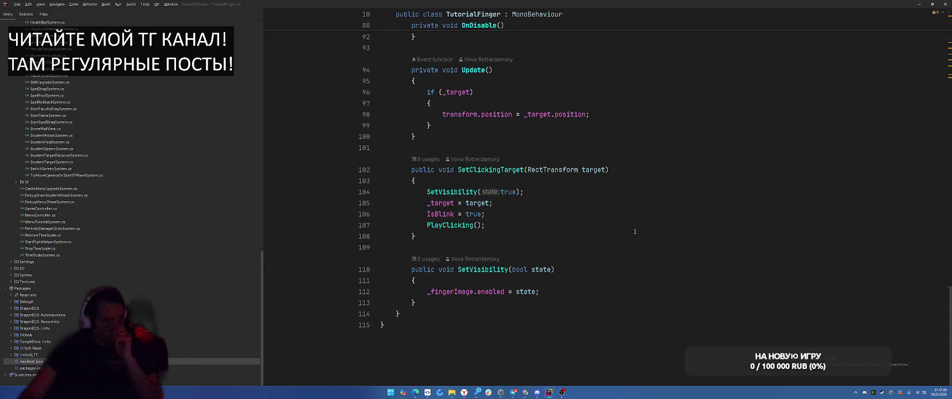
scroll(680, 219, "up", 6)
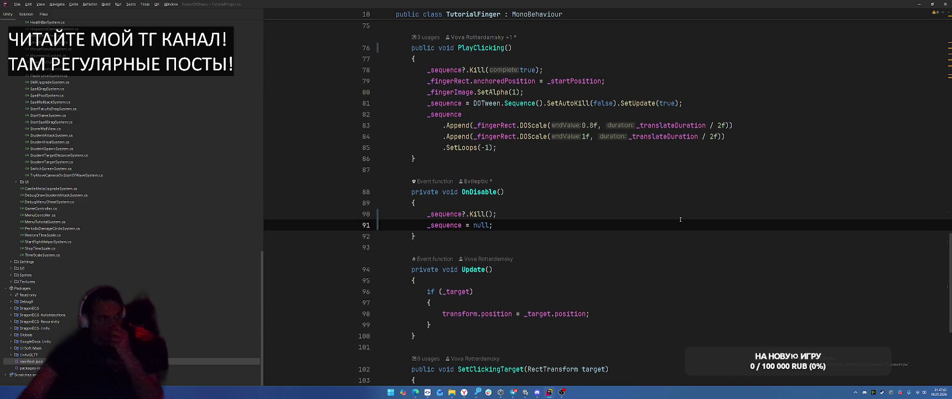
scroll(681, 219, "up", 15)
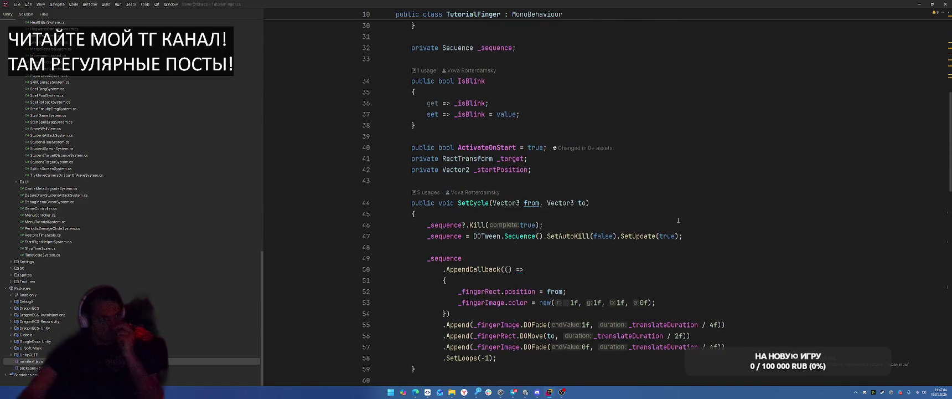
scroll(679, 219, "up", 6)
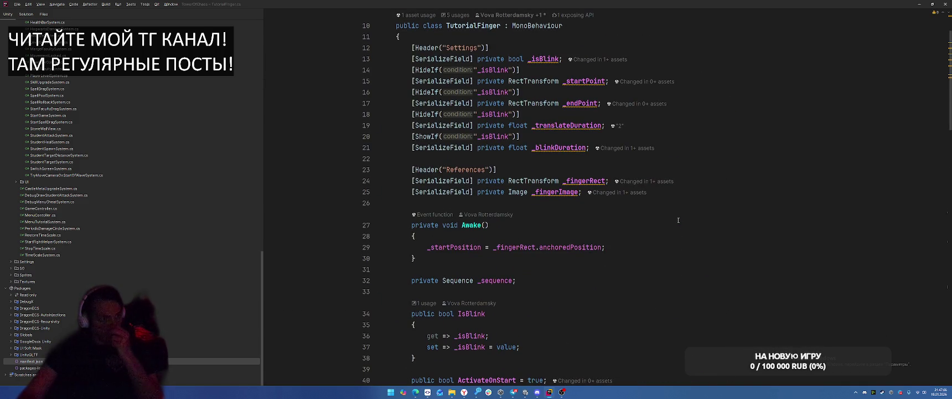
scroll(678, 220, "down", 11)
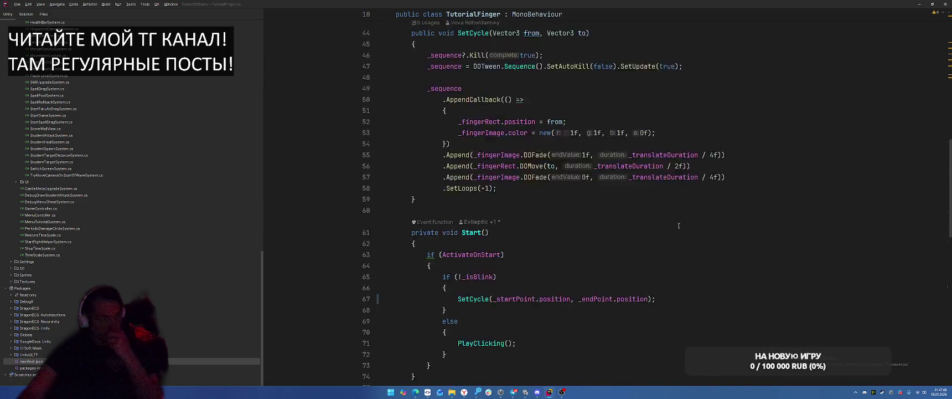
scroll(679, 226, "down", 9)
scroll(679, 226, "up", 5)
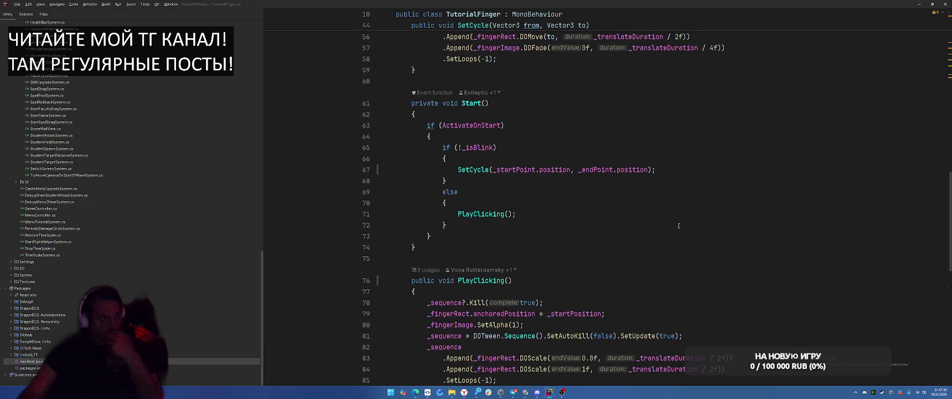
scroll(678, 226, "down", 10)
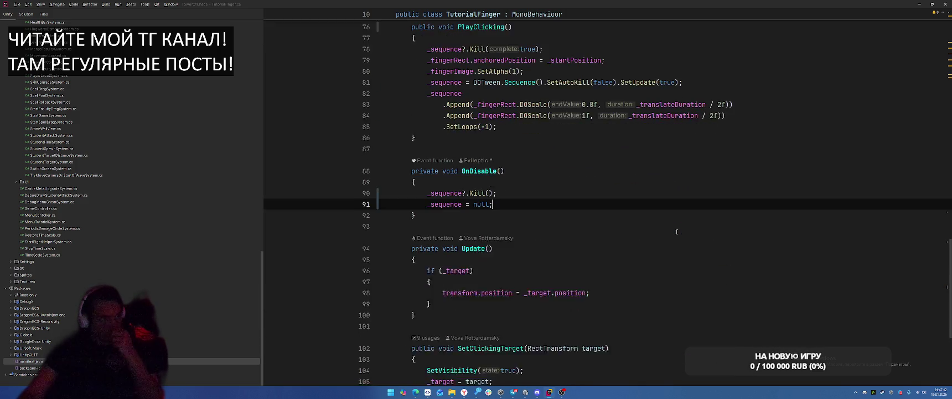
scroll(676, 232, "down", 2)
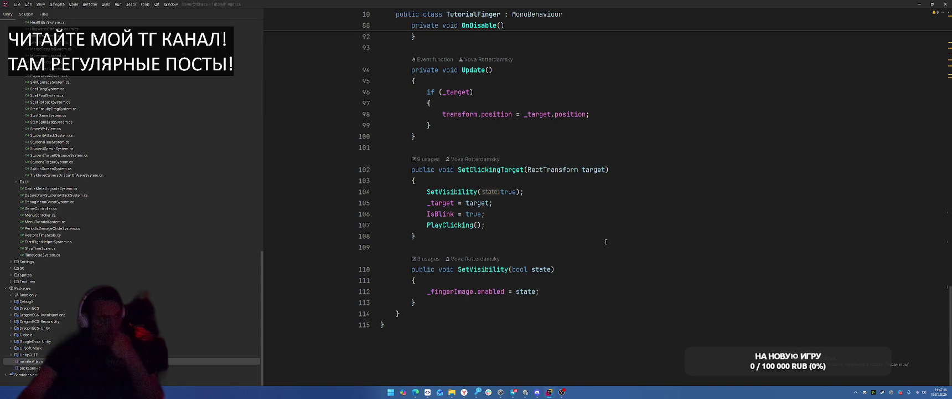
scroll(601, 244, "up", 3)
left_click(524, 392)
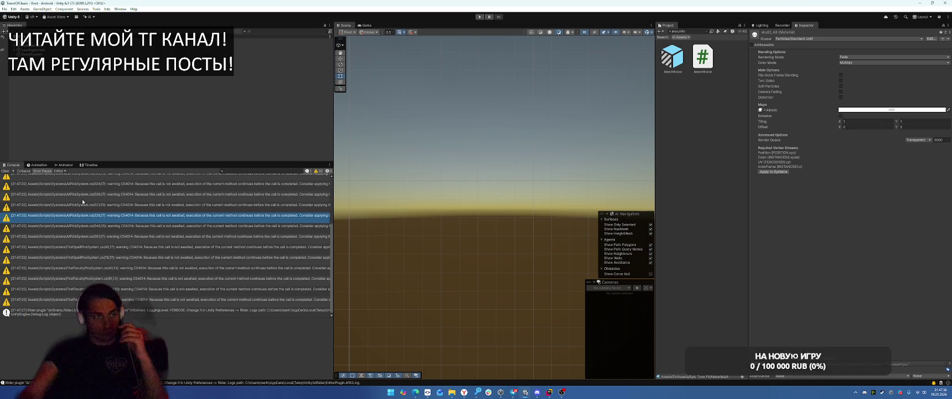
Start the play-test and browse the Skills, Castle and Deck screens, opening and closing upgrade offers
left_click(478, 17)
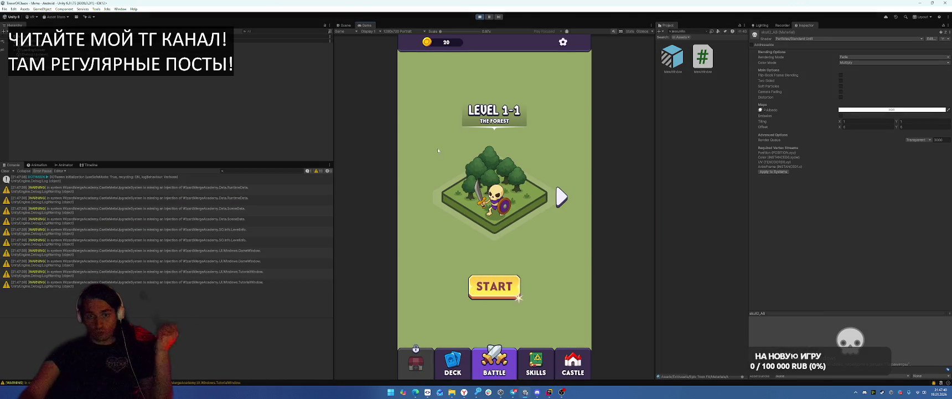
left_click(562, 366)
left_click(548, 368)
left_click(545, 366)
left_click(456, 276)
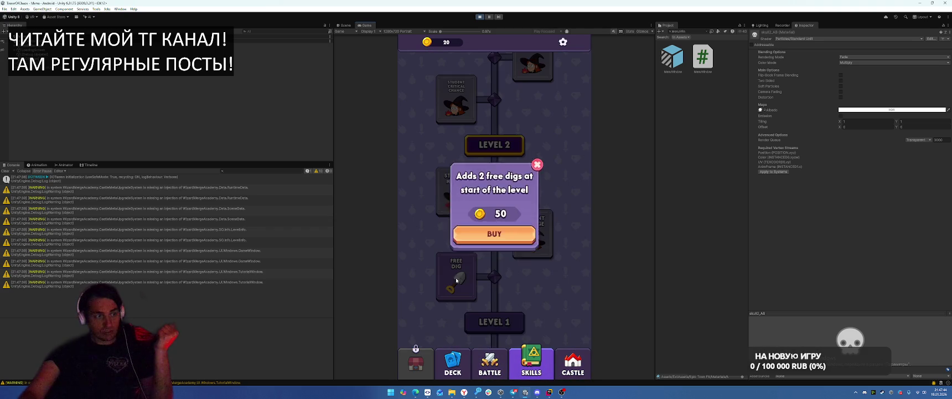
left_click(565, 337)
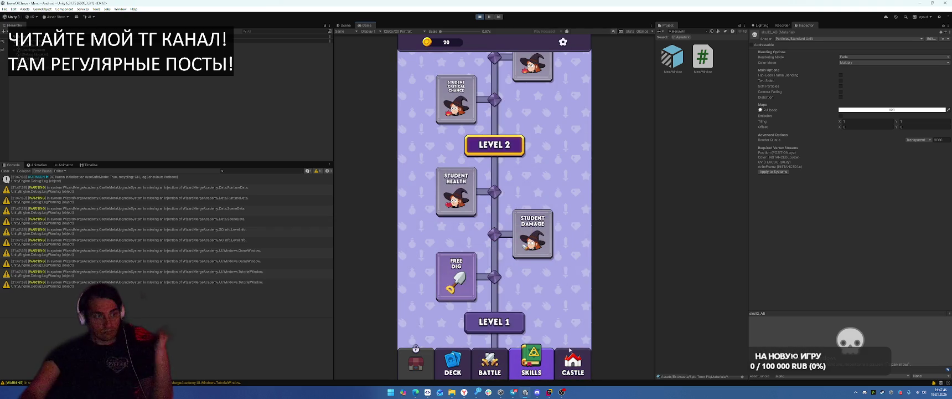
left_click(571, 363)
left_click(495, 182)
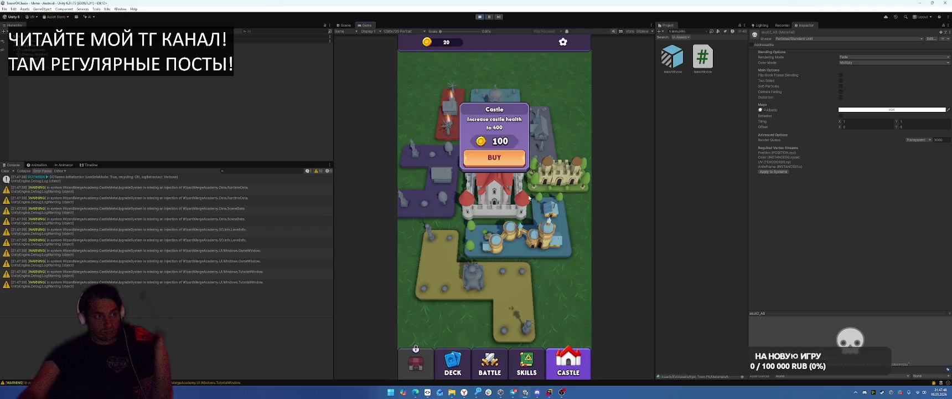
left_click(544, 145)
left_click(453, 362)
left_click(490, 363)
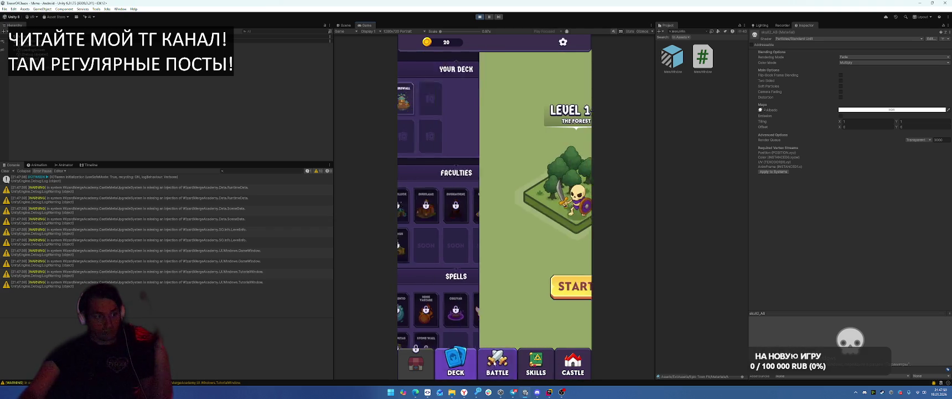
Start Level 1-1 with Airswall, place the building on the grid, begin the battle, then stop playing
left_click(490, 292)
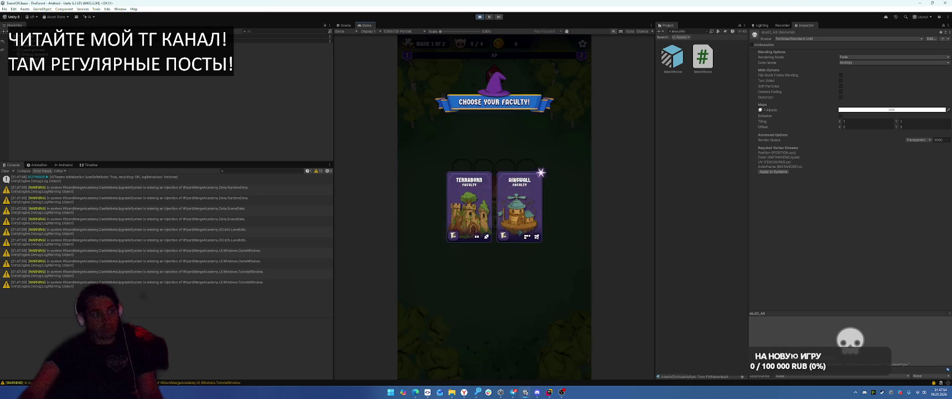
left_click(499, 213)
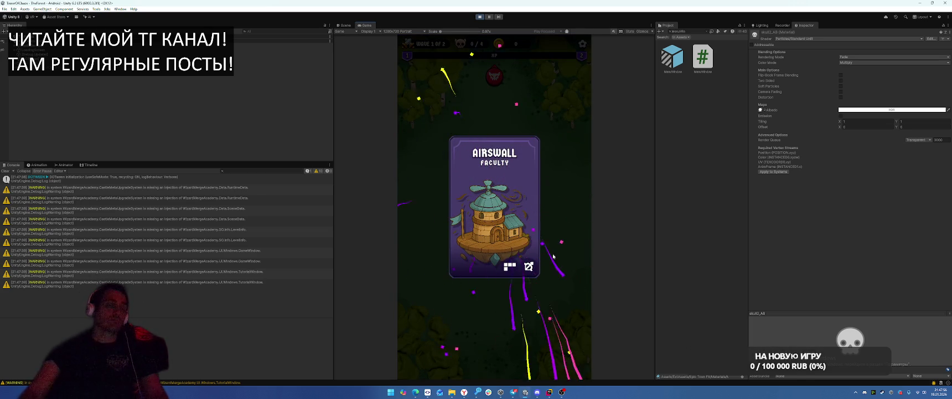
left_click_drag(445, 314, 493, 196)
left_click(547, 350)
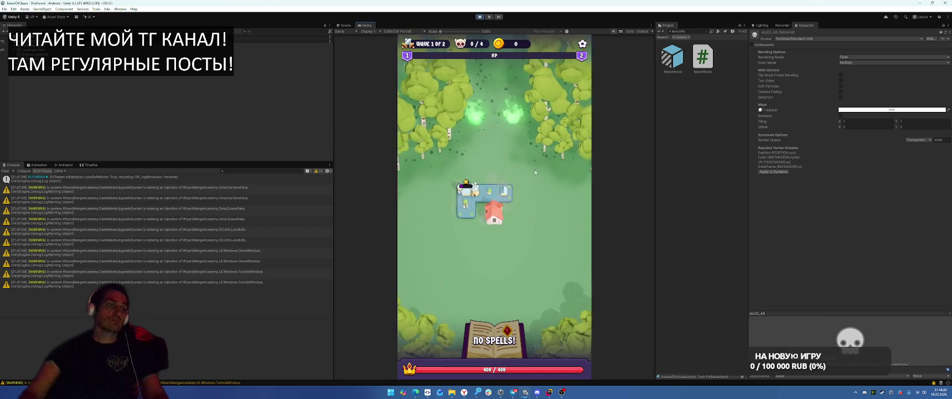
key("ctrl+p")
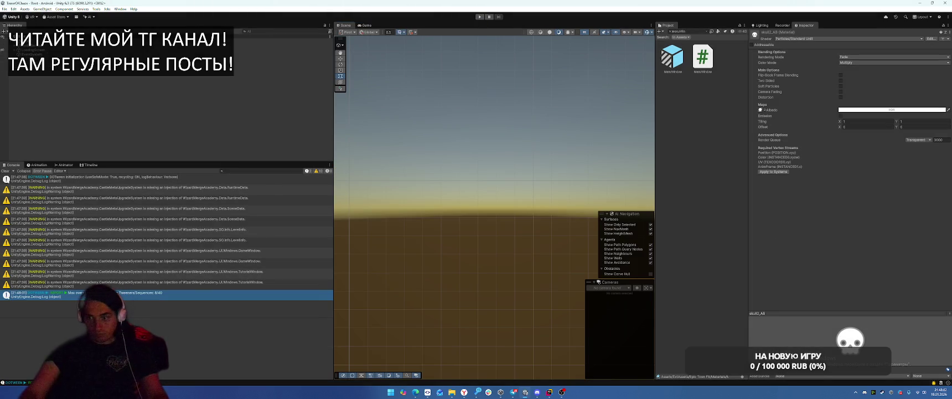
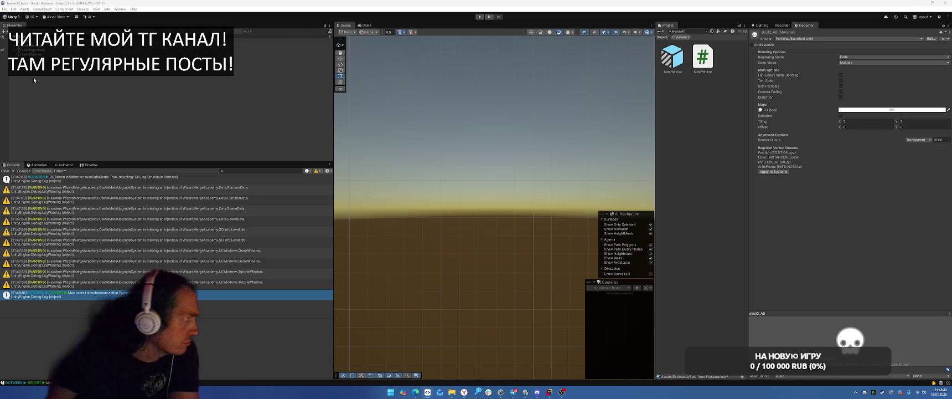
Deselect the skull2_AB material, view the SceneData warning's stack trace, then open Rider's Search Everywhere
left_click(5, 156)
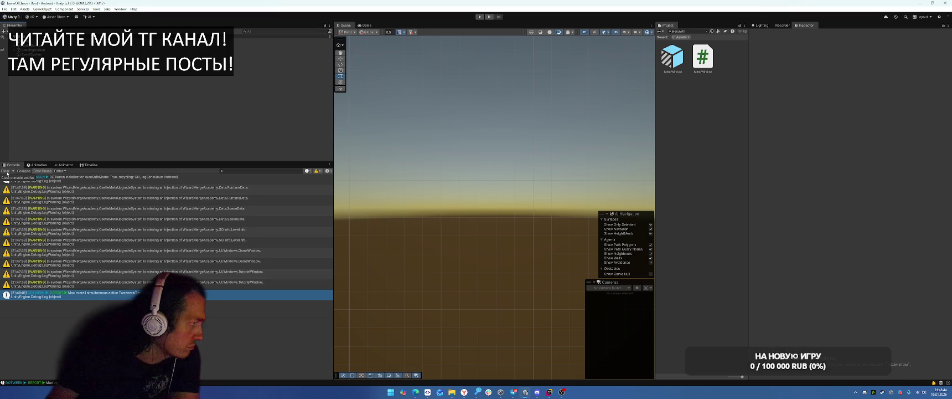
left_click(158, 221)
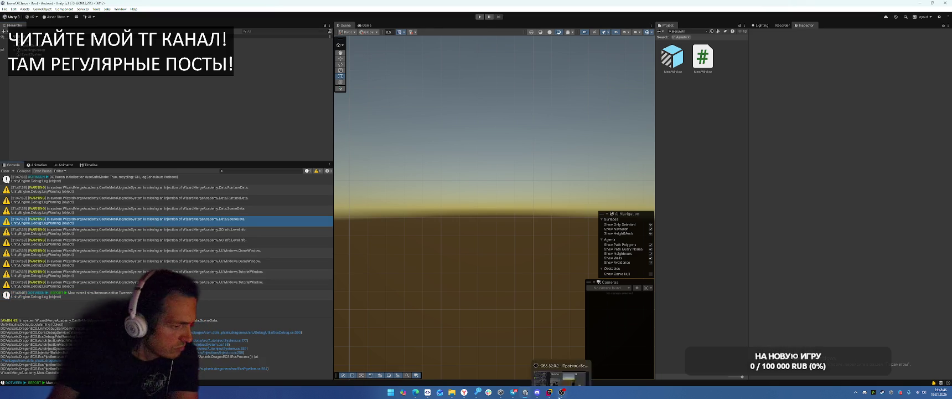
left_click(549, 391)
key("shift")
key("shift")
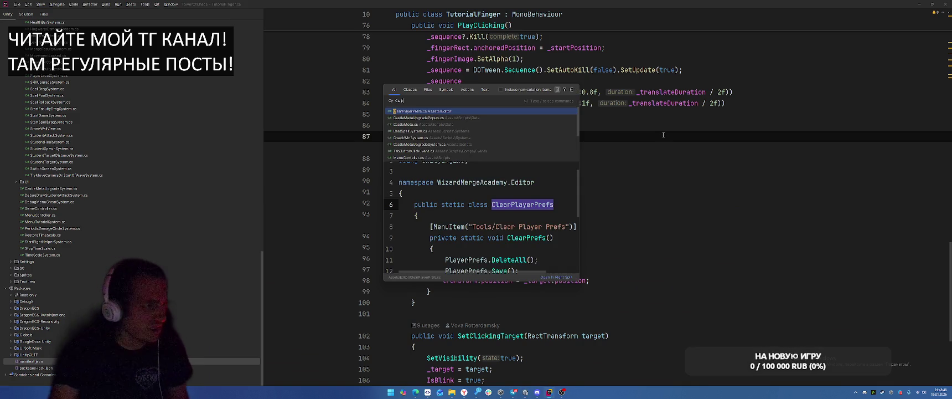
Find and open CastleMetaUpgradeSystem.cs through the project-wide search
type("as")
key("BackSpace")
key("BackSpace")
type("Castle")
key("Return")
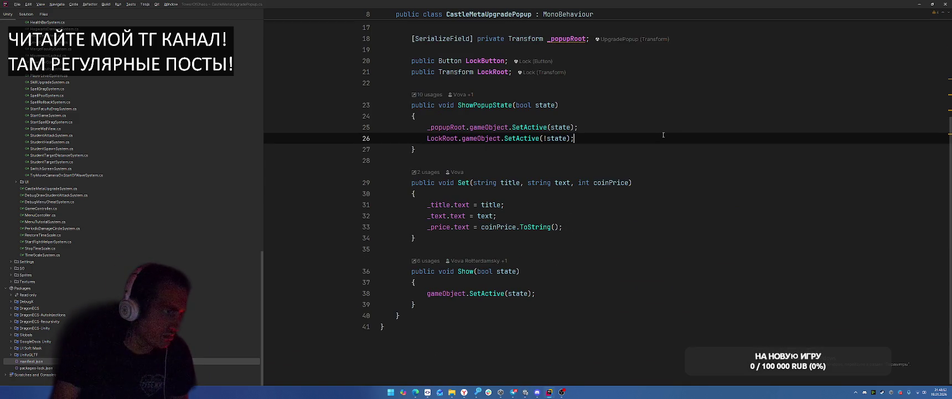
key("shift")
key("shift")
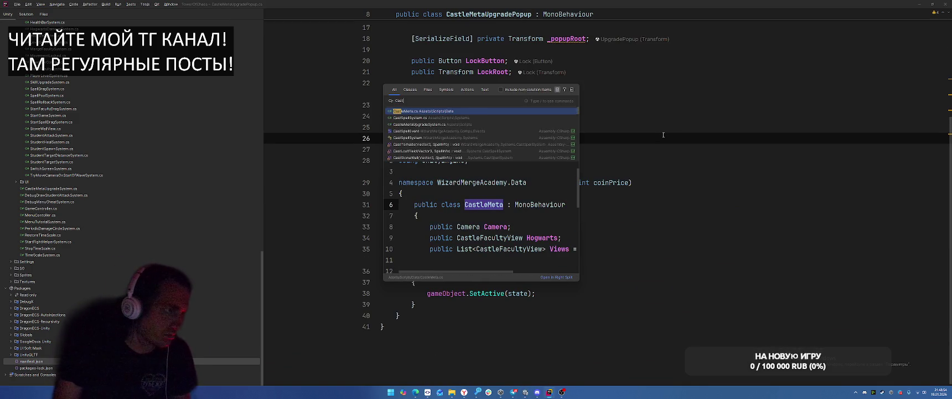
key("Down")
key("Return")
Remove GameInjects from CastleMetaUpgradeSystem's base class list
scroll(663, 134, "down", 10)
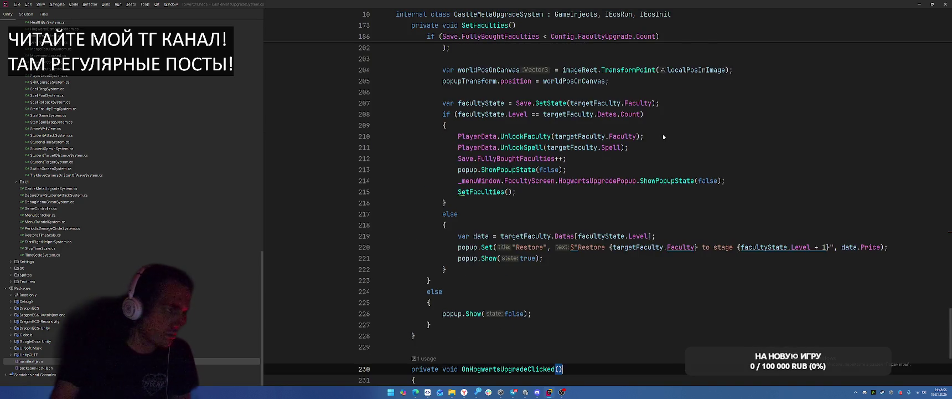
scroll(663, 134, "up", 15)
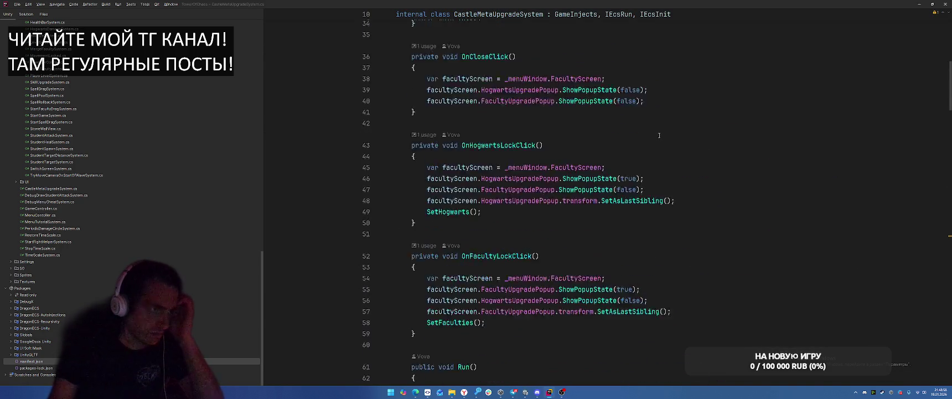
double_click(576, 70)
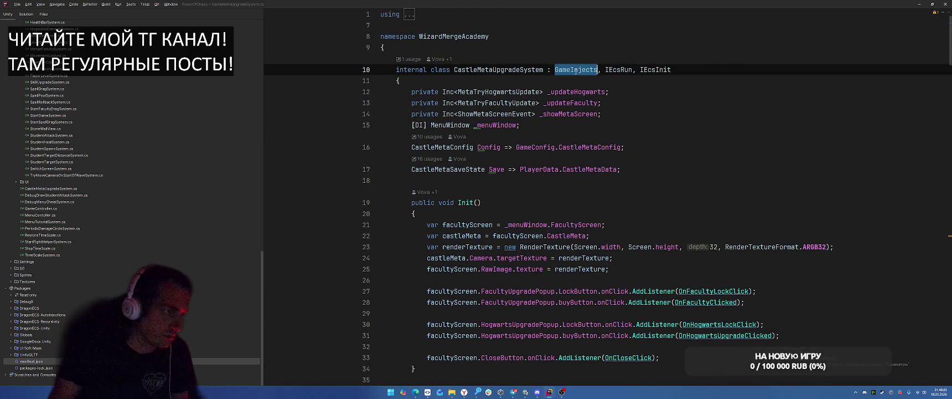
key("BackSpace")
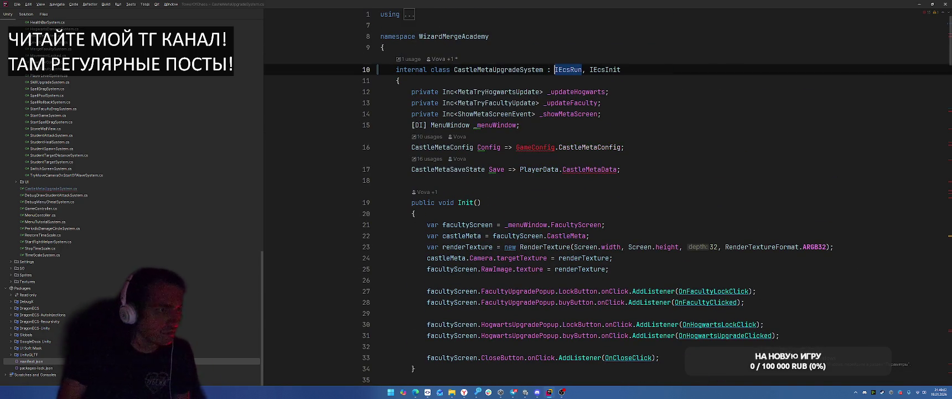
Add injected [DI] GameConfig, PlayerData and EcsDefaultWorld fields below _showMetaScreen
left_click(698, 115)
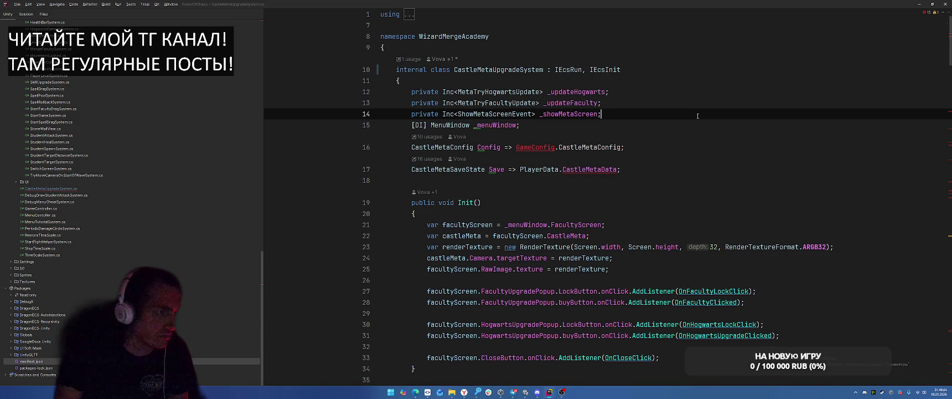
key("Return")
type("DI] Gam")
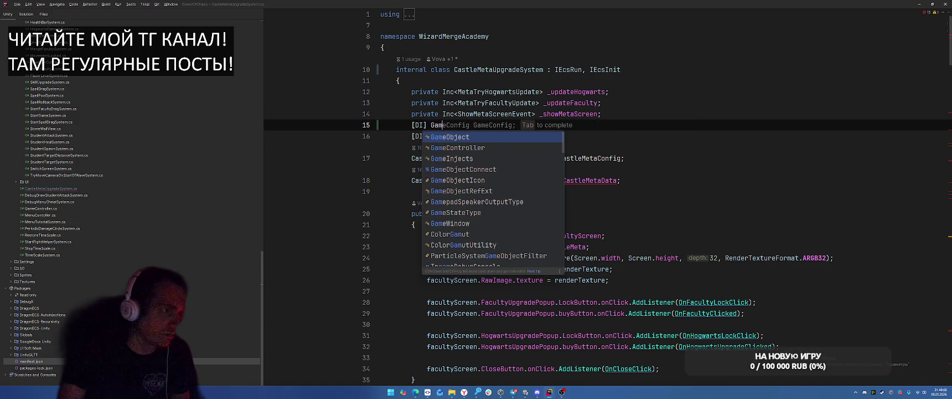
key("Tab")
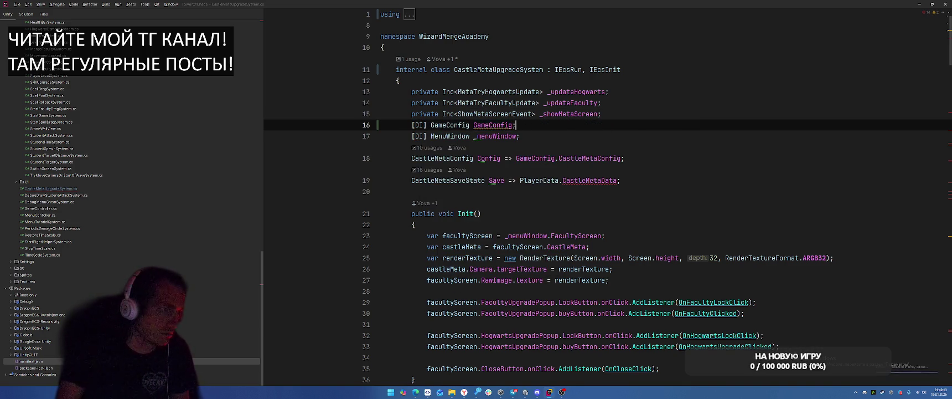
key("Return")
type("[DI] Pla")
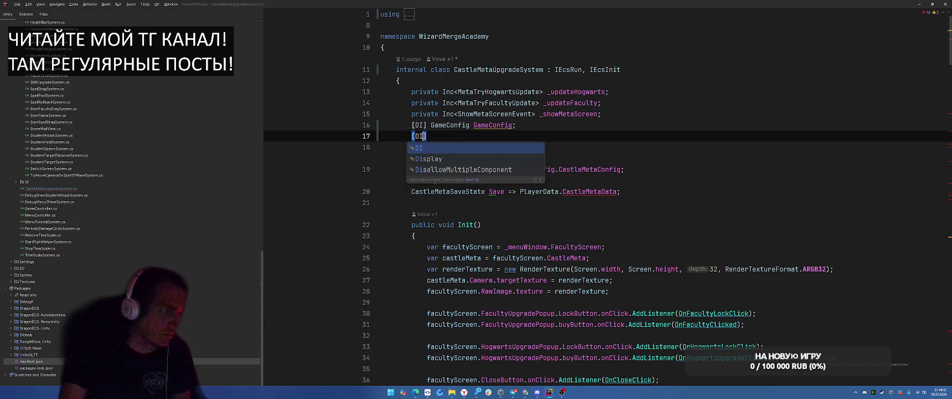
key("Tab")
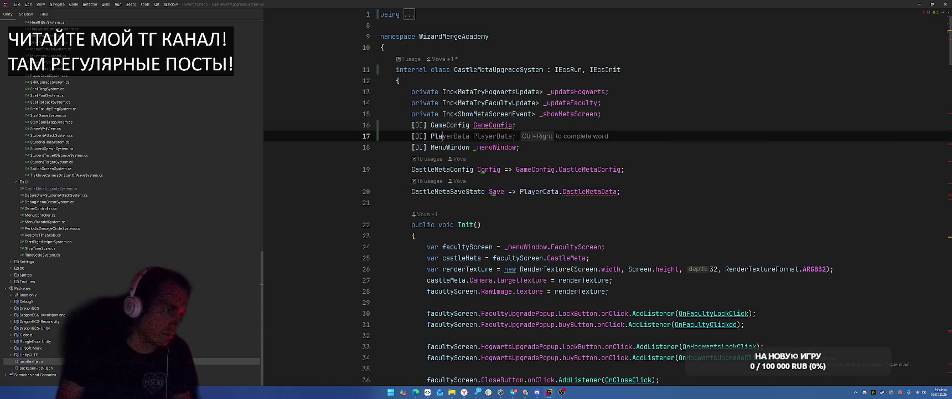
key("Return")
key("Tab")
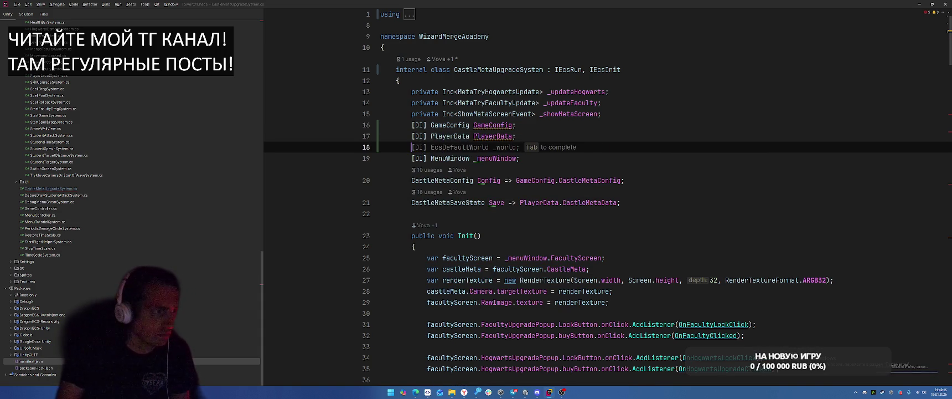
key("Return")
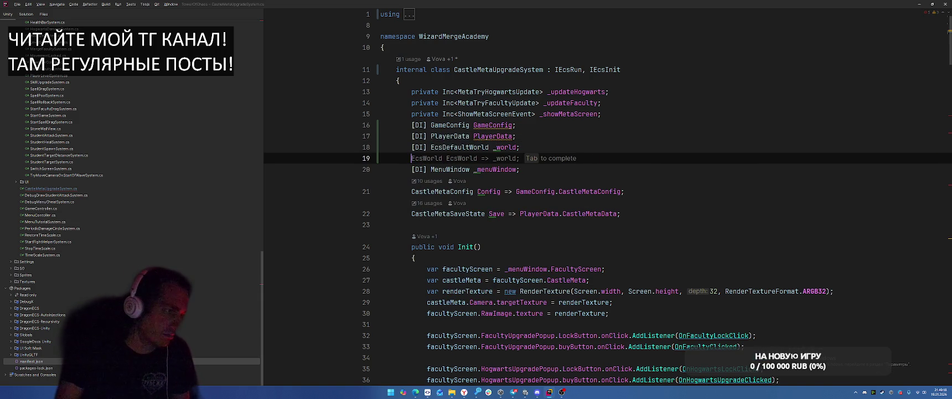
Rename the world field from _world to EcsWorld
key("ctrl+alt+Down")
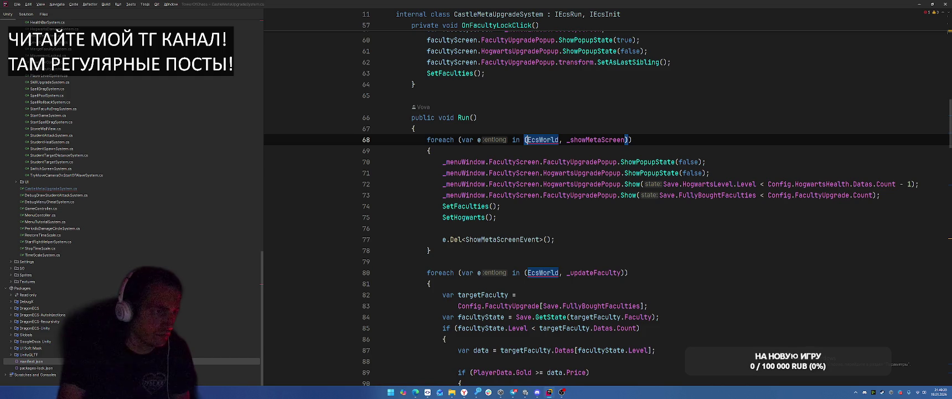
key("ctrl+alt+Left")
double_click(505, 147)
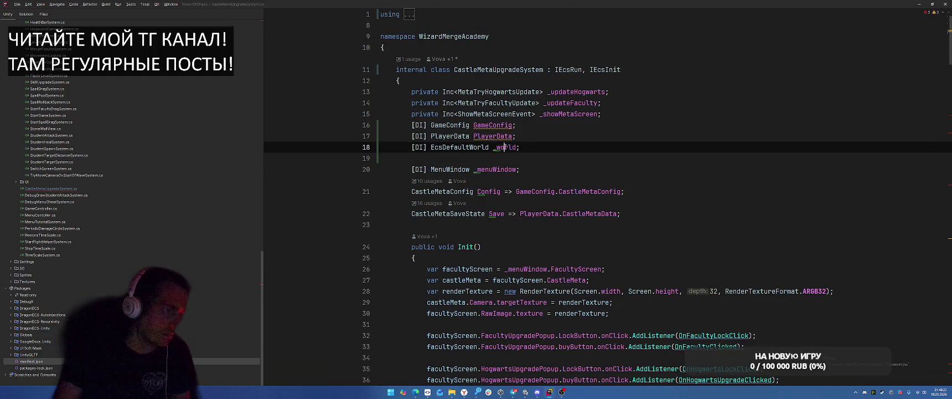
type("EcsWorld")
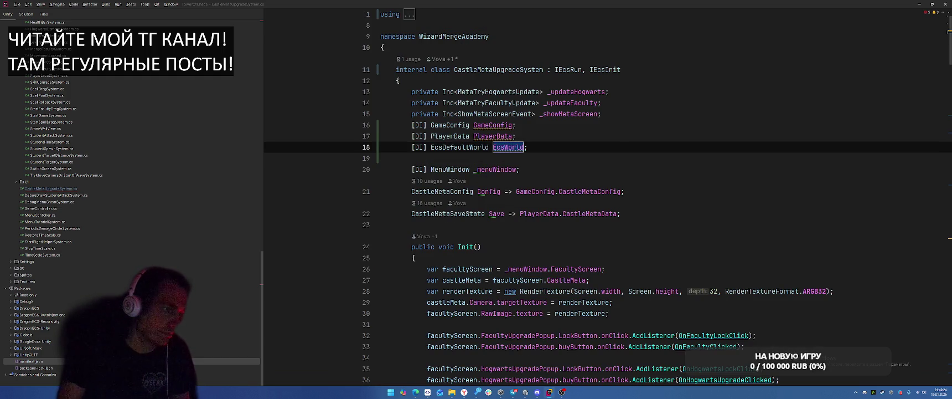
key("Down")
key("Down")
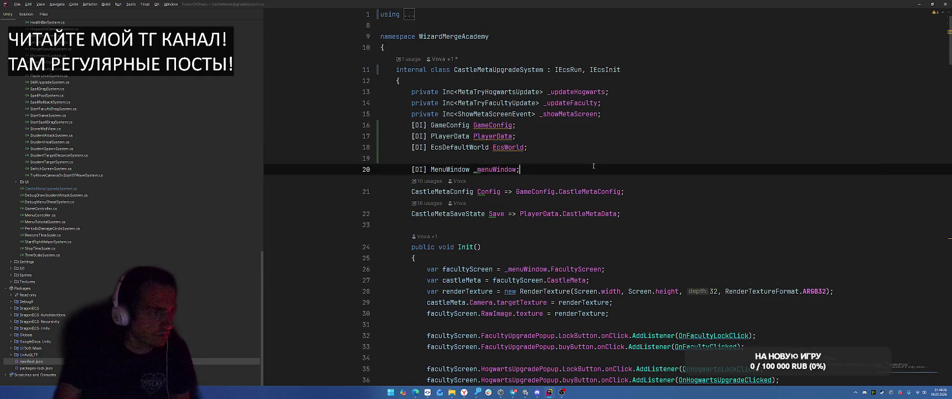
Find usages of CastleMetaUpgradeSystem and open the usage in MenuContoller.cs
key("alt+Tab")
left_click(505, 69)
left_click(504, 69, "ctrl")
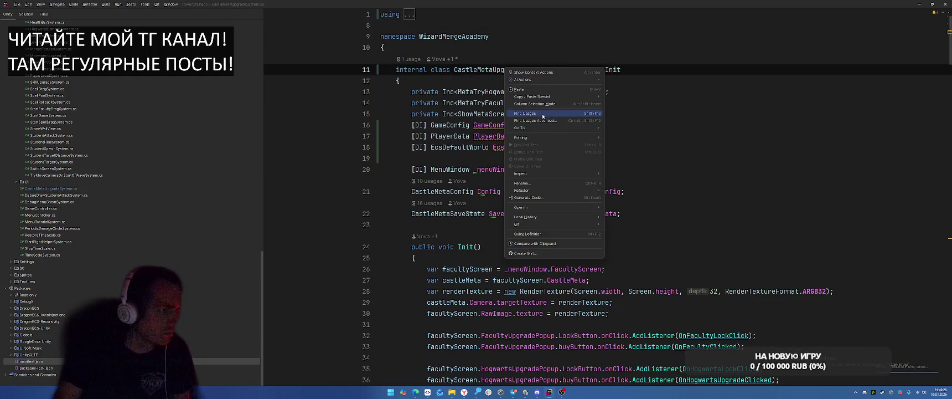
key("Return")
left_click(649, 159)
key("alt+Tab")
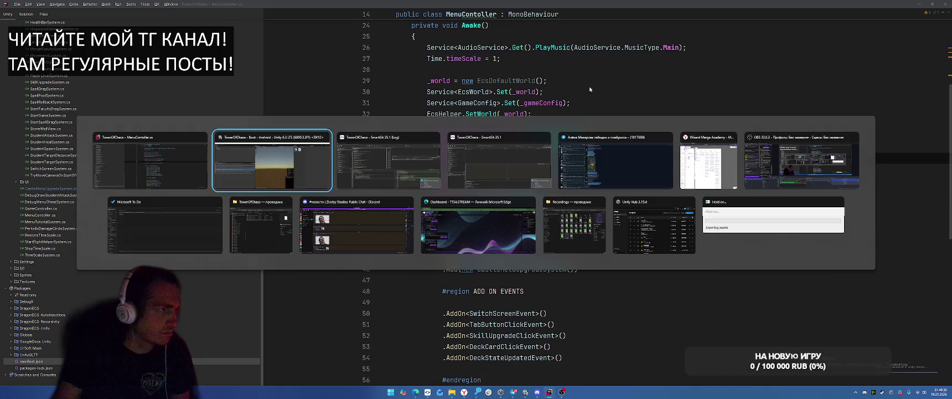
Rename the MenuContoller class to MenuController, then return to Unity to recompile
scroll(595, 115, "up", 2)
scroll(595, 116, "up", 3)
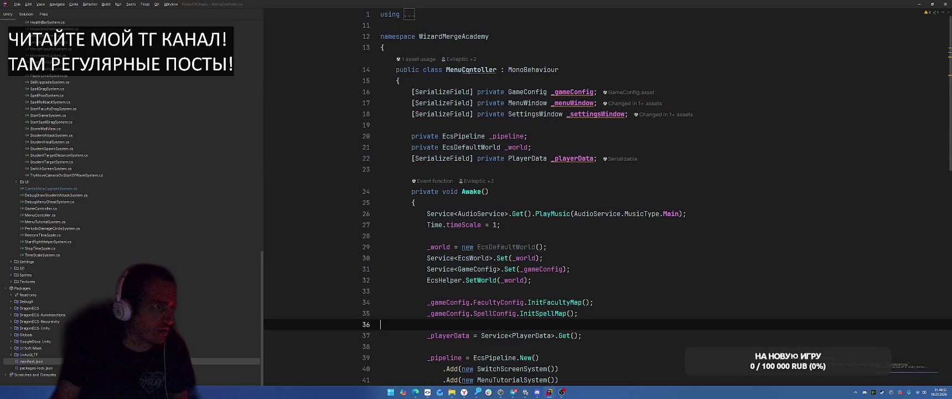
left_click(589, 72)
key("ctrl+r")
key("ctrl+r")
type("MenuController")
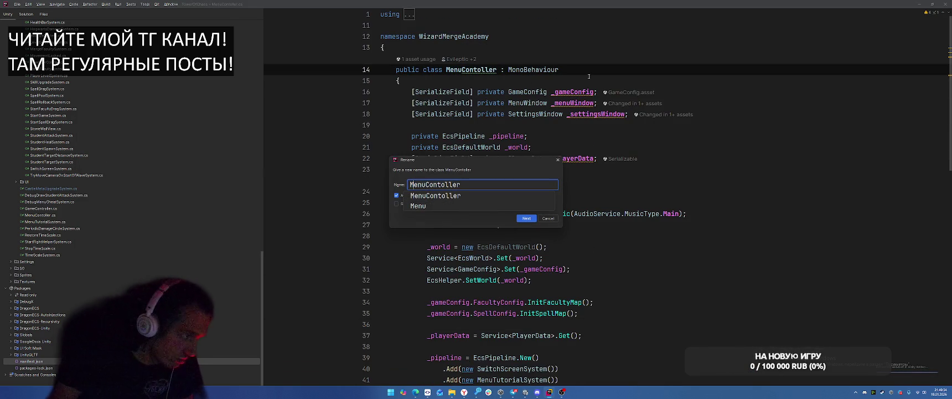
key("Return")
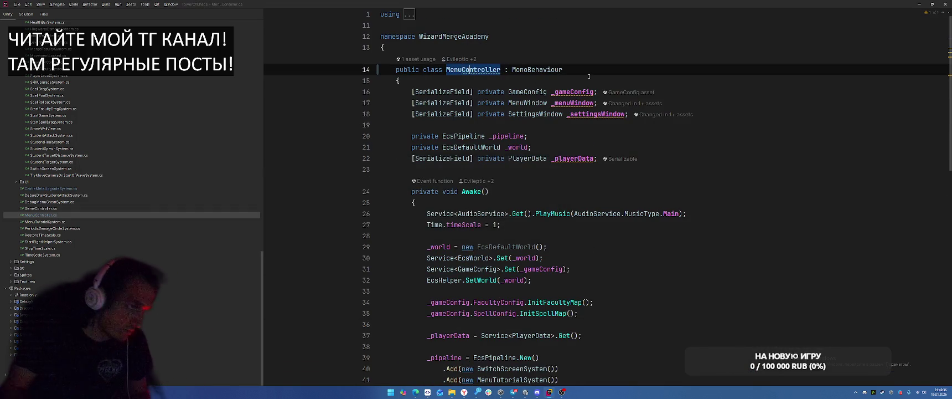
left_click(742, 191)
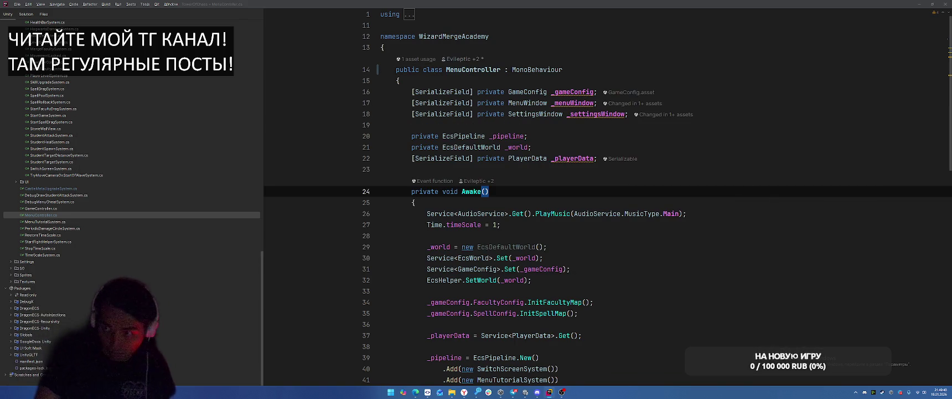
key("alt+Tab")
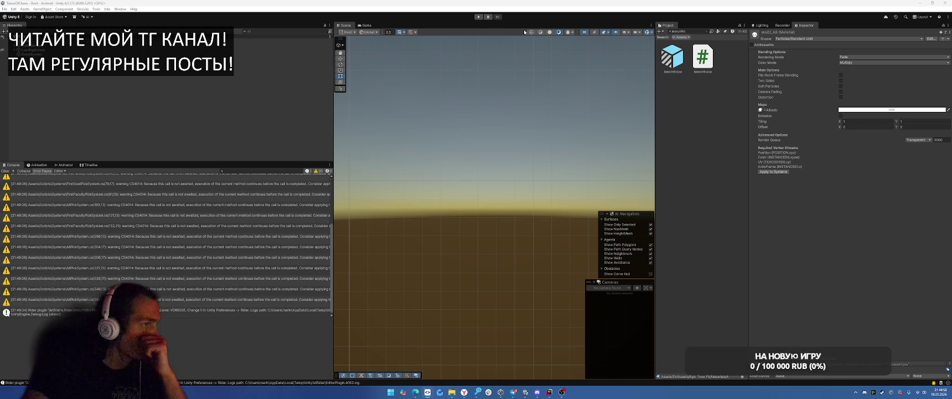
Test-run and stop the game, then start a gameplay recording in the Recorder
left_click(480, 17)
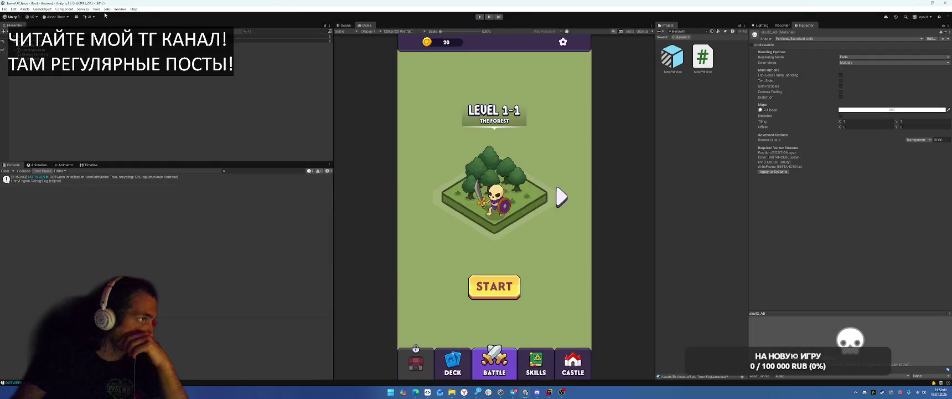
left_click(480, 17)
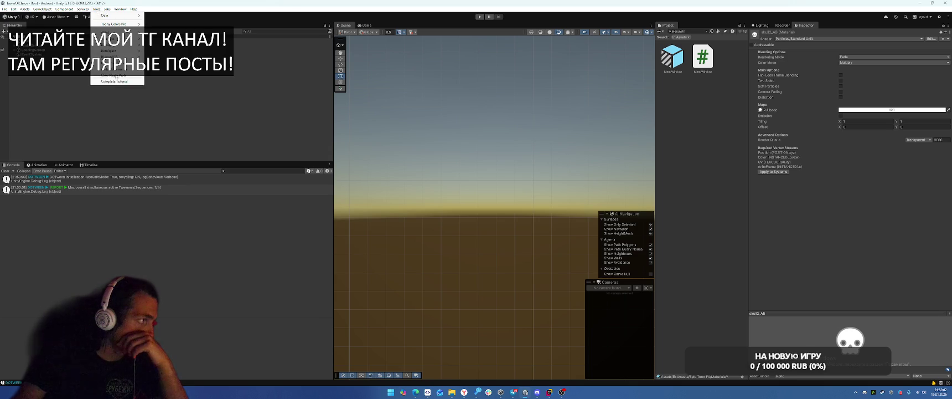
left_click(781, 26)
left_click(815, 36)
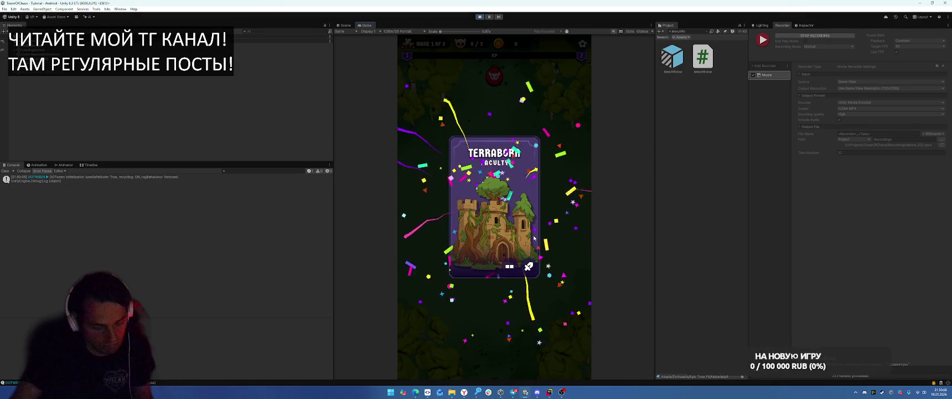
Play the tutorial: place the Terraborn card, cast Meteoris Vocare, dig cells, place the building
left_click(533, 235)
left_click_drag(447, 319, 494, 161)
left_click(546, 350)
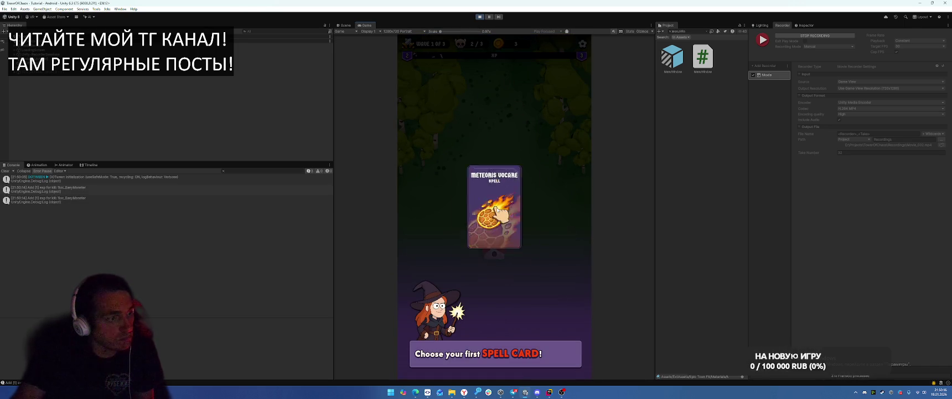
left_click(494, 335)
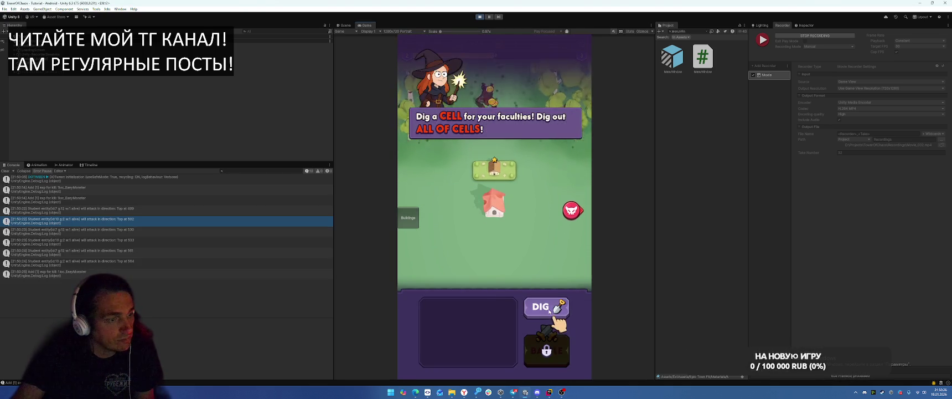
left_click(549, 311)
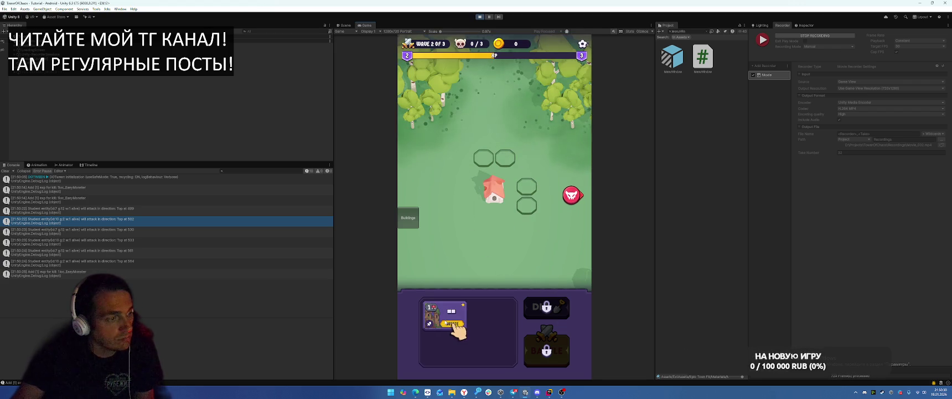
left_click_drag(445, 318, 526, 196)
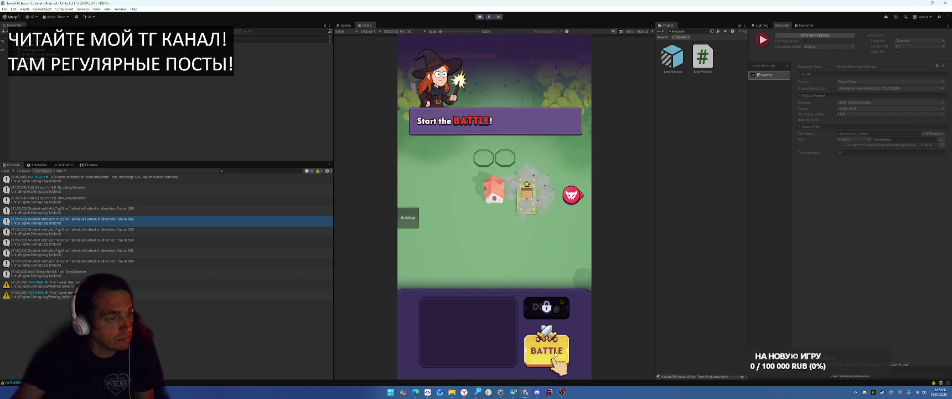
Win the tutorial battle: pick Terraborn, upgrade the building, drop the meteor, collect rewards
left_click(547, 350)
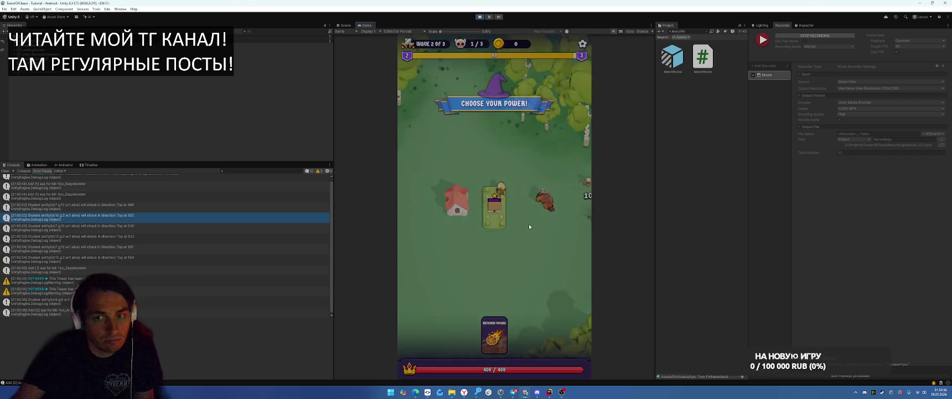
left_click(515, 238)
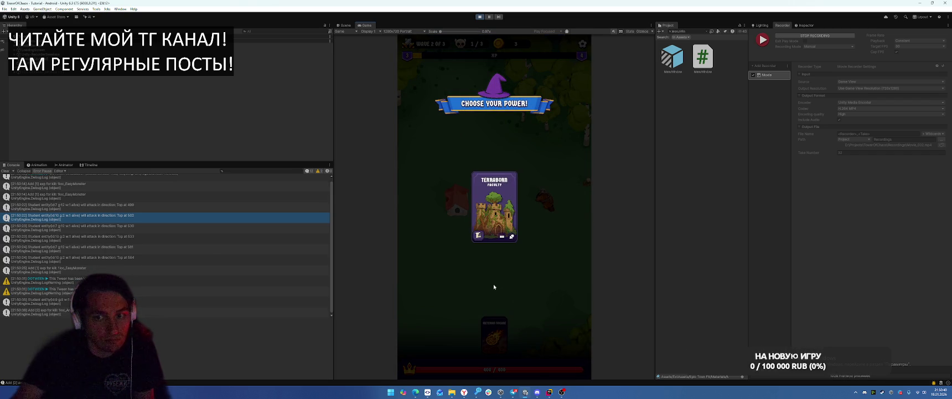
left_click(491, 205)
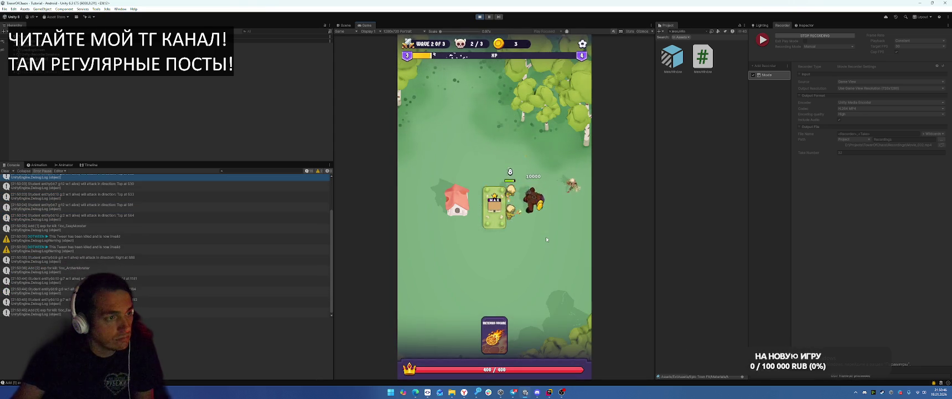
left_click(448, 321)
left_click(547, 350)
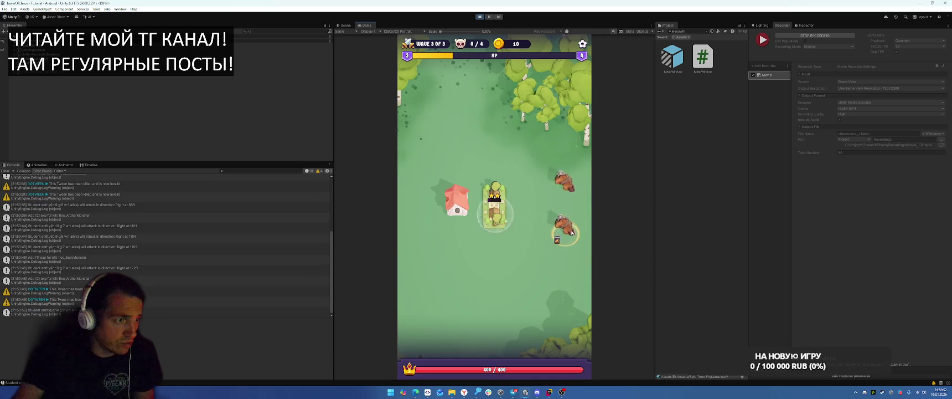
left_click_drag(572, 232, 570, 235)
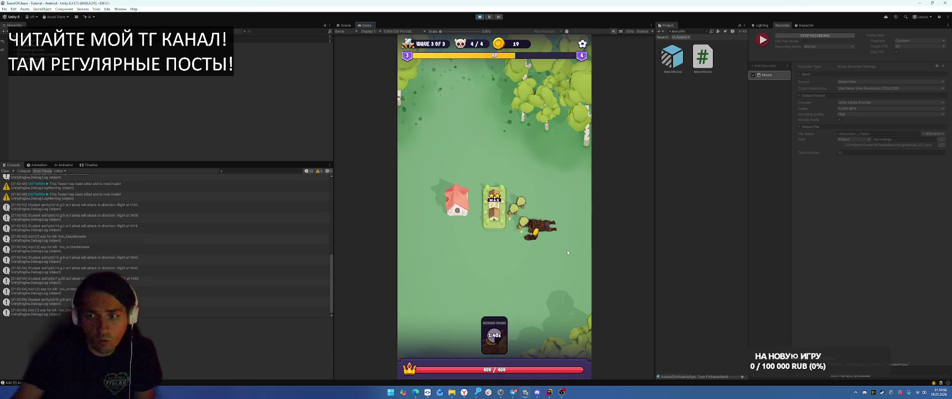
left_click(493, 298)
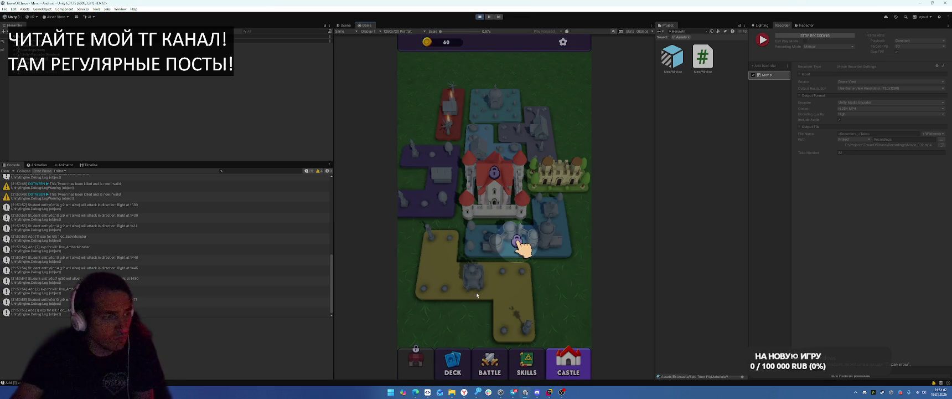
Buy the locked tile, equip Airswall into the deck, then start level 1-1
left_click(523, 244)
left_click(531, 228)
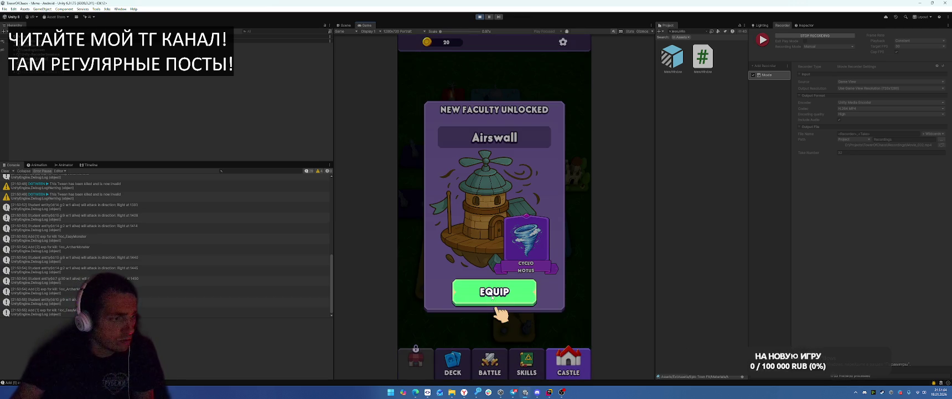
left_click(493, 296)
left_click_drag(435, 203, 441, 99)
left_click(435, 310)
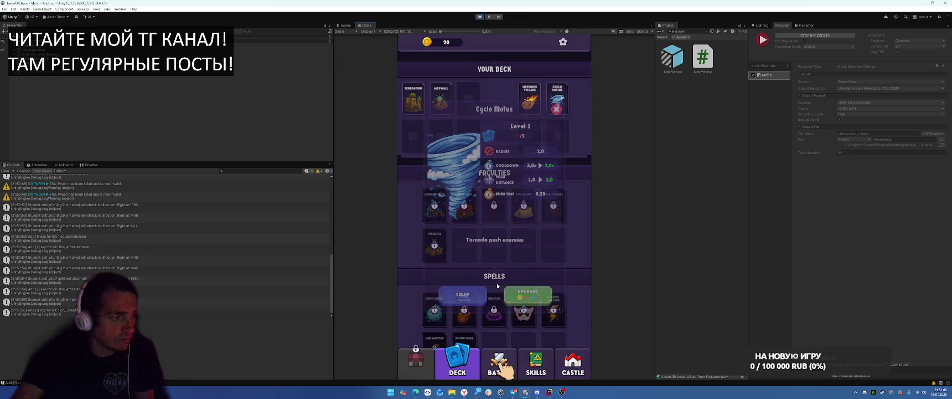
left_click(479, 297)
left_click(498, 366)
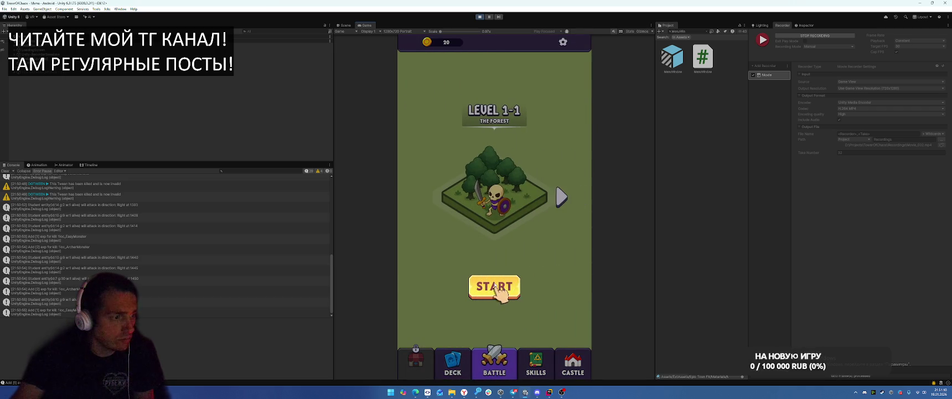
left_click(498, 287)
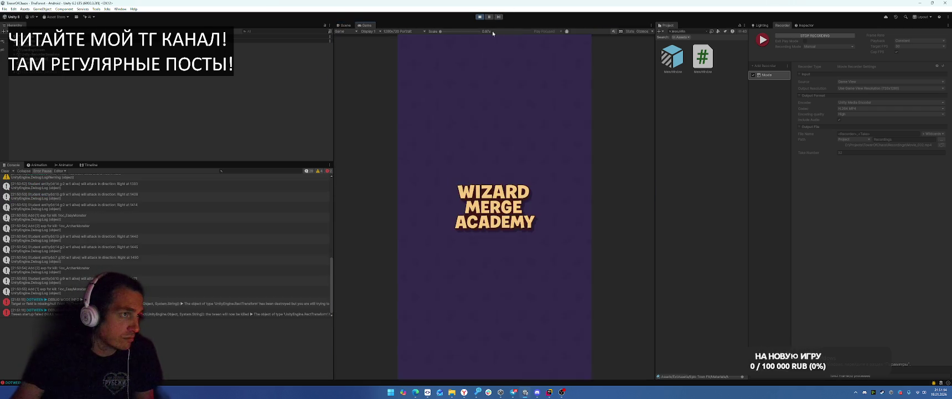
Pick Airswall, fight the battle choosing Airswall Flow, and collect the level 1-1 rewards
left_click(510, 210)
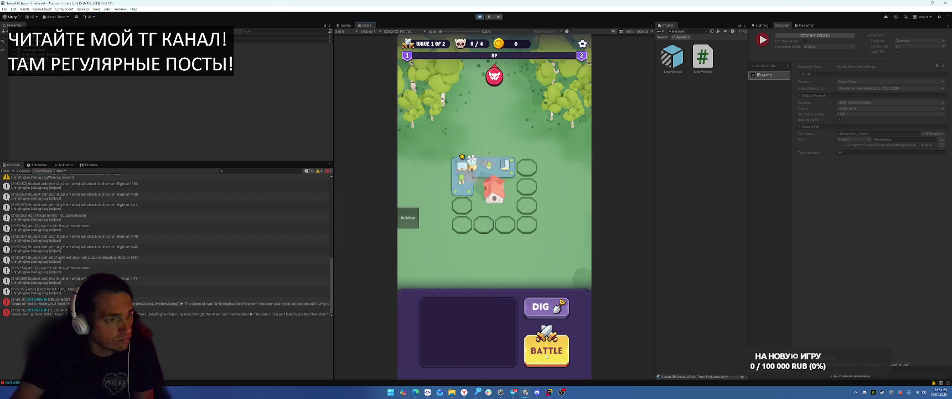
left_click(558, 331)
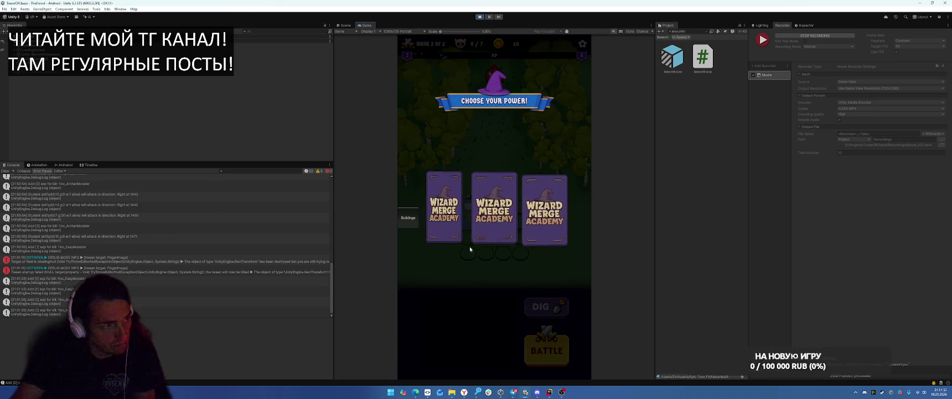
left_click(556, 232)
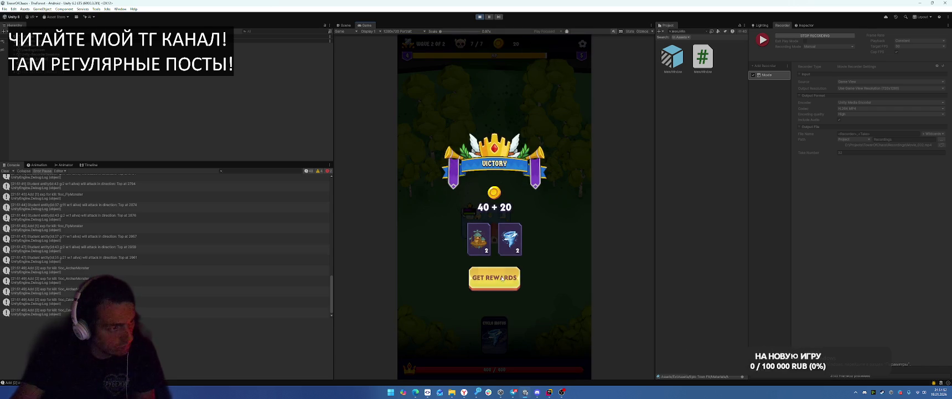
left_click(497, 284)
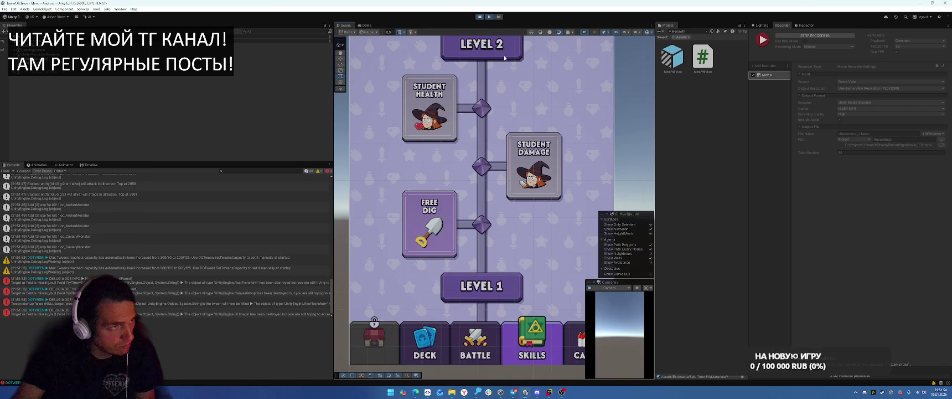
Resume the game, buy the FREE DIG skill for 50 coins, and stop the recording
left_click(490, 17)
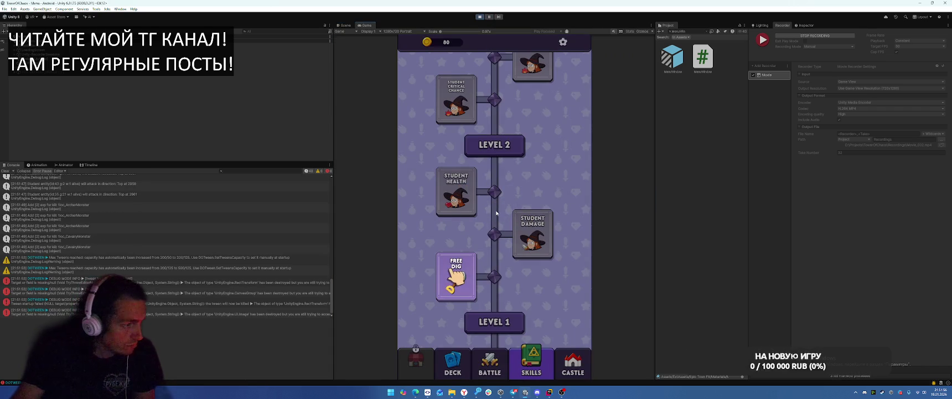
left_click(460, 287)
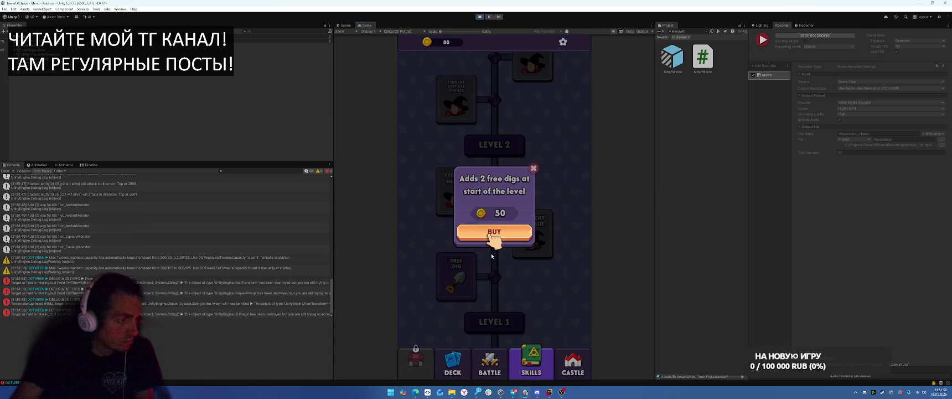
left_click(494, 232)
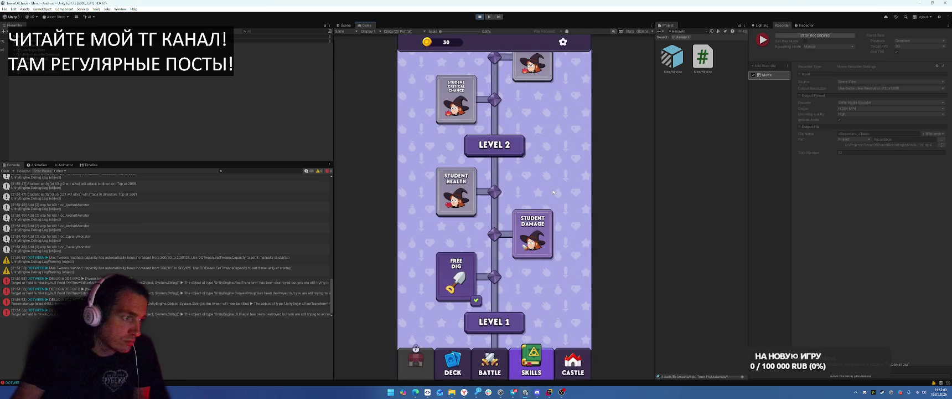
left_click(817, 36)
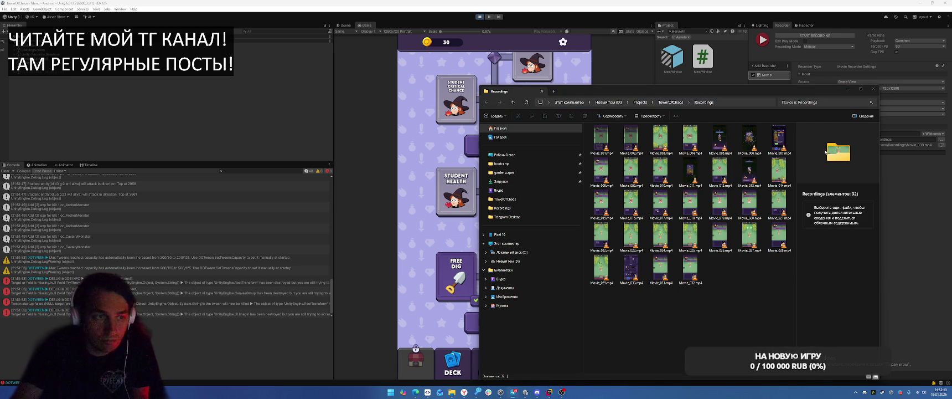
Open Movie_032.mp4 from the Recordings folder in VLC
left_click(691, 269)
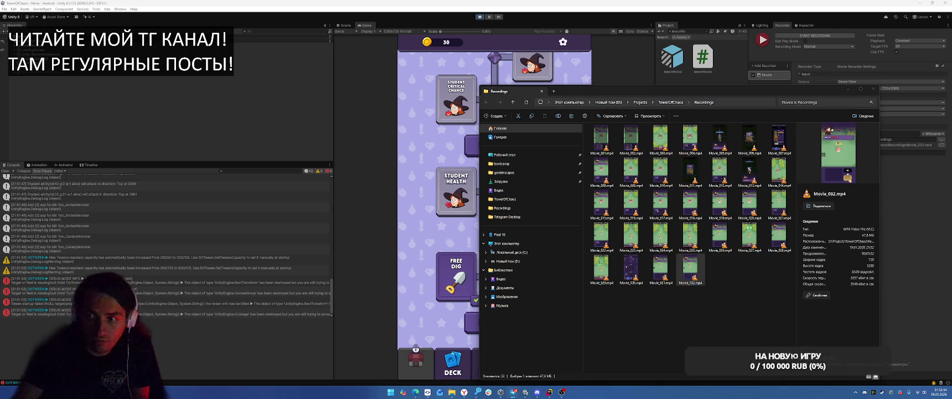
left_click(691, 270)
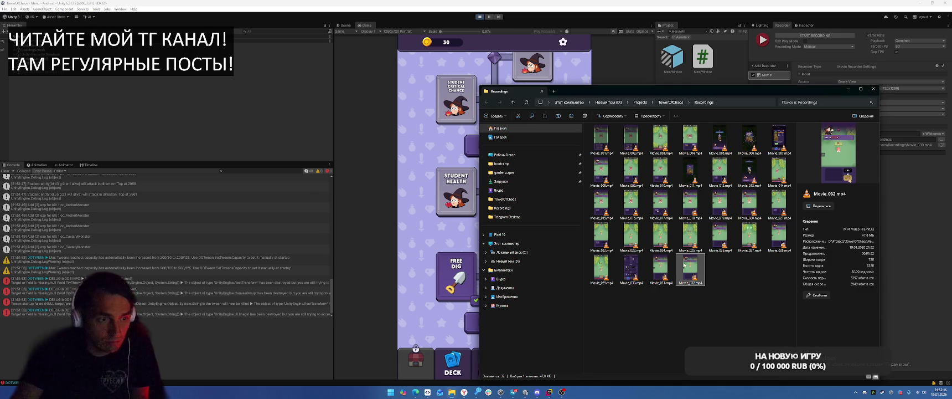
double_click(690, 272)
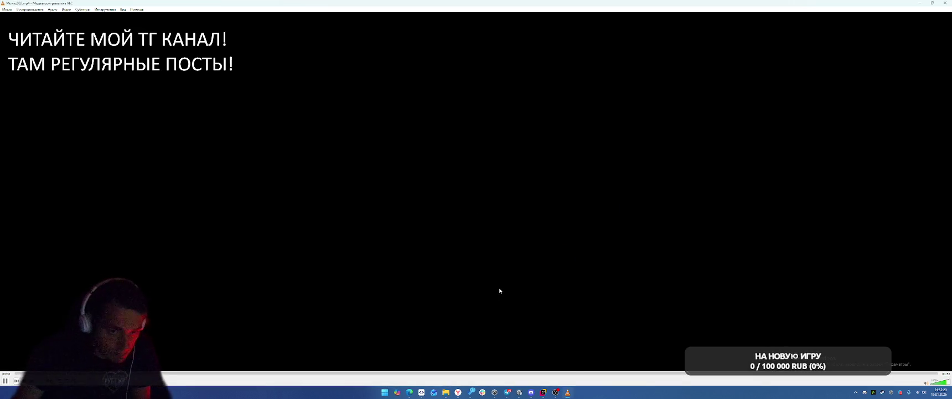
Skim Movie_032.mp4 along the seek bar from faculty choice through battles, then close VLC
left_click(167, 374)
left_click(235, 374)
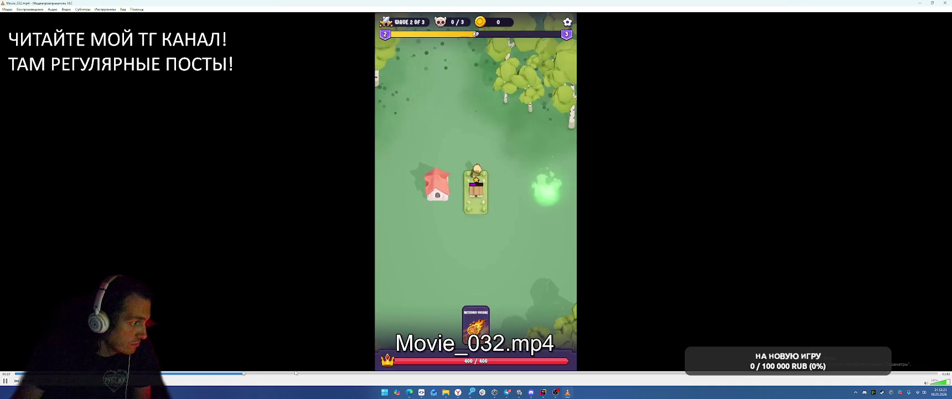
left_click(299, 374)
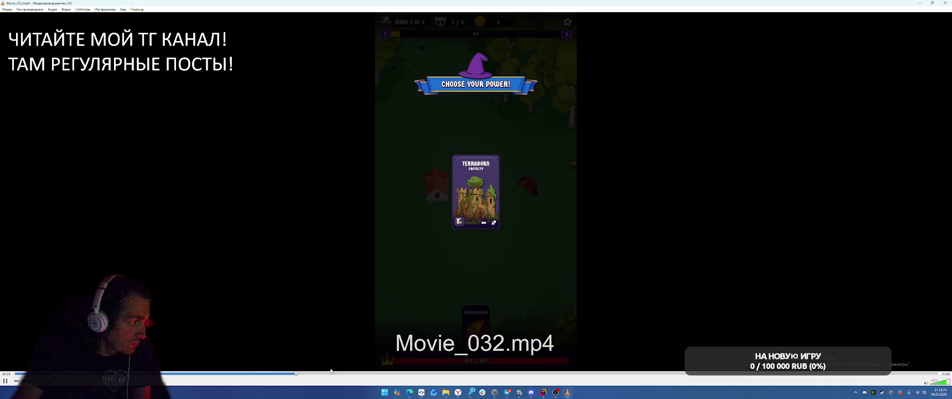
left_click(371, 374)
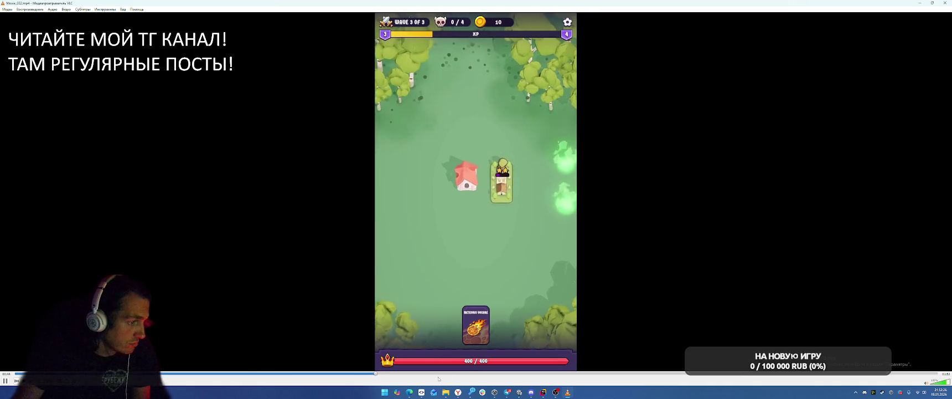
left_click(460, 374)
left_click(515, 374)
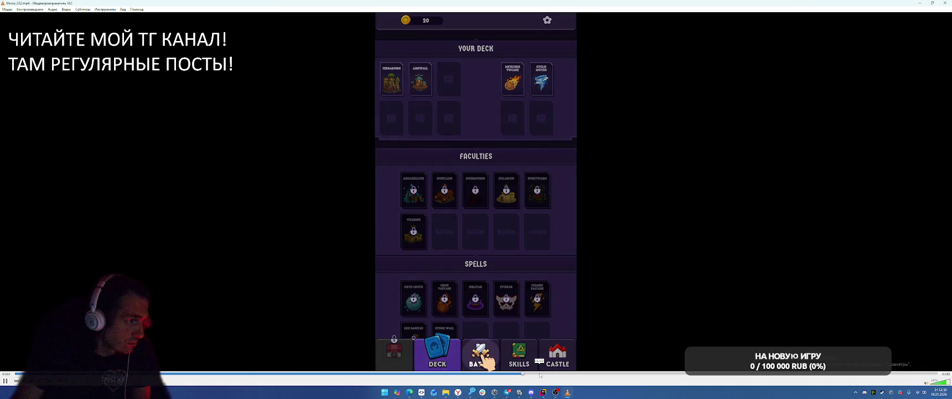
left_click(572, 374)
left_click(606, 373)
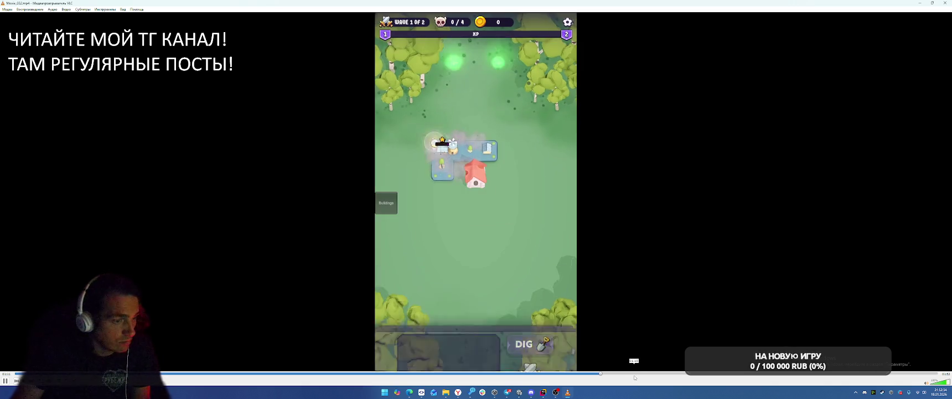
left_click(692, 373)
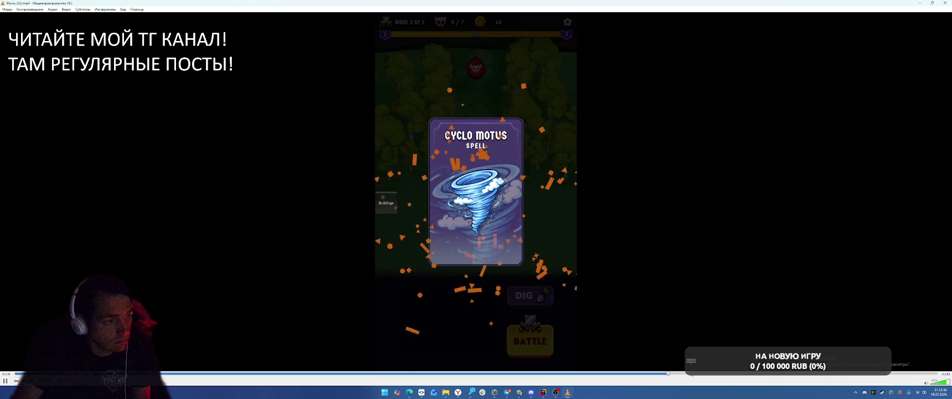
left_click(691, 374)
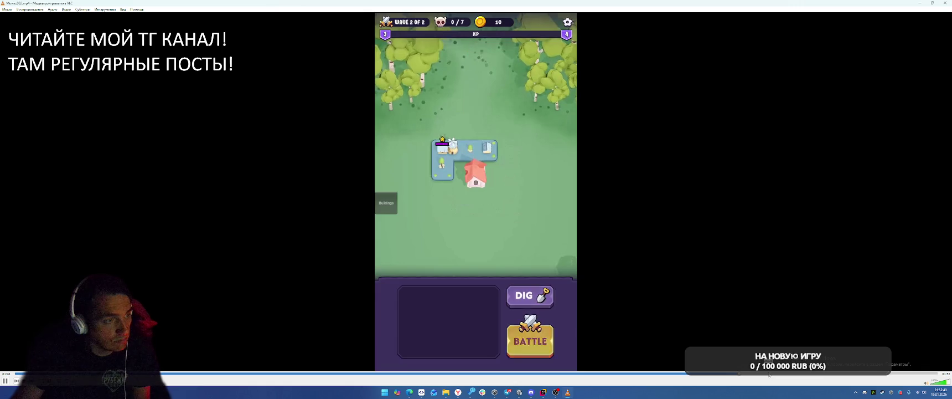
left_click(805, 373)
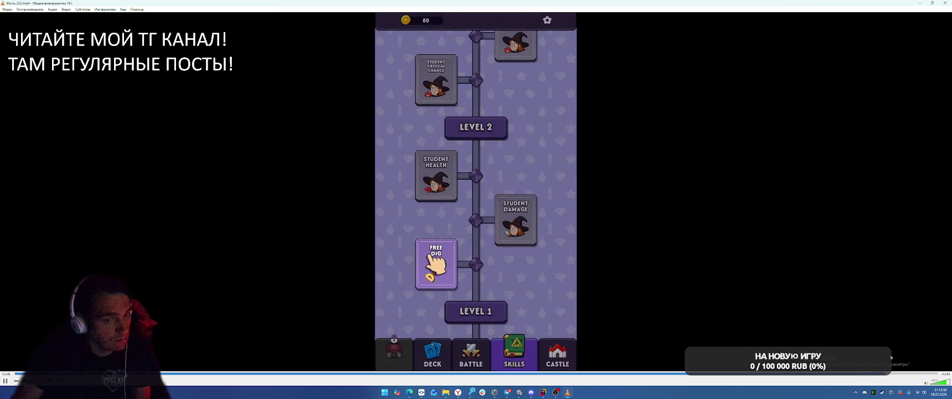
left_click(945, 3)
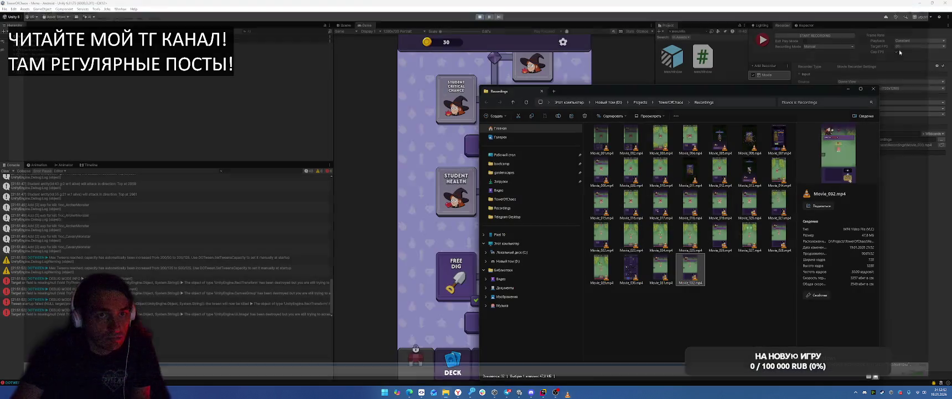
Close the Recordings folder and browse the Console entries
left_click(851, 90)
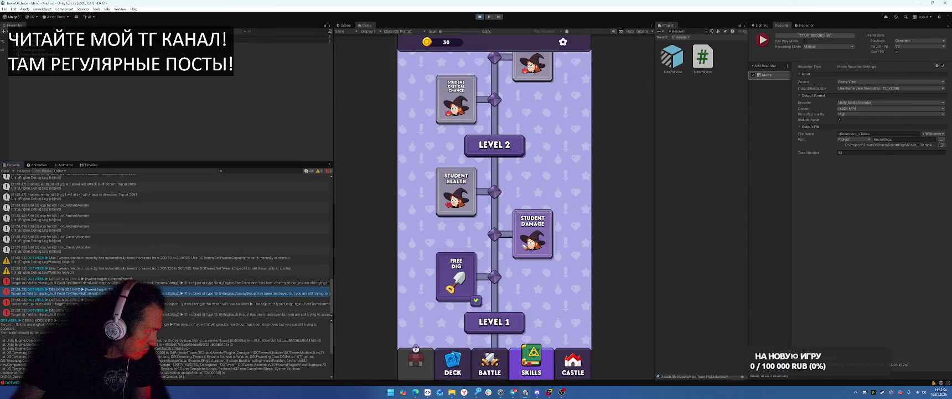
key("Down")
scroll(305, 222, "up", 5)
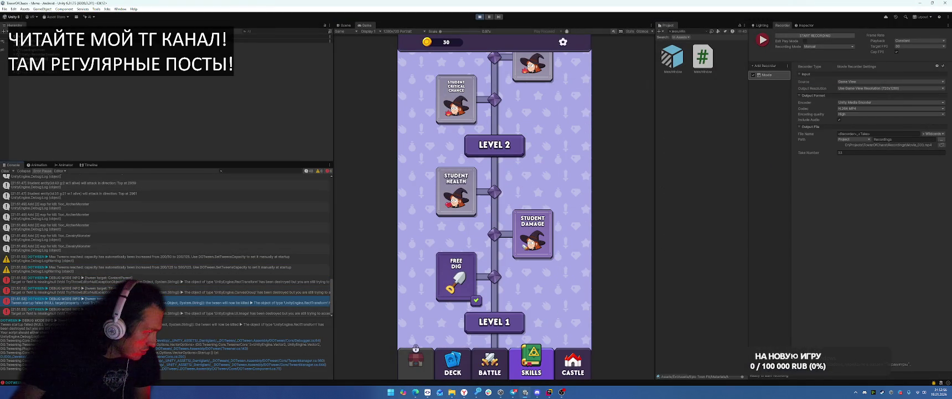
Filter the Console to errors only, read the DOTween stack traces, and dismiss break reminders
left_click(306, 171)
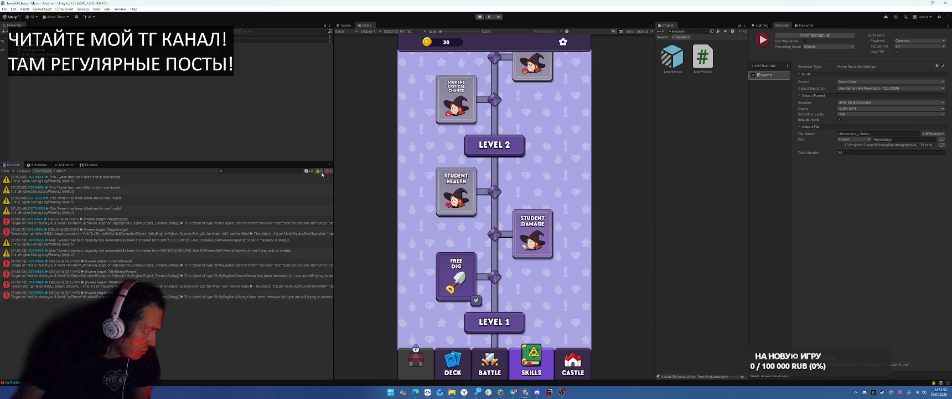
left_click(138, 180)
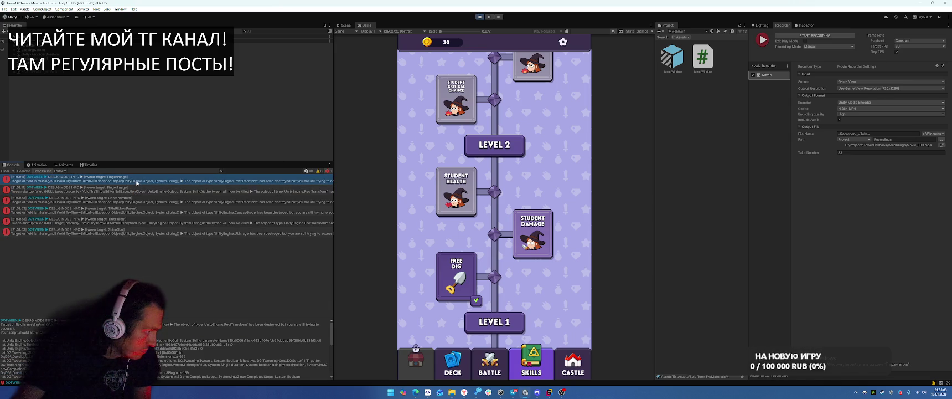
left_click(136, 191)
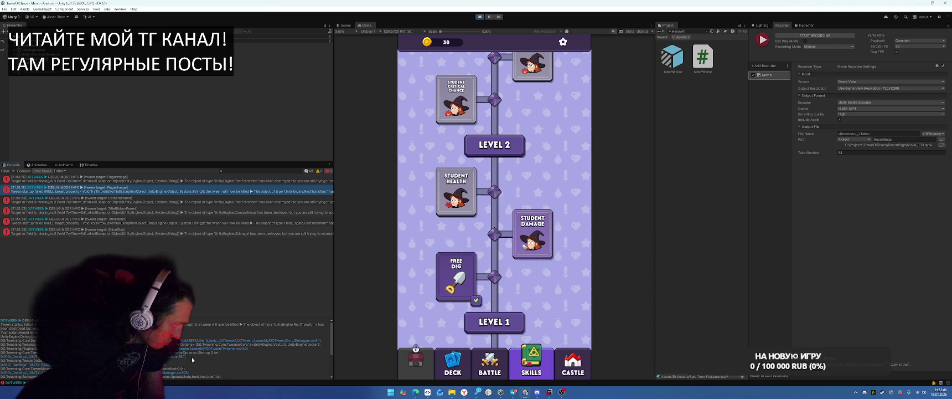
scroll(240, 358, "down", 5)
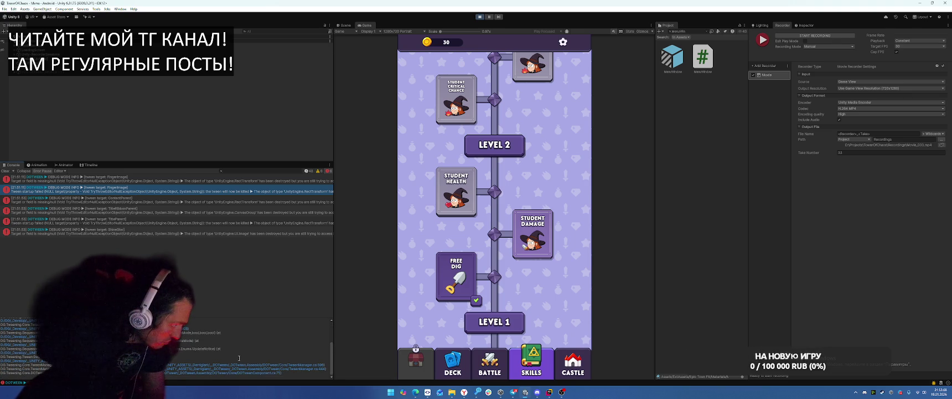
scroll(243, 345, "up", 5)
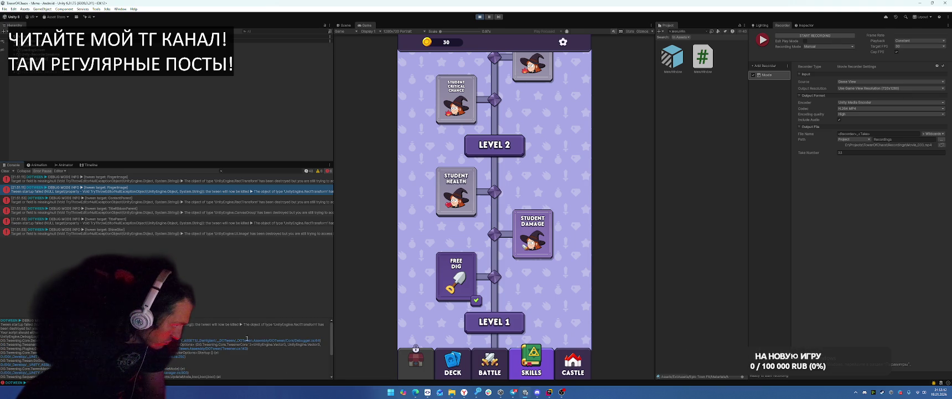
scroll(252, 332, "down", 5)
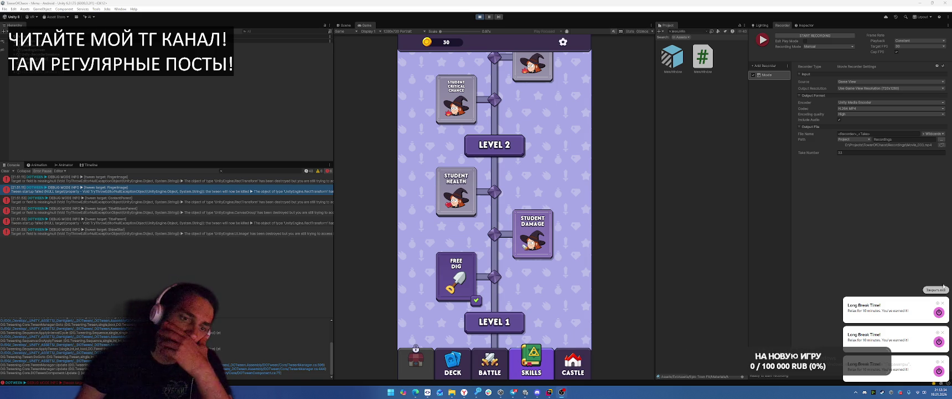
left_click(943, 303)
left_click(943, 333)
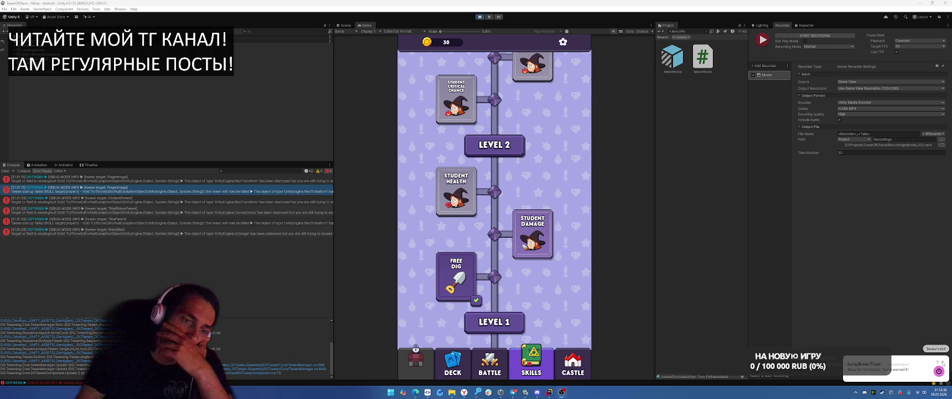
Dismiss the break reminder and stop the running game to return to scene editing
left_click(942, 363)
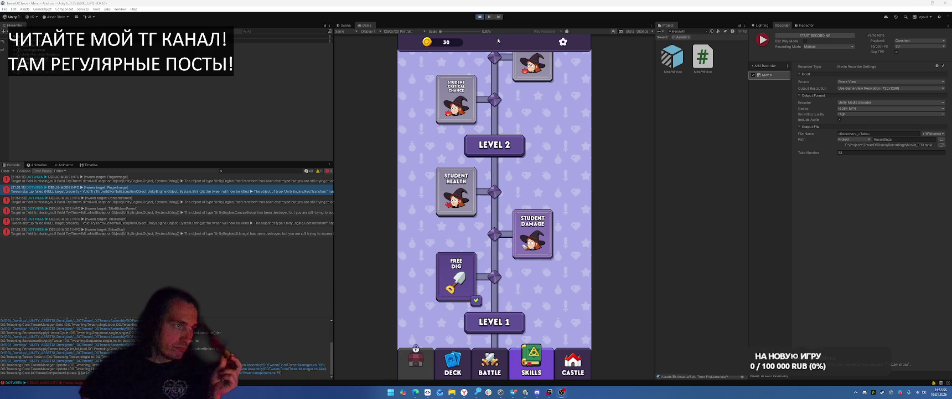
left_click(479, 16)
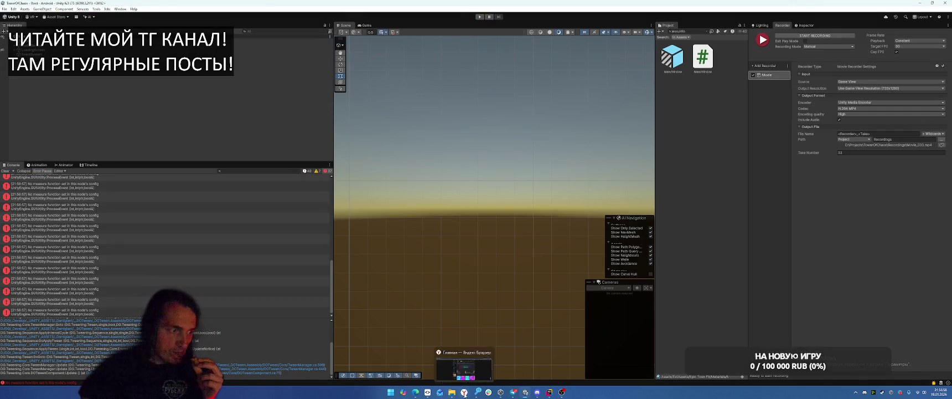
On the Miro board, move the castle-restoration and card-upgrade tutorial tasks into To Test
left_click(464, 392)
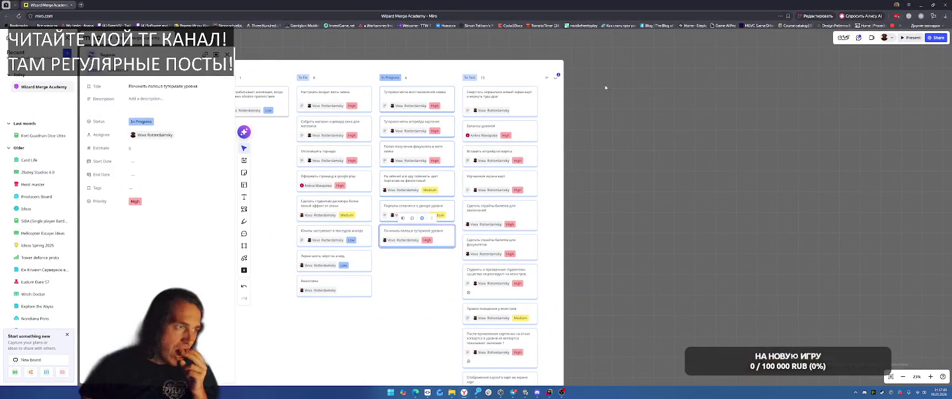
left_click_drag(420, 100, 500, 97)
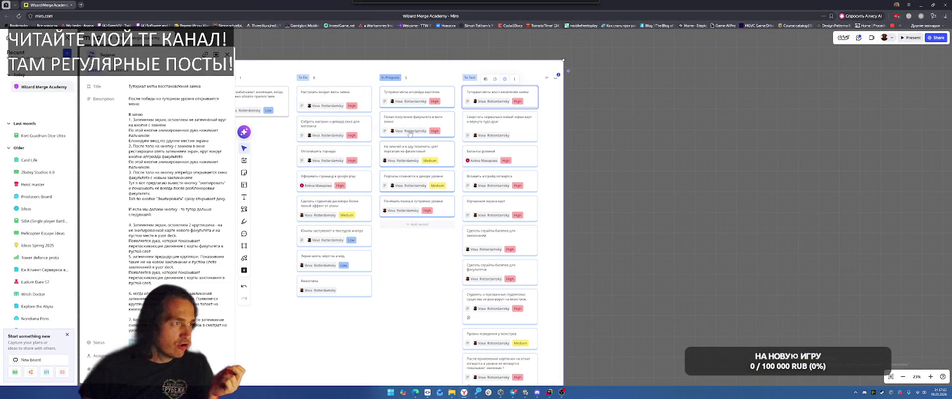
left_click_drag(408, 92, 495, 121)
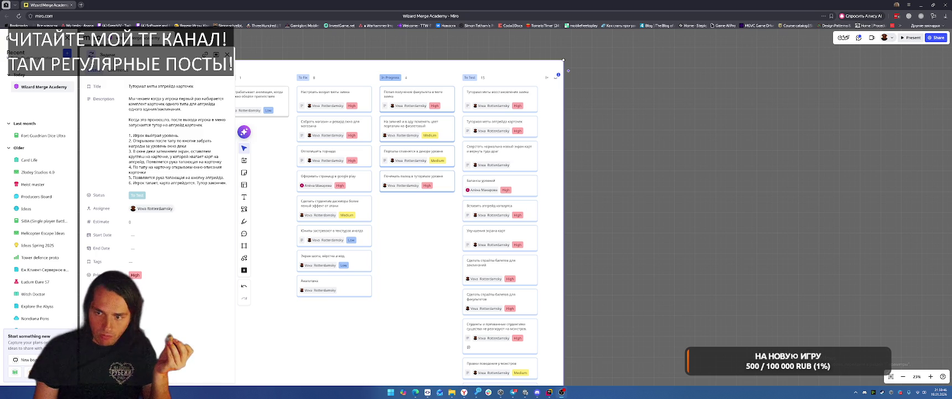
key("super+d")
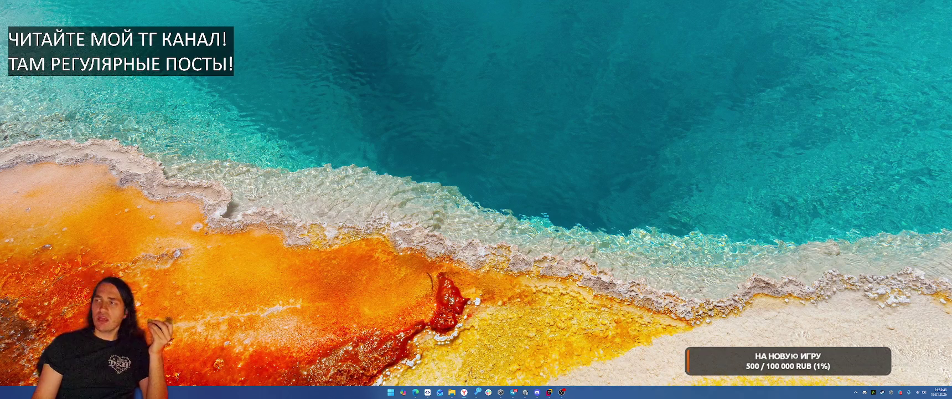
key("super+d")
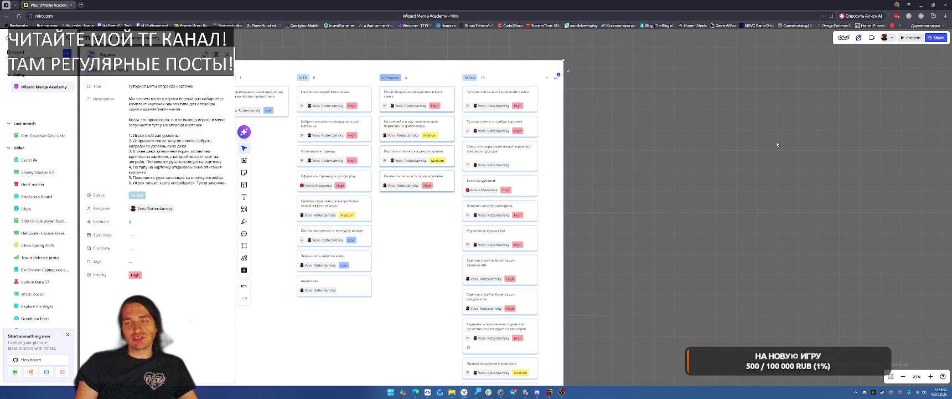
View the 'Попап получение факультета в мете замка' task card in Miro, then switch to Rider
scroll(776, 143, "down", 3)
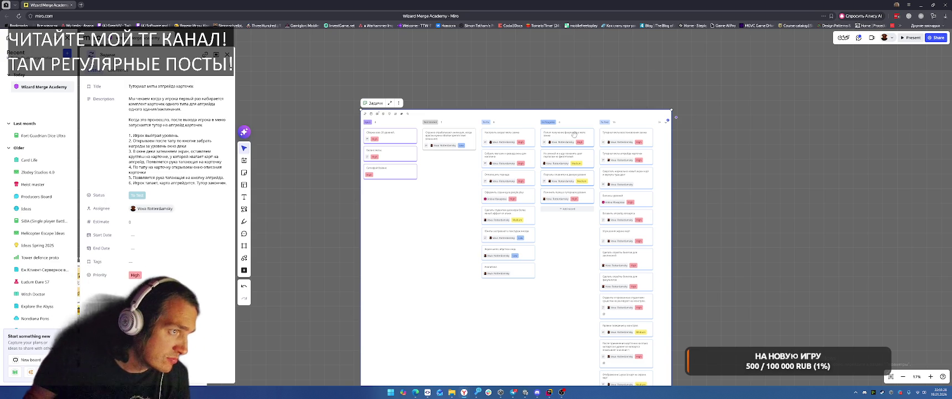
scroll(565, 138, "up", 5)
scroll(614, 195, "up", 2)
left_click(553, 127)
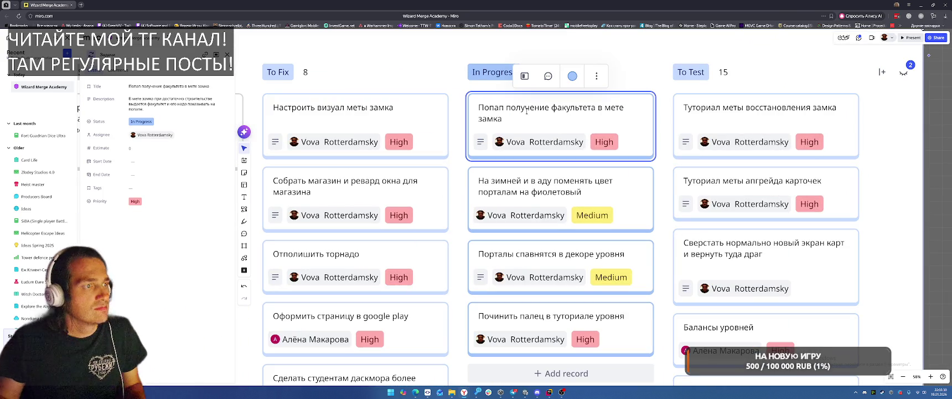
left_click(466, 109)
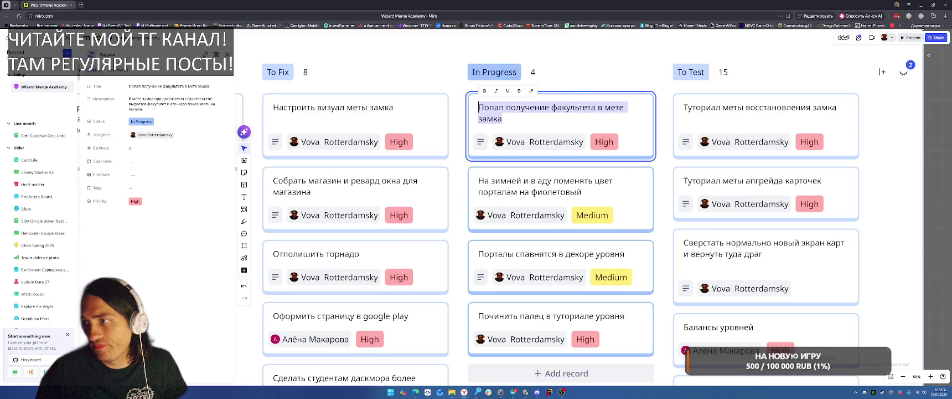
key("Escape")
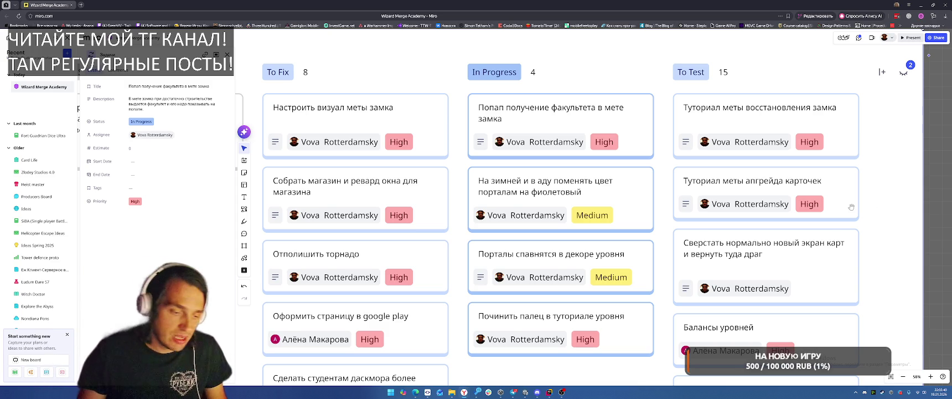
key("alt+Tab")
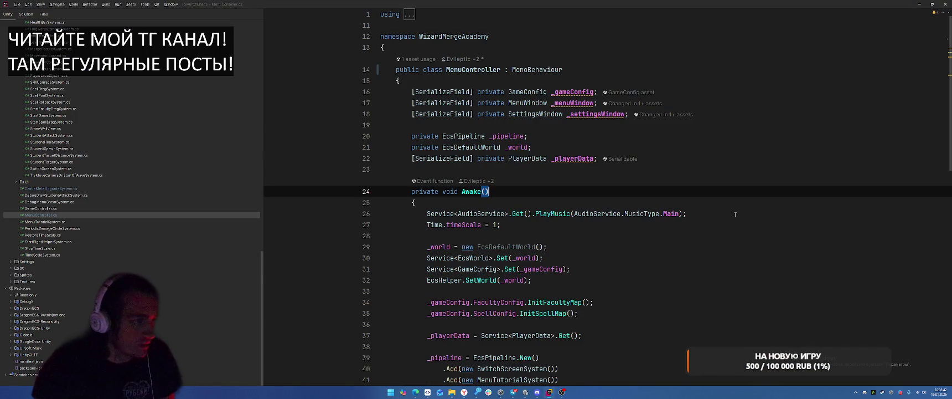
Back in Unity, search the project for 'FacultyS' and open the FacultyScreen prefab
key("alt+Tab")
left_click(631, 167)
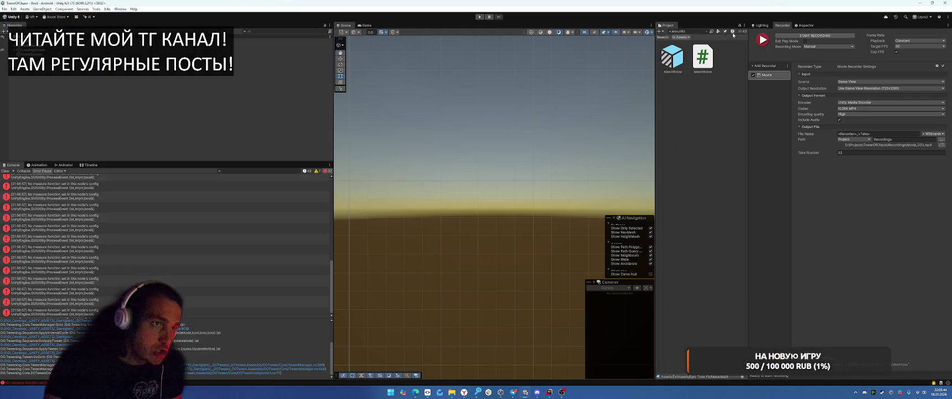
key("Down")
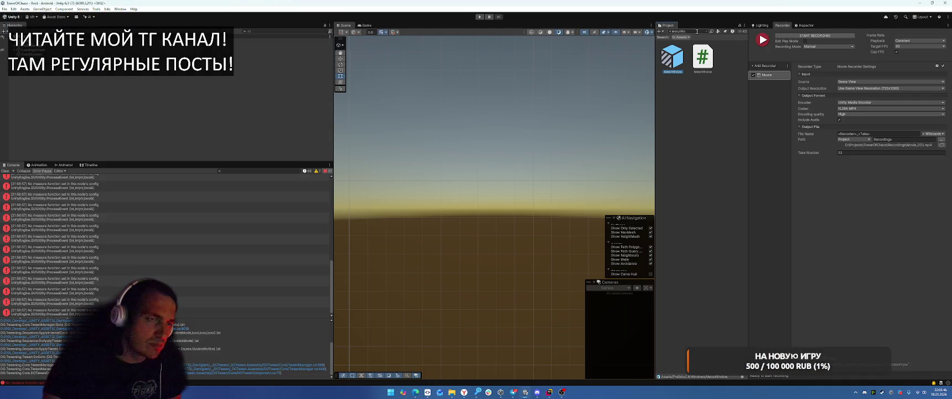
left_click(697, 32)
type("Fac")
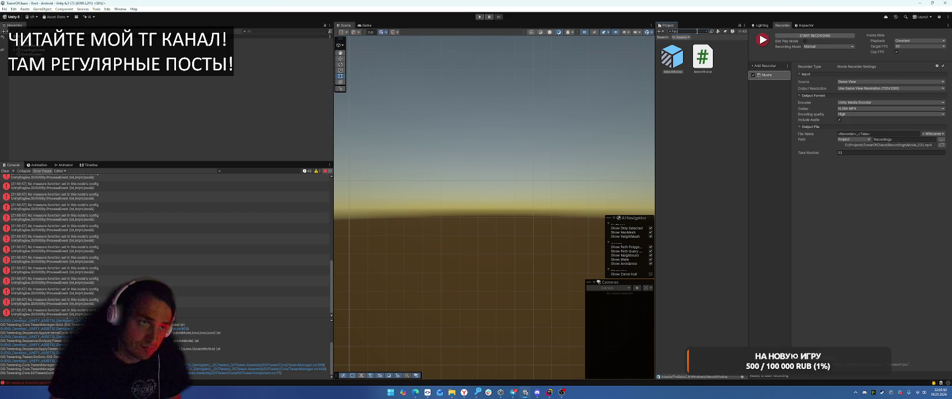
type("ultyS")
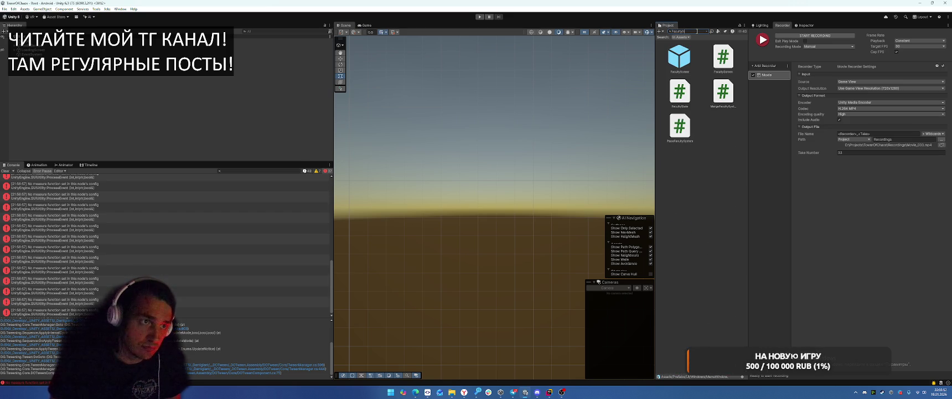
double_click(679, 57)
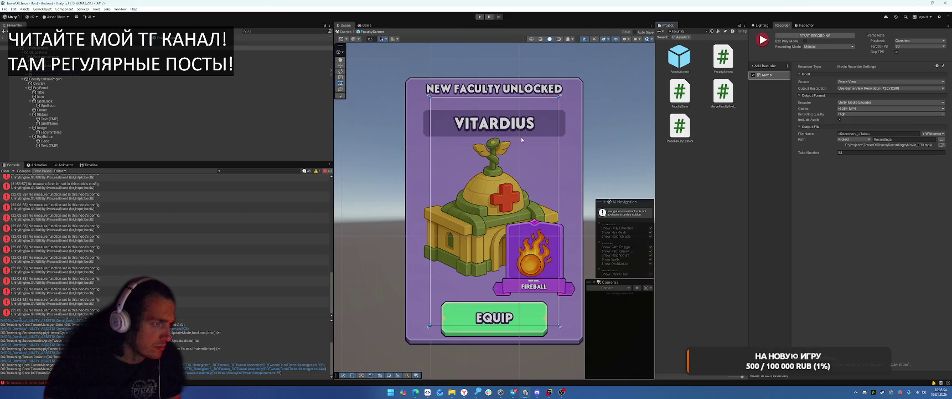
Set the SpellName (FIREBALL) text's wrapping mode to No Wrap and enable Auto Size
scroll(510, 264, "up", 10)
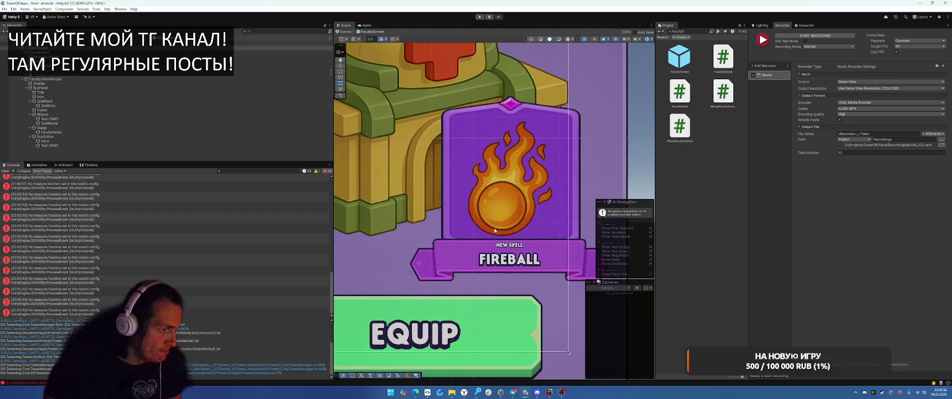
left_click(64, 128)
left_click(58, 137)
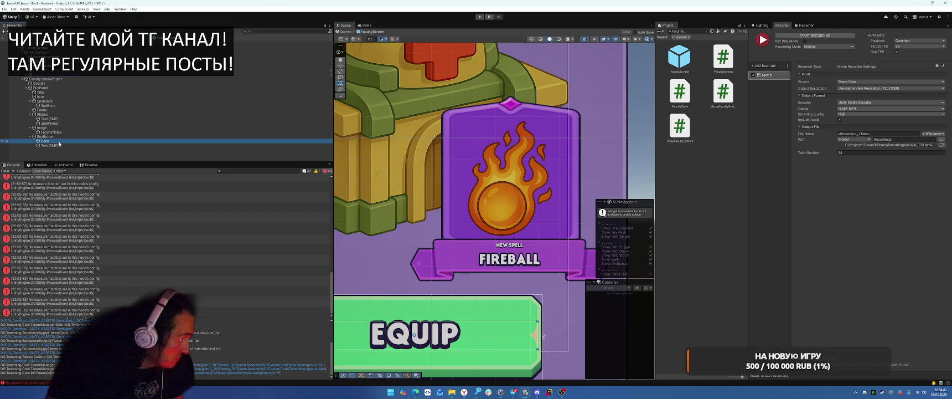
left_click(71, 132)
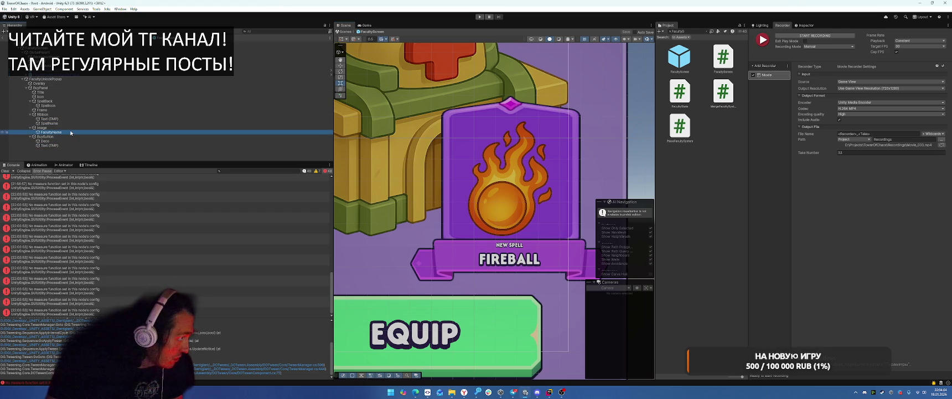
left_click(69, 123)
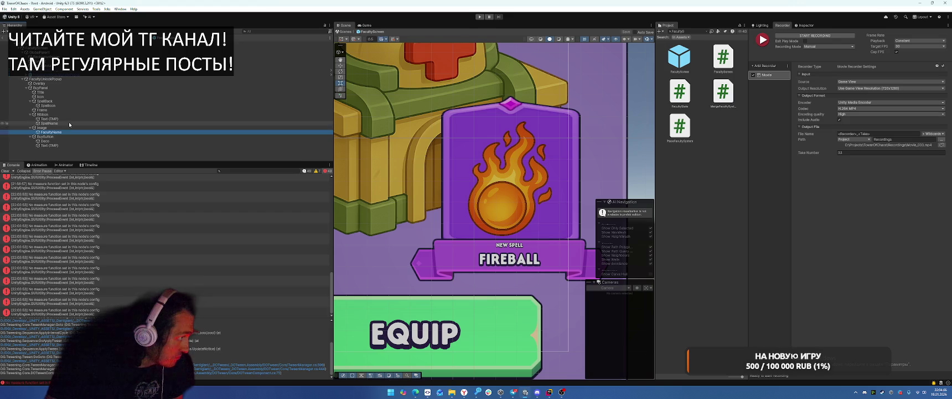
key("f")
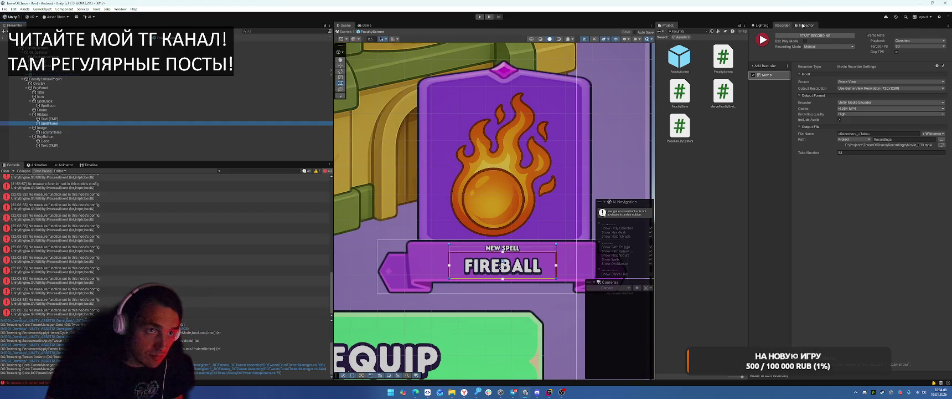
left_click(806, 25)
scroll(782, 210, "down", 5)
left_click(843, 171)
left_click(843, 175)
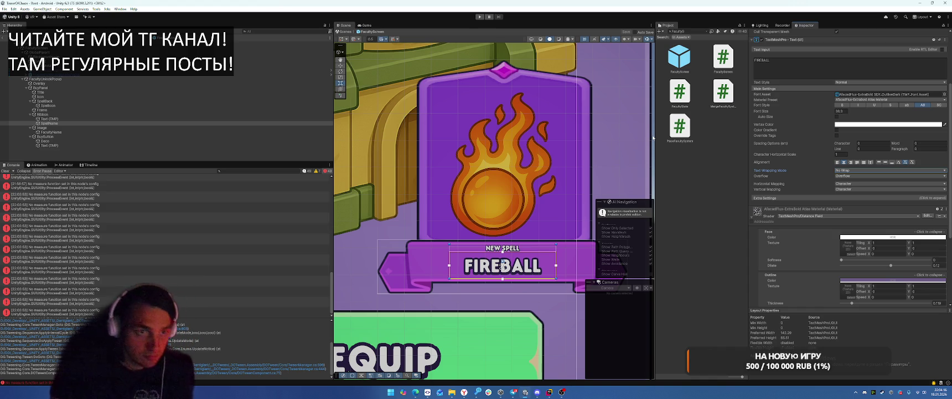
left_click(837, 117)
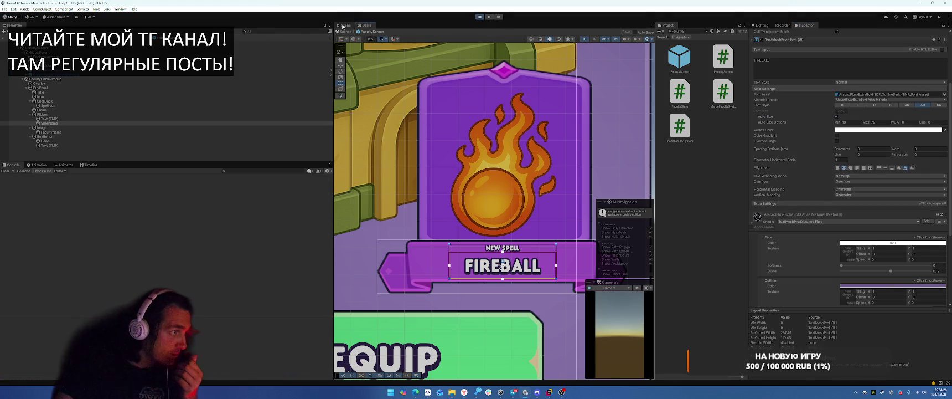
In the Game view, restore a locked castle to trigger the faculty popup, then exit Play mode
left_click(367, 26)
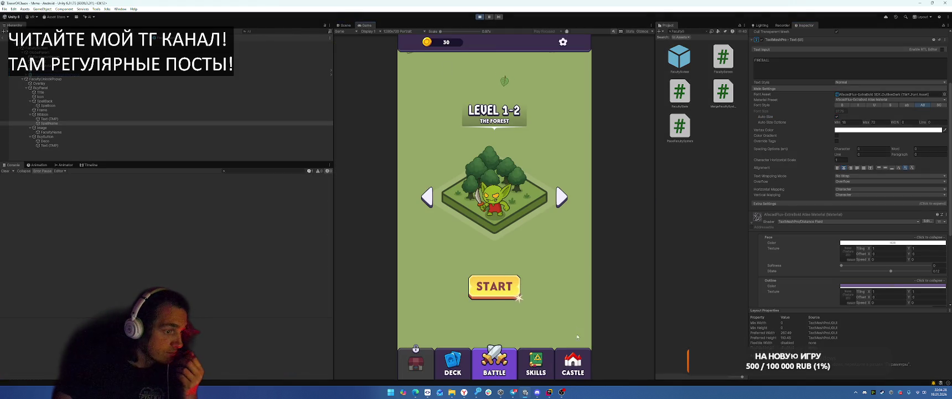
left_click(573, 363)
left_click(494, 198)
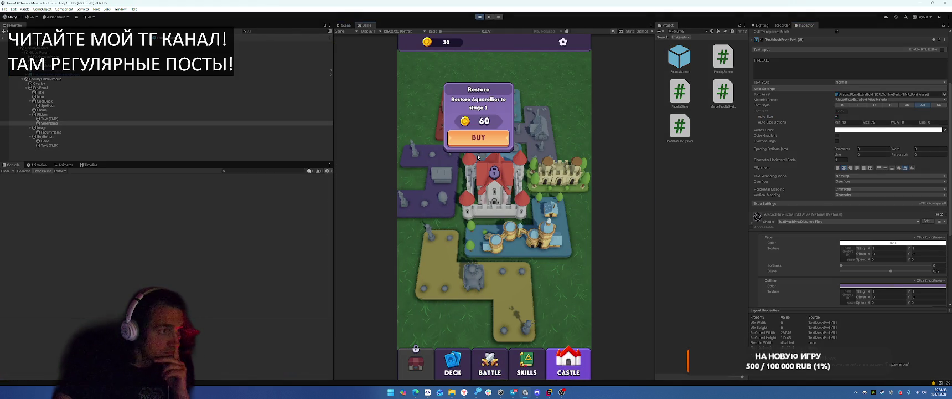
left_click(477, 141)
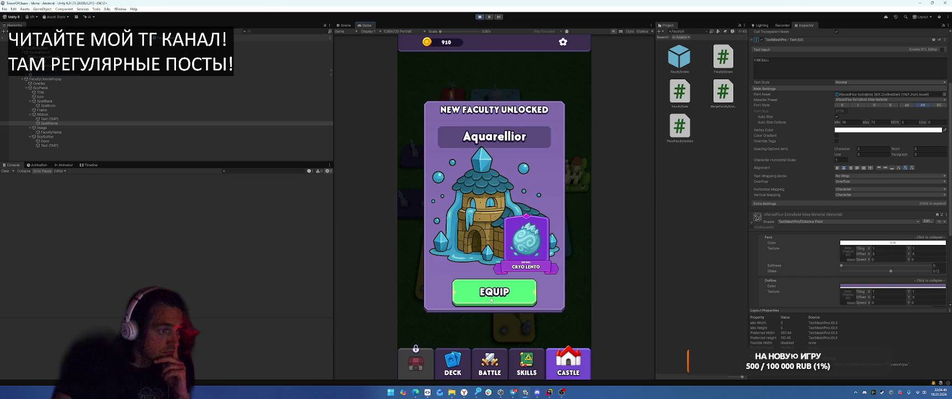
key("ctrl+p")
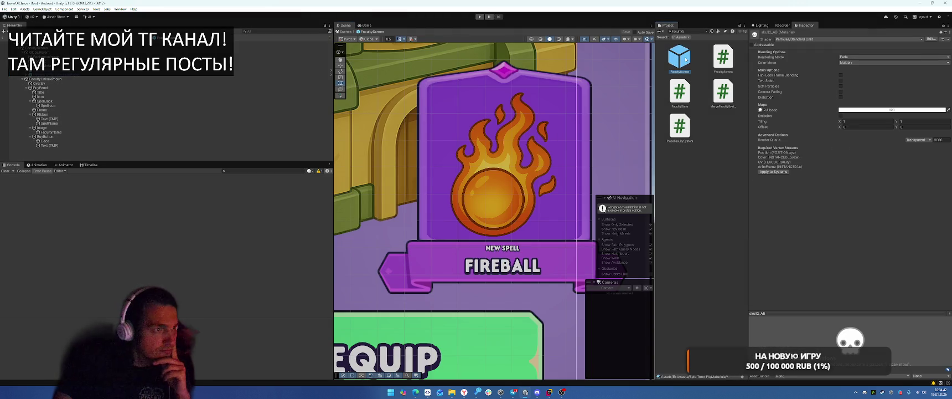
Move the NEW SPELL label down below the ribbon
scroll(510, 236, "up", 3)
left_click(488, 224)
scroll(489, 221, "up", 2)
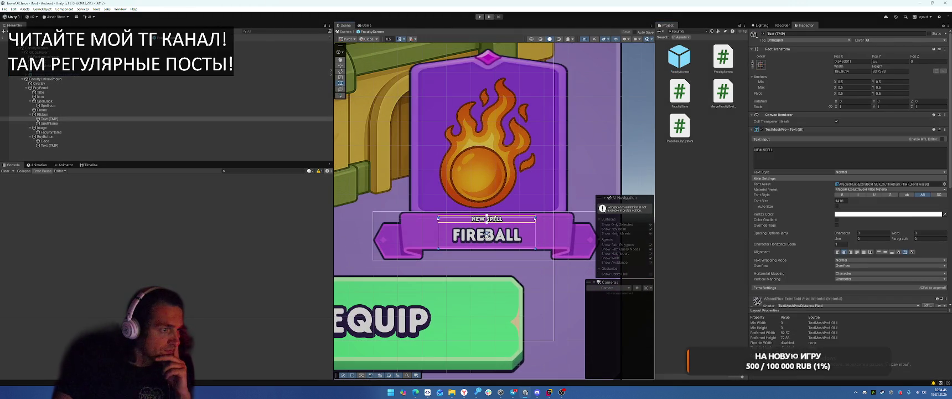
left_click_drag(488, 222, 499, 260)
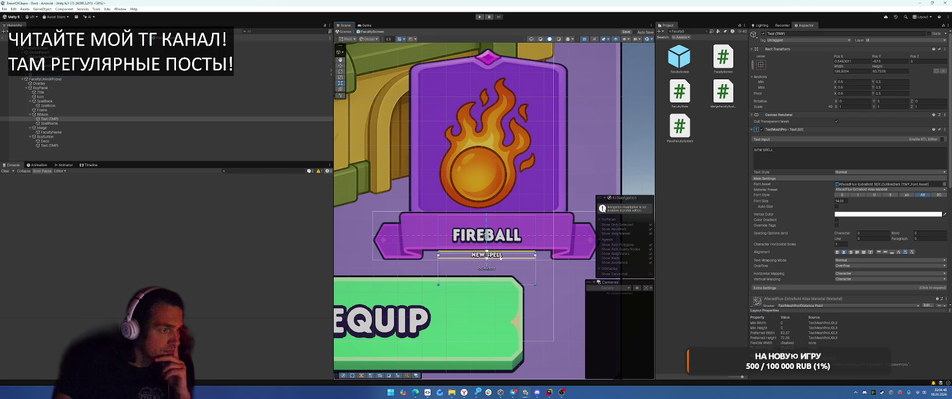
Set the FIREBALL SpellName's top and bottom margins to 0
left_click(486, 235)
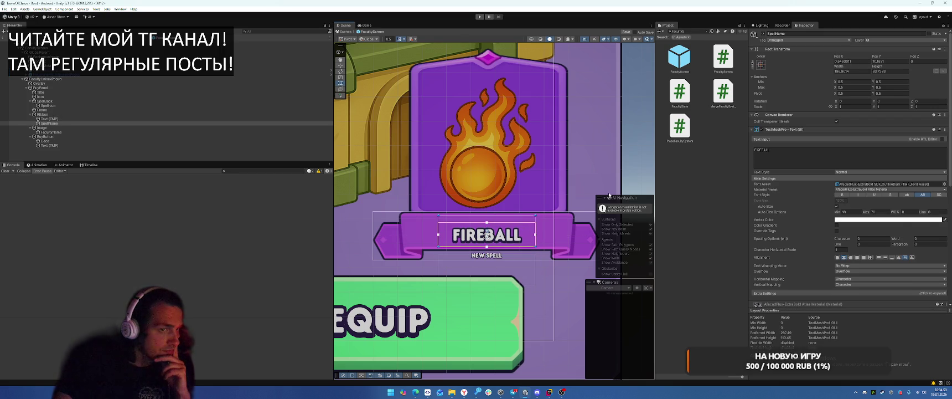
scroll(873, 233, "down", 3)
left_click(874, 219)
type("0")
key("Return")
left_click(877, 230)
type("0")
key("Return")
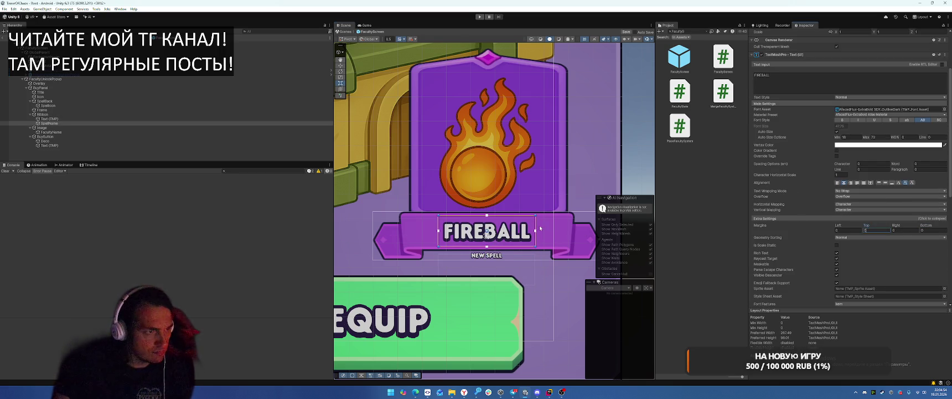
Stretch the FIREBALL text area outward on both the right and left sides
scroll(543, 227, "up", 1)
left_click_drag(536, 230, 569, 230)
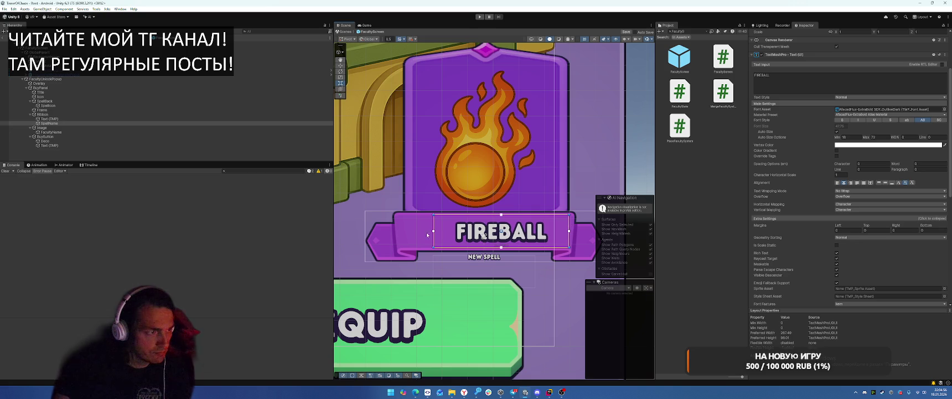
left_click_drag(434, 234, 402, 239)
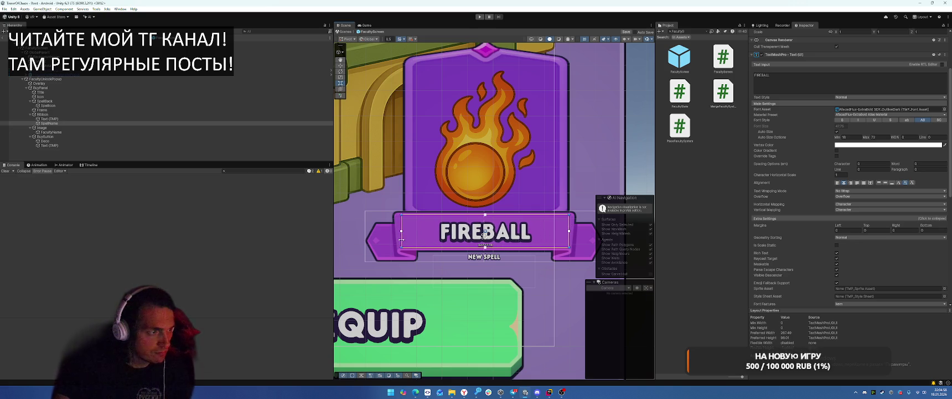
left_click(75, 114)
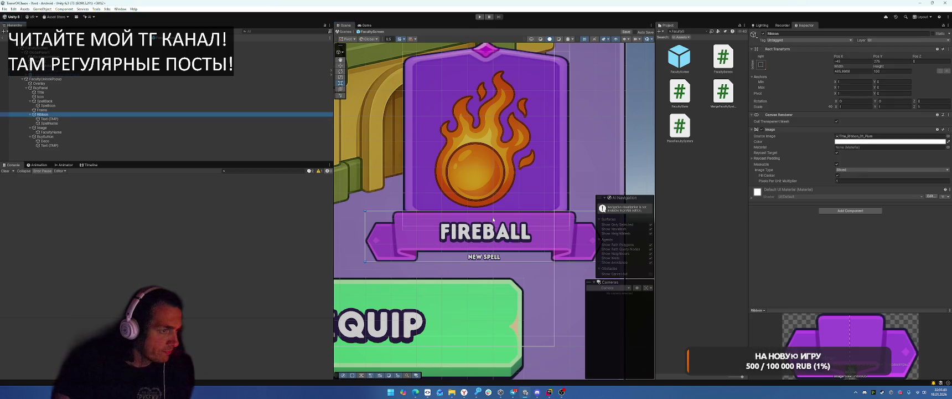
With the Rect tool, trim the Ribbon's height back to about 100
scroll(493, 220, "down", 3)
key("w")
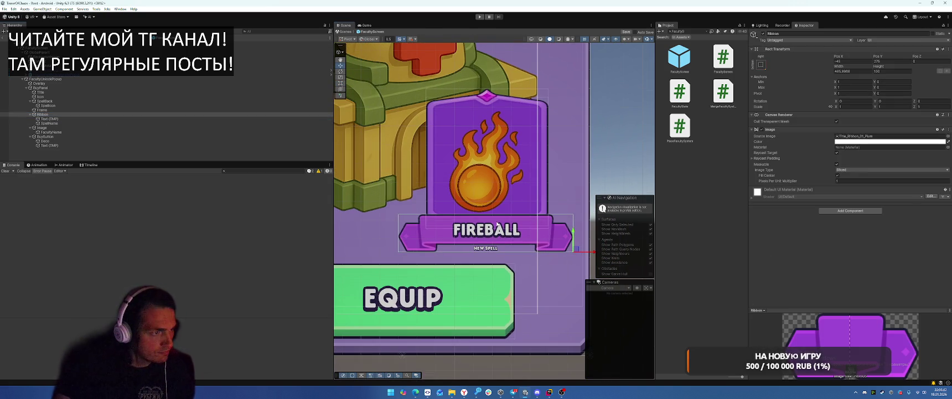
left_click(498, 224)
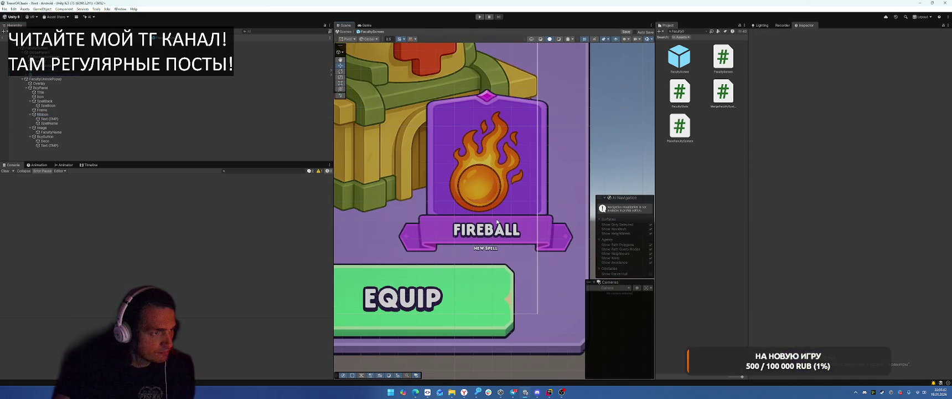
left_click(78, 114)
key("t")
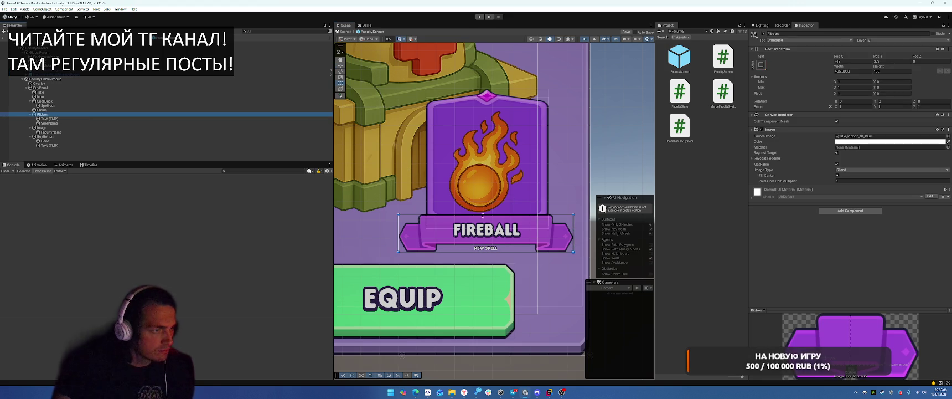
left_click_drag(484, 214, 484, 209)
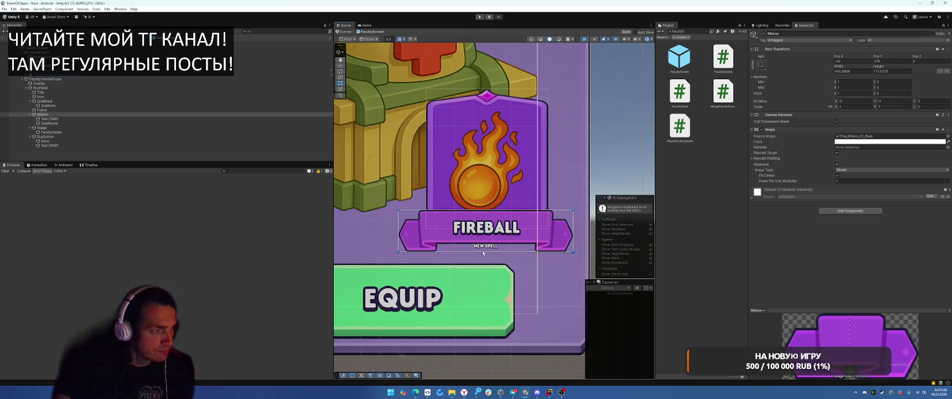
left_click_drag(483, 252, 483, 247)
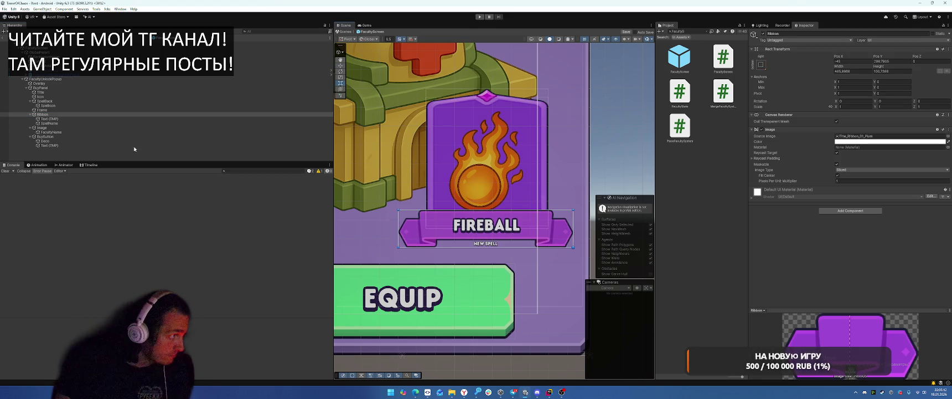
Adjust the top edge of the FIREBALL SpellName text box
left_click(42, 127)
left_click(64, 123)
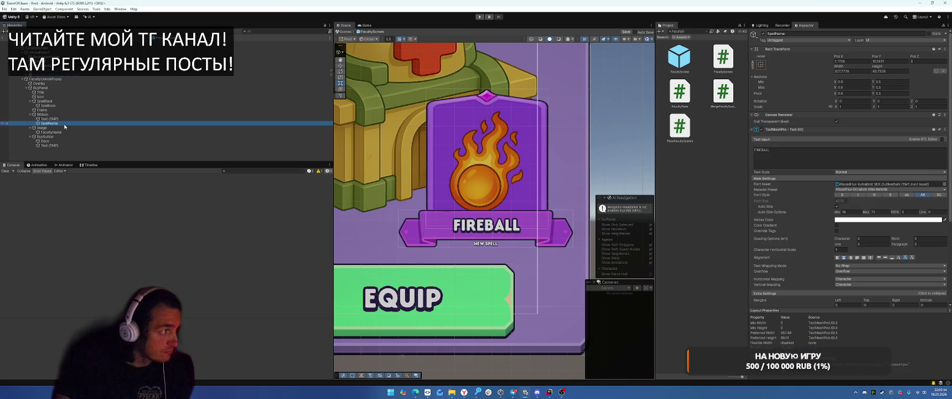
scroll(872, 222, "down", 3)
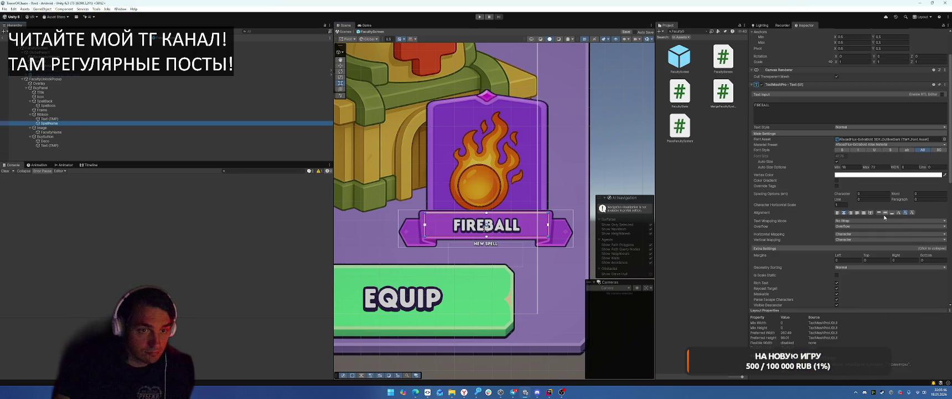
scroll(476, 213, "up", 5)
left_click_drag(476, 210, 475, 208)
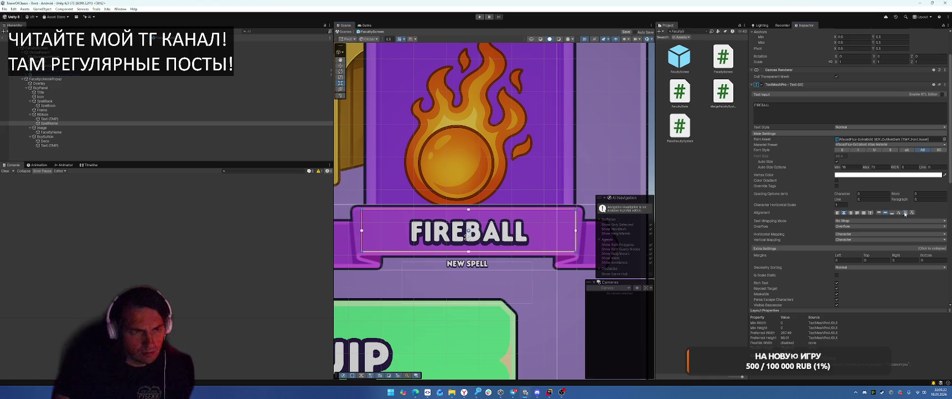
scroll(464, 205, "down", 4)
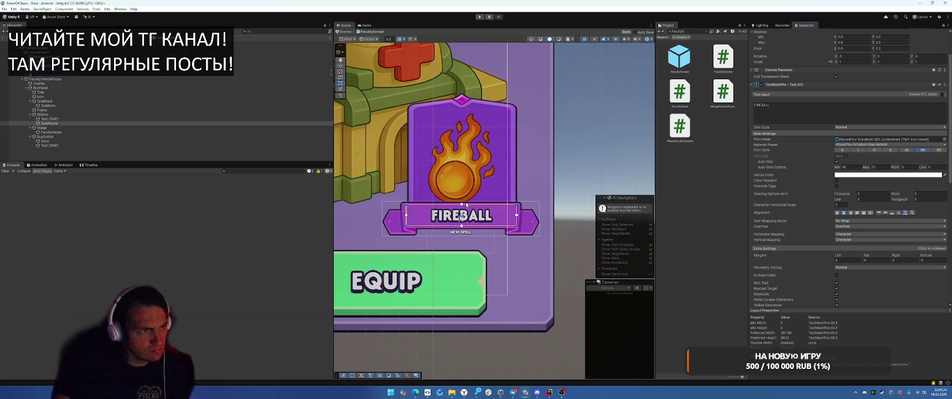
Move the Ribbon from its centre up to the card's top, then open the Frame's sprite picker
left_click(66, 114)
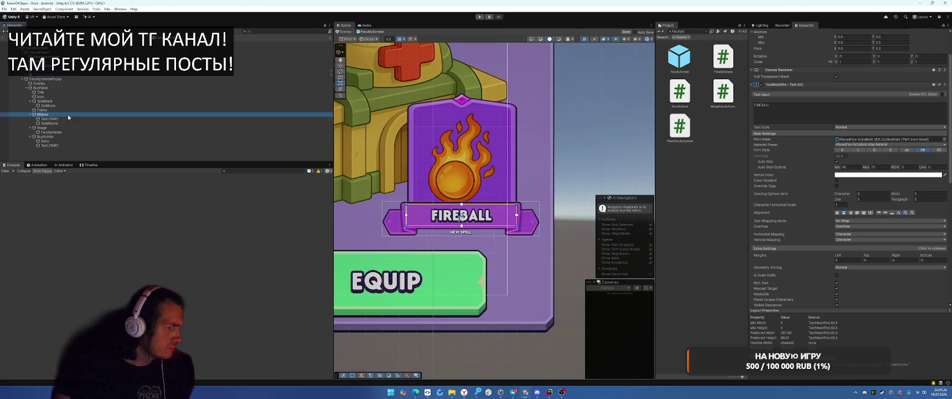
left_click(341, 65)
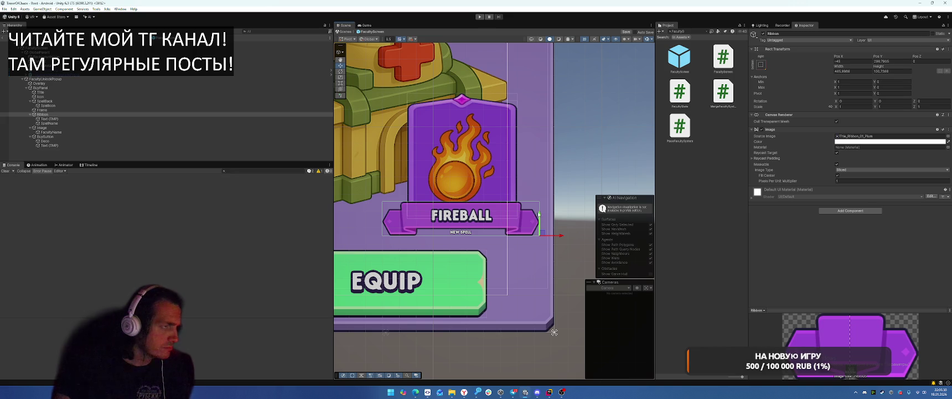
key("z")
mouse_move(462, 208)
left_mouse_down()
mouse_move(462, 220)
mouse_move(466, 205)
left_mouse_up()
scroll(482, 209, "down", 2)
scroll(482, 210, "down", 2)
scroll(486, 200, "up", 1)
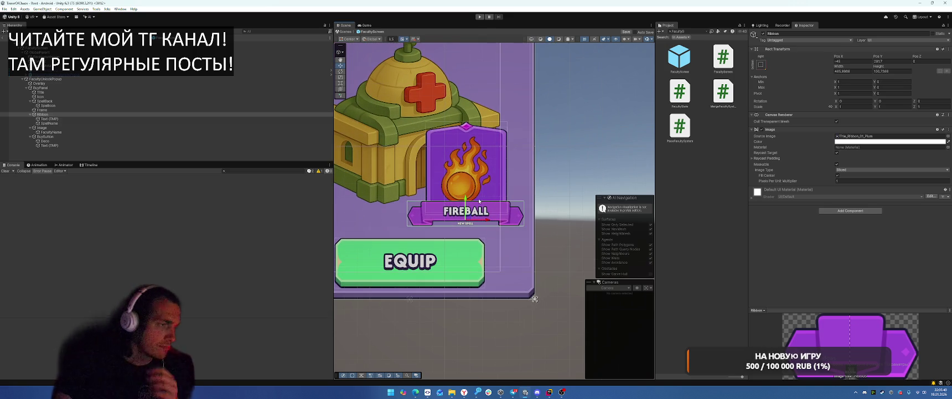
left_click_drag(466, 199, 467, 110)
scroll(479, 105, "up", 3)
mouse_move(490, 144)
left_mouse_down()
mouse_move(491, 163)
mouse_move(460, 153)
mouse_move(460, 270)
mouse_move(461, 178)
mouse_move(477, 142)
left_mouse_up()
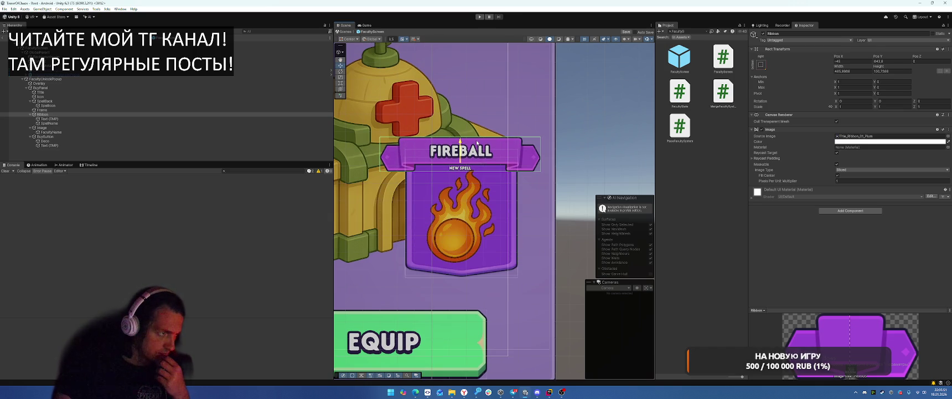
left_click(79, 109)
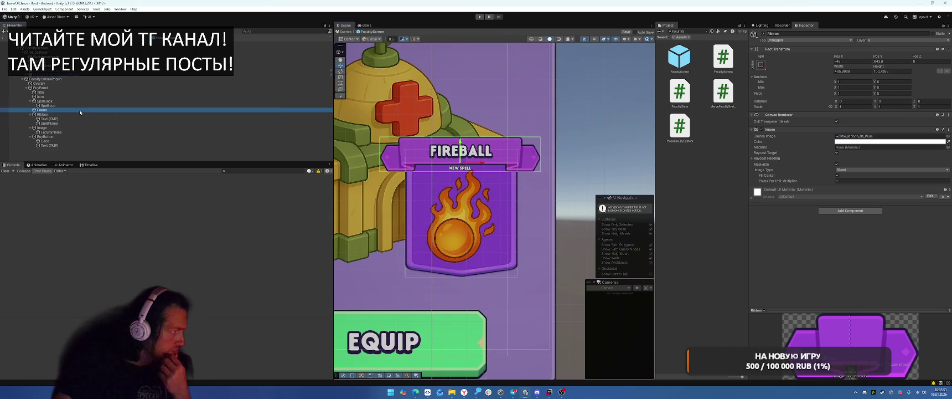
left_click(948, 136)
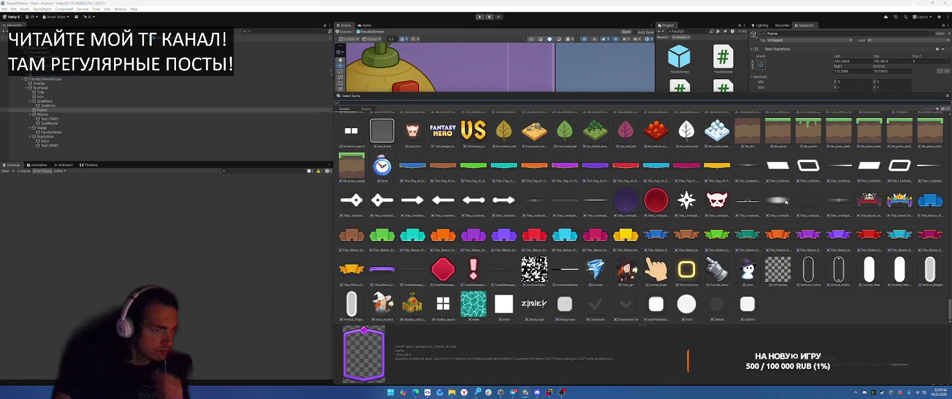
Compare ribbon sprites and set the Ribbon's Source Image to Title_Ribbon_02_Plum
key("Escape")
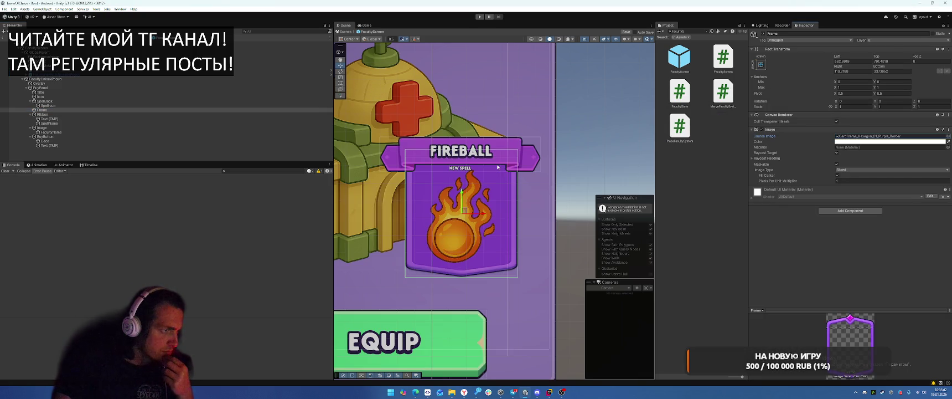
left_click(119, 113)
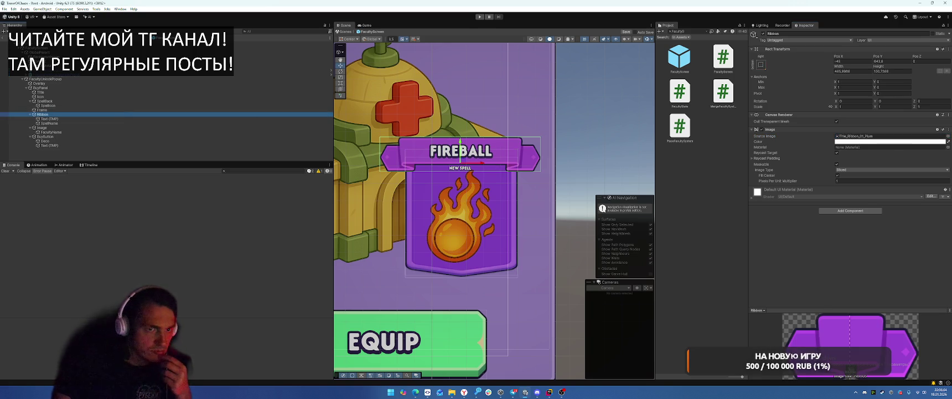
left_click(948, 136)
mouse_move(619, 96)
left_mouse_down()
mouse_move(587, 186)
mouse_move(580, 175)
left_mouse_up()
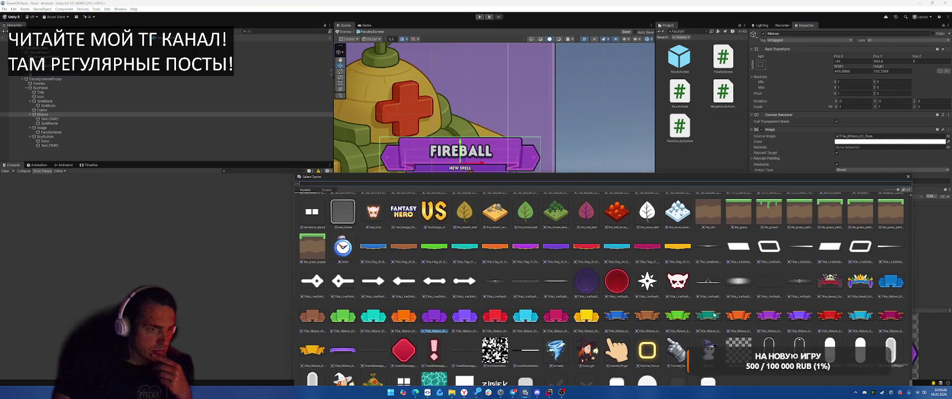
left_click(742, 319)
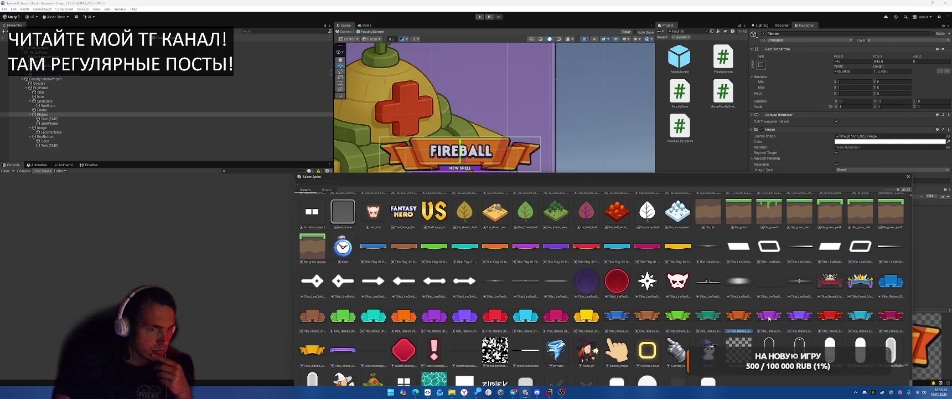
left_click(771, 317)
left_click(804, 318)
left_click_drag(567, 174, 539, 192)
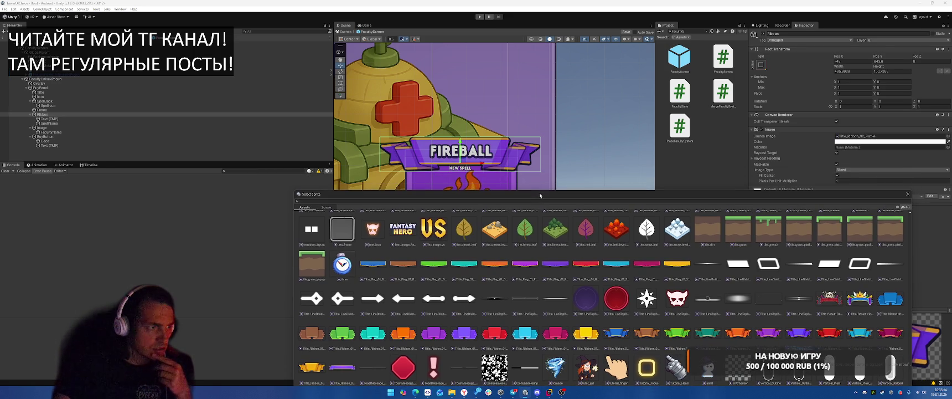
left_click(769, 339)
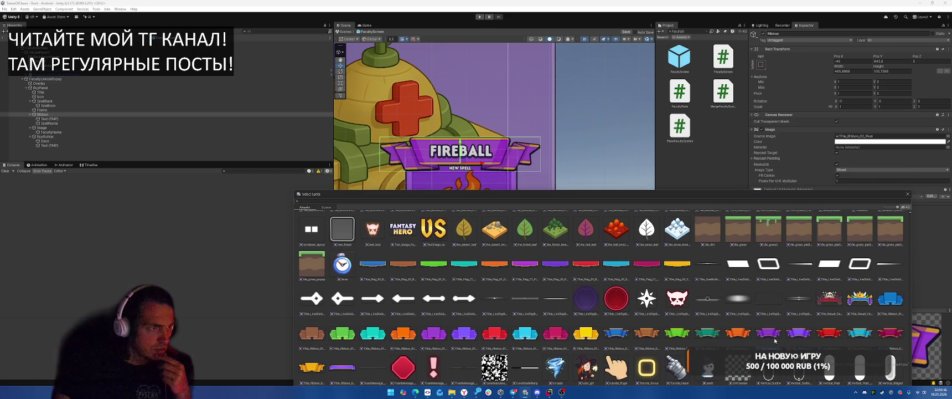
double_click(775, 340)
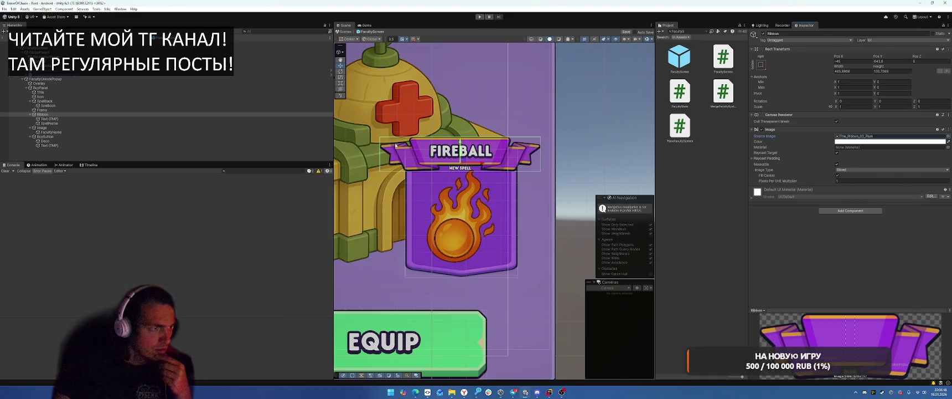
scroll(518, 127, "down", 3)
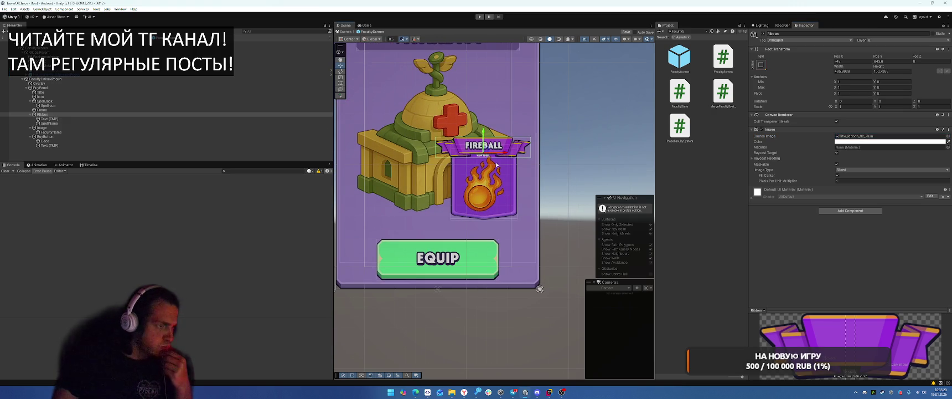
Narrow the ribbon from its left edge and set its Pos X to 0
scroll(493, 178, "down", 2)
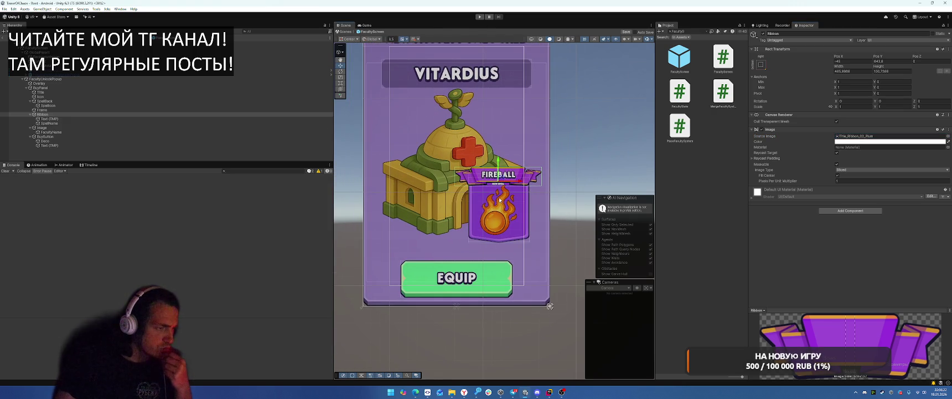
scroll(500, 197, "up", 1)
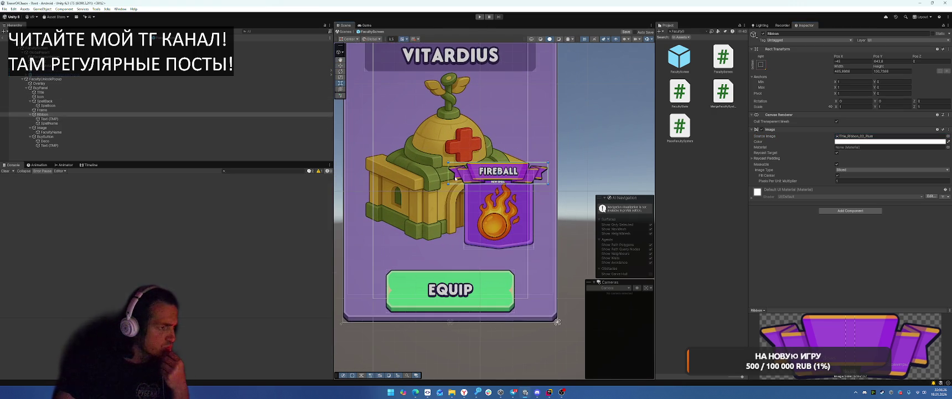
left_click_drag(448, 175, 435, 175)
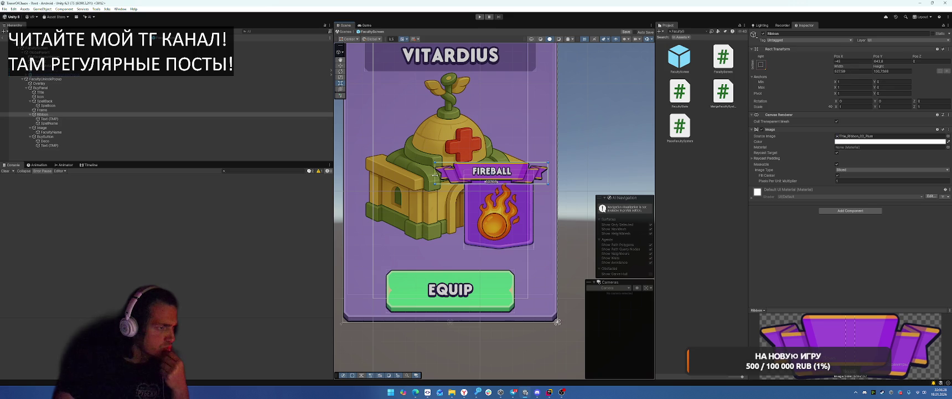
left_click_drag(548, 173, 551, 173)
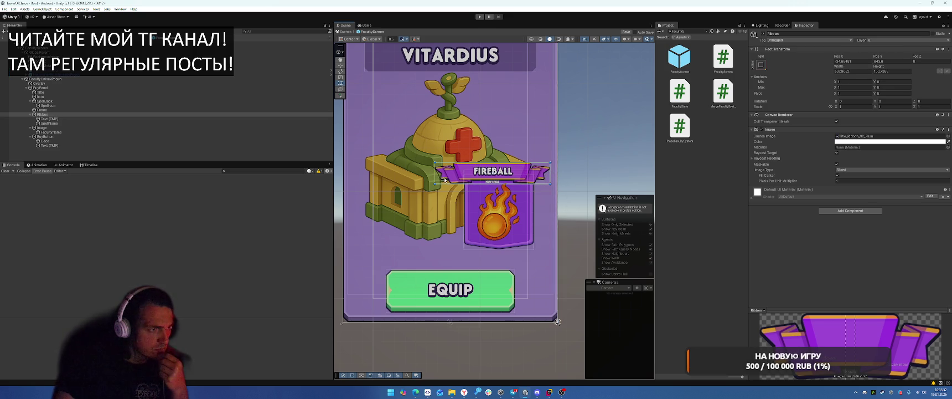
left_click_drag(436, 178, 444, 178)
left_click(859, 62)
type("0")
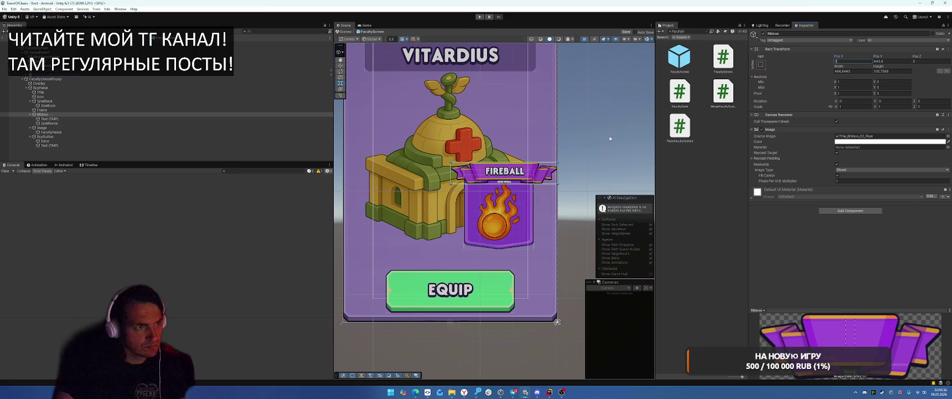
left_click(44, 110)
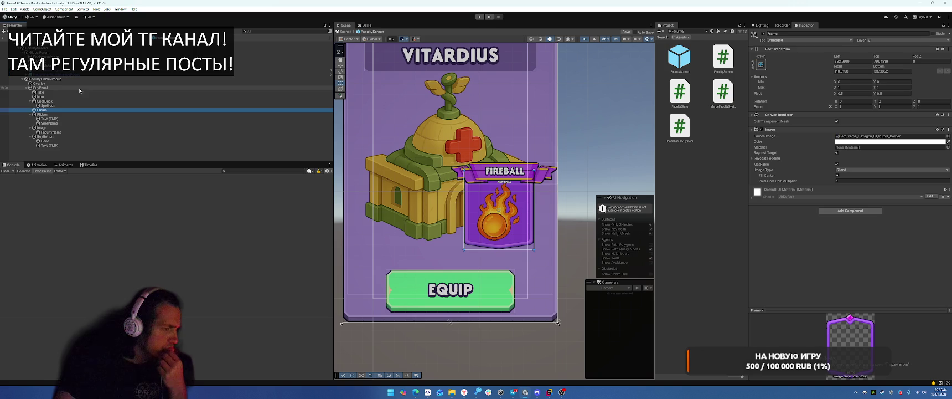
Inspect the card's Image, Text (TMP), Icon and Title objects in the Hierarchy
left_click(69, 128)
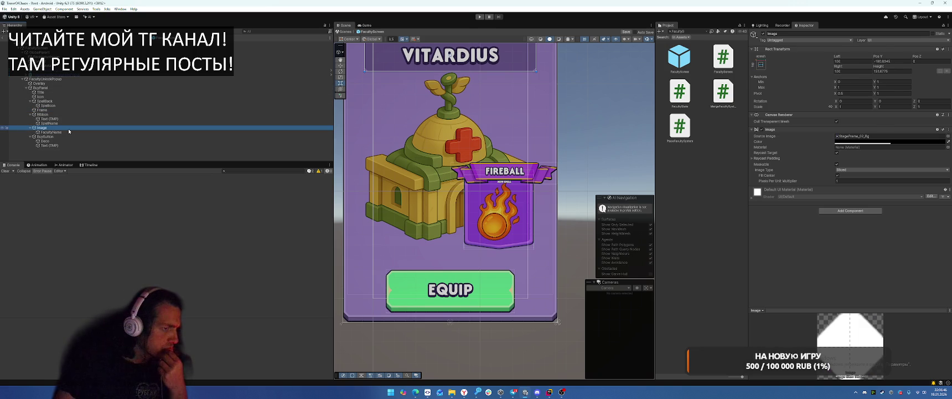
left_click(66, 133)
left_click(66, 128)
left_click(67, 118)
left_click(70, 101)
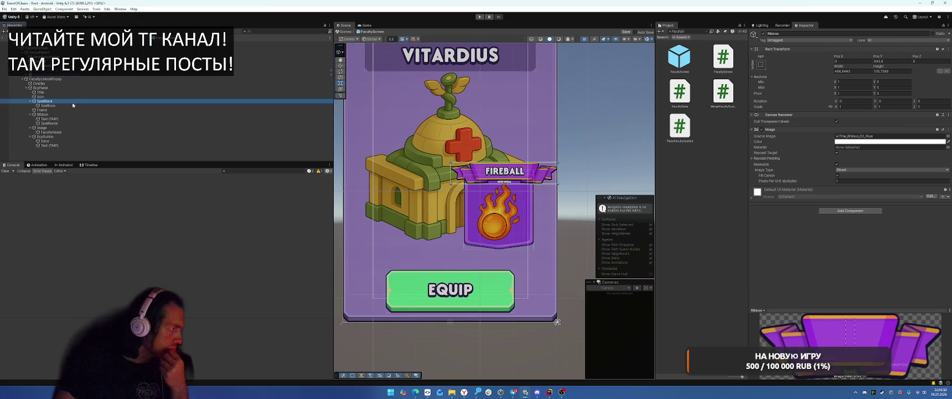
left_click(72, 96)
left_click(73, 91)
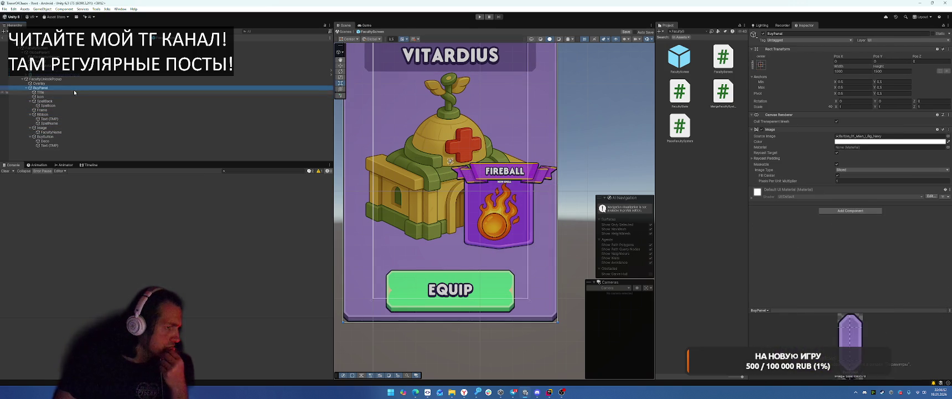
Drag the Ribbon slightly left so it sits at about X -47 over the card
scroll(481, 156, "up", 2)
scroll(482, 156, "up", 1)
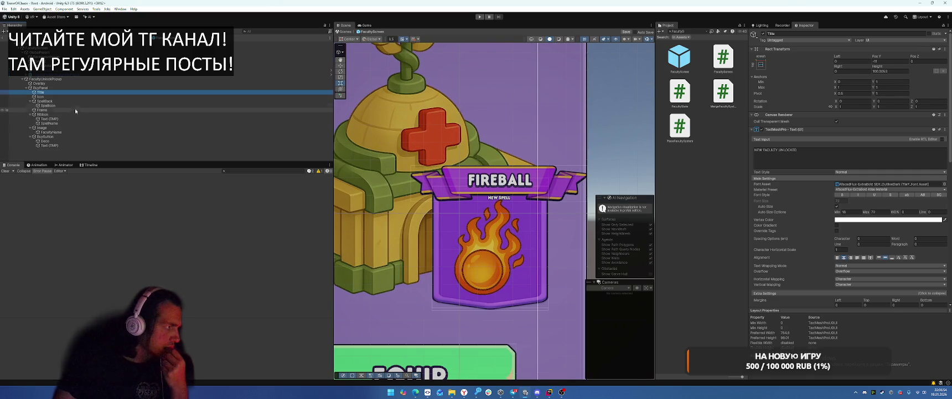
left_click(43, 114)
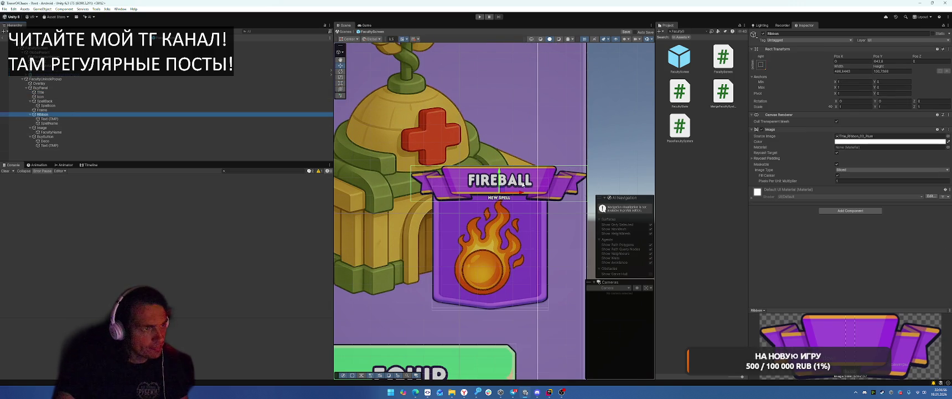
left_click_drag(522, 195, 505, 196)
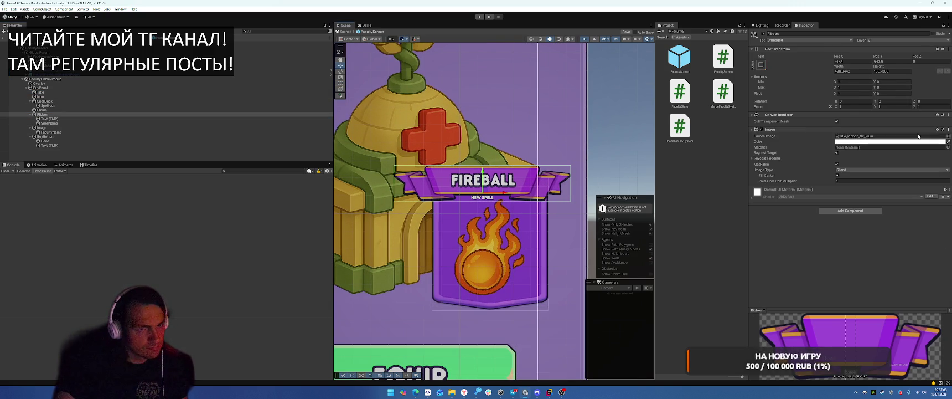
left_click(948, 136)
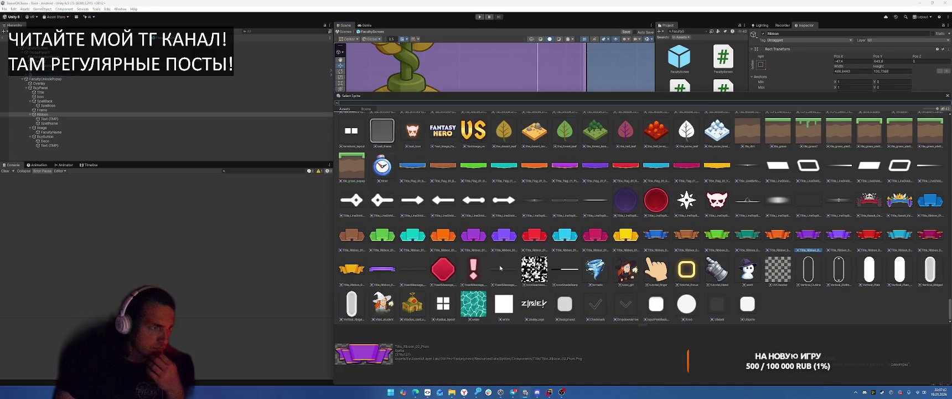
Apply the Title_Ribbon_01_Purple sprite to the ribbon and narrow it slightly from the left
double_click(494, 236)
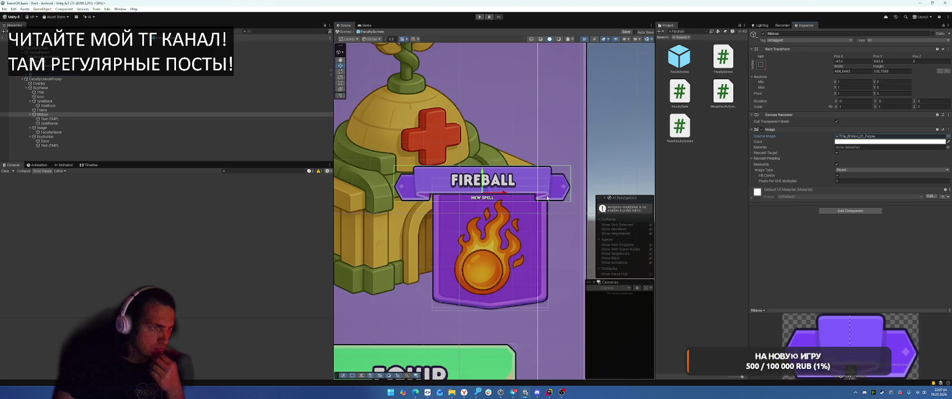
mouse_move(837, 71)
left_mouse_down()
mouse_move(382, 89)
mouse_move(421, 138)
mouse_move(495, 191)
left_mouse_up()
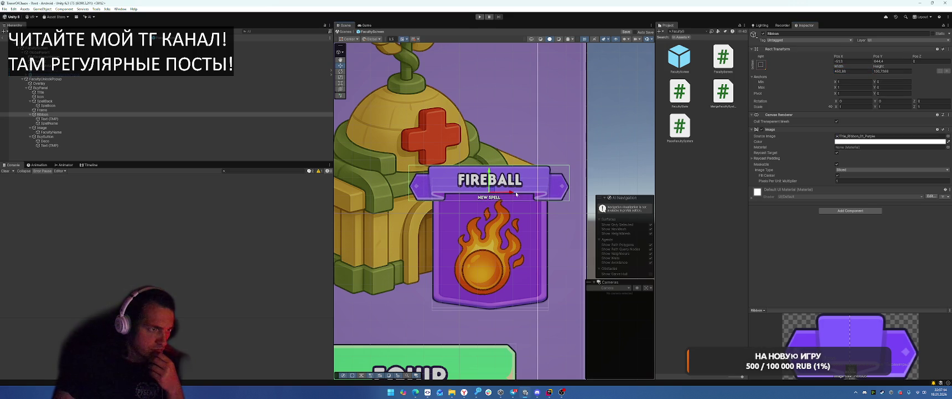
left_click(853, 141)
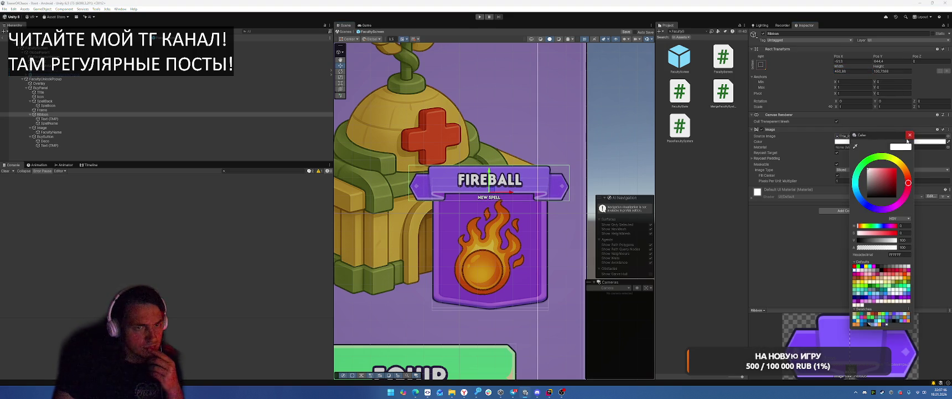
left_click(910, 134)
Replace the ribbon sprite with Title_Ribbon_01_Plum from the Project and nudge it into place
left_click(858, 135)
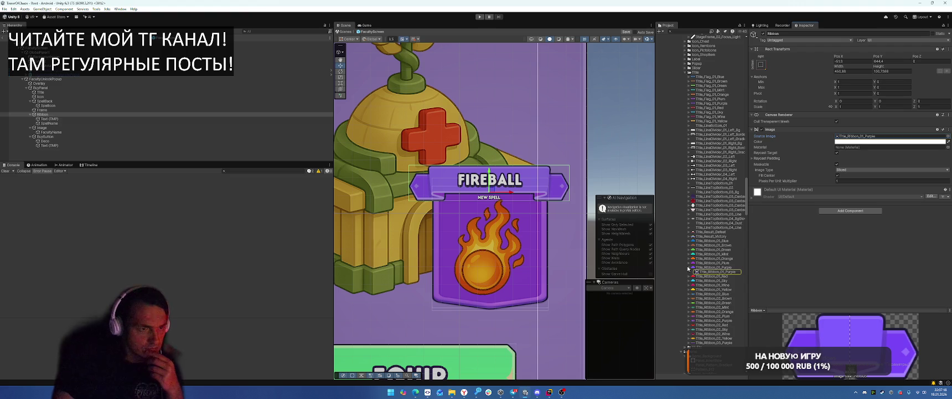
left_click_drag(711, 262, 870, 139)
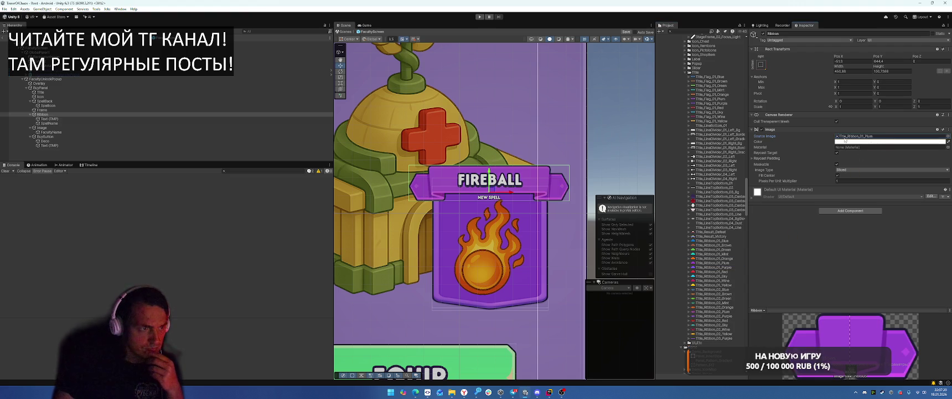
left_click_drag(510, 192, 511, 194)
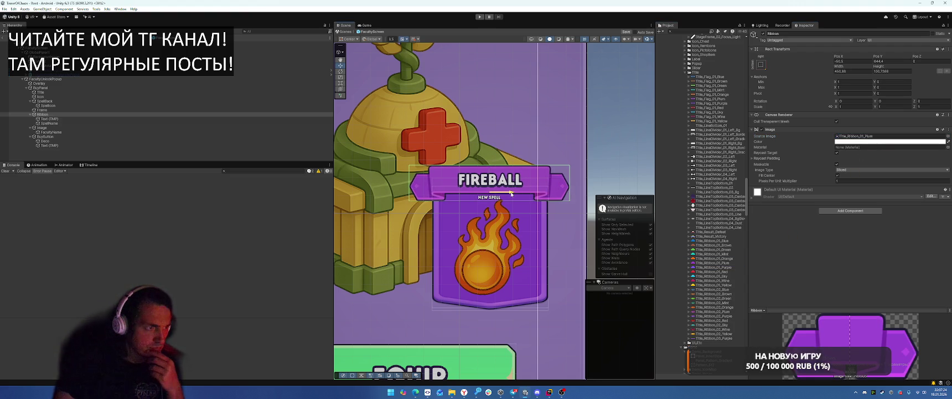
scroll(513, 224, "down", 2)
scroll(524, 183, "down", 1)
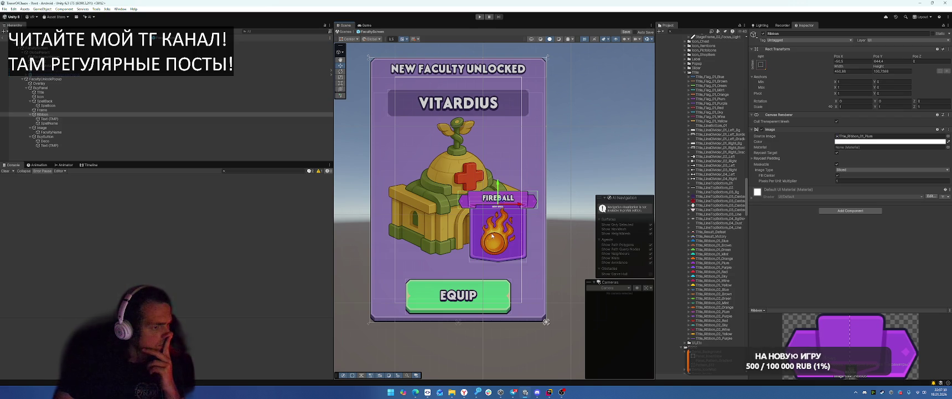
Raise the SpellIcon's bottom edge with the Rect tool, shrinking the fireball icon to about 33 offsets
scroll(492, 236, "up", 2)
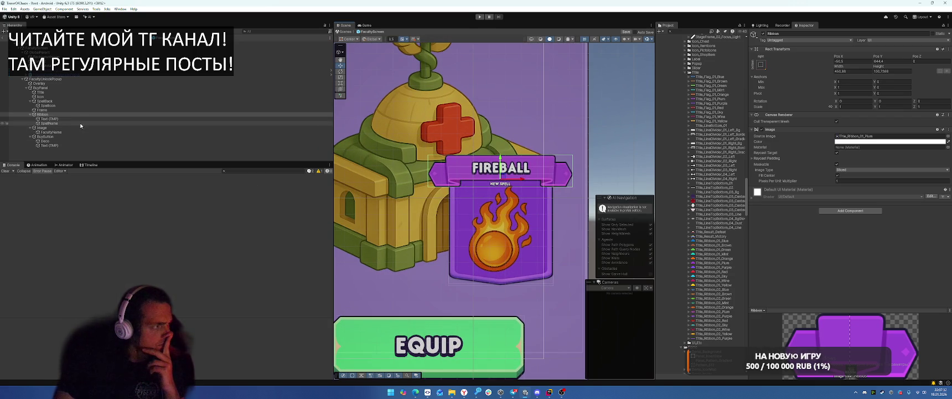
left_click(83, 106)
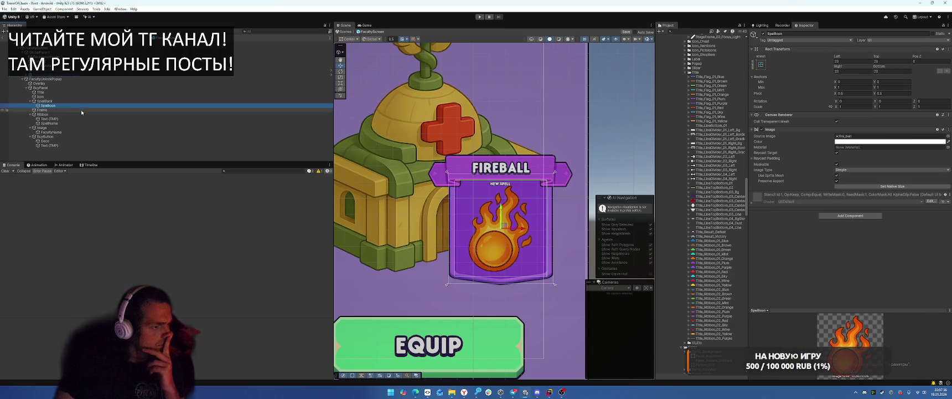
scroll(515, 259, "up", 3)
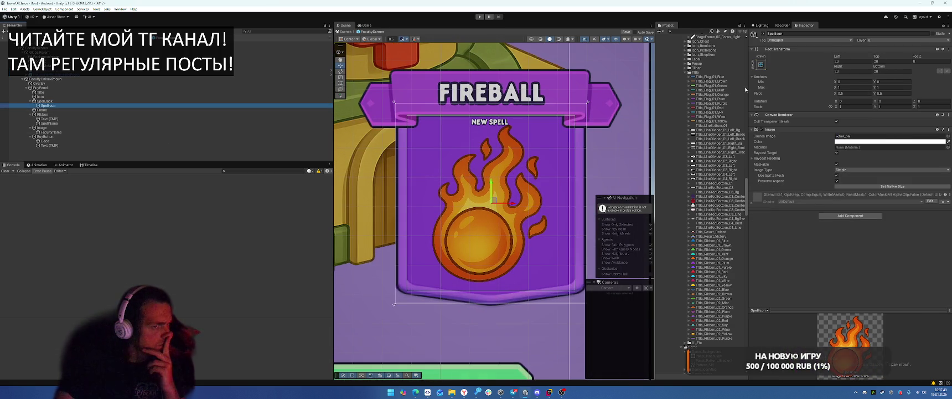
key("t")
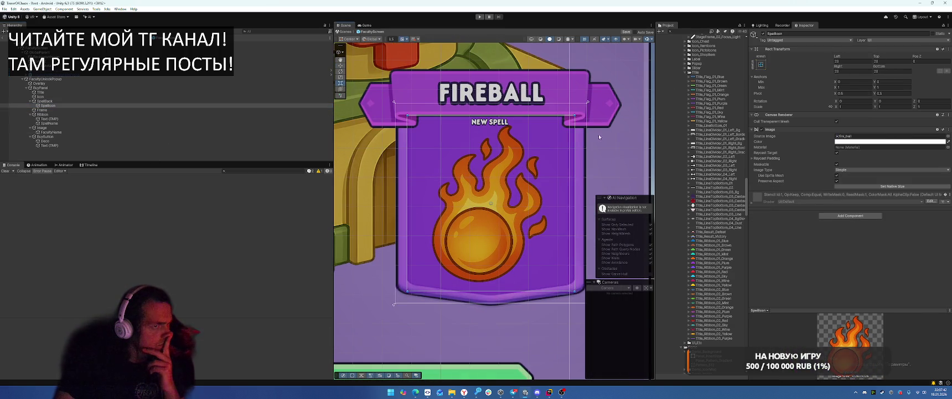
left_click_drag(508, 289, 508, 283)
scroll(551, 196, "down", 2)
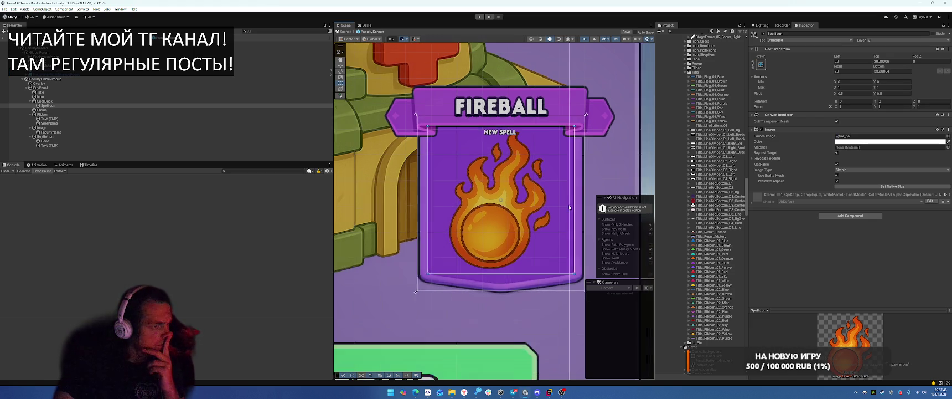
left_click(507, 139)
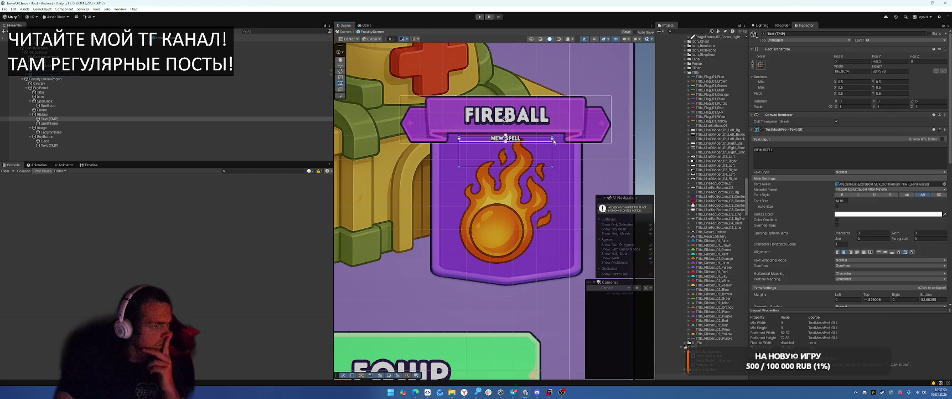
Bring the NEW FACULTY UNLOCKED heading into view and inspect Ribbon, SpellBack, BuyPanel and Frame
scroll(556, 141, "down", 5)
mouse_move(498, 279)
left_mouse_down()
mouse_move(493, 314)
mouse_move(527, 333)
mouse_move(529, 316)
mouse_move(553, 322)
mouse_move(537, 310)
mouse_move(537, 342)
mouse_move(579, 342)
left_mouse_up()
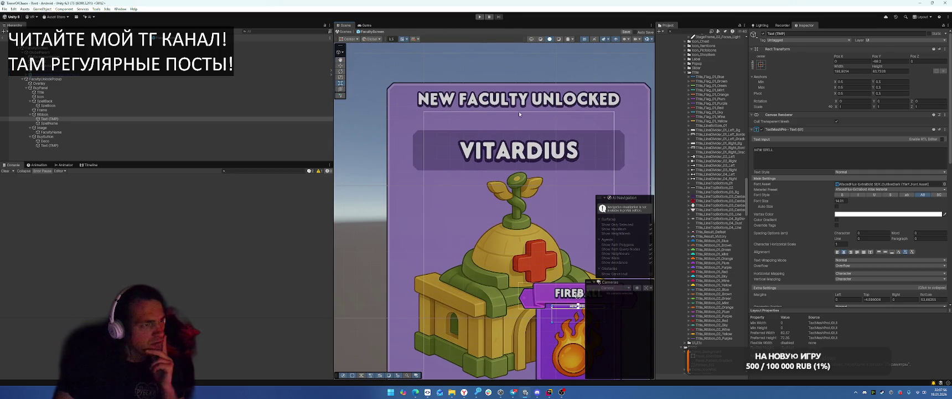
scroll(506, 114, "down", 2)
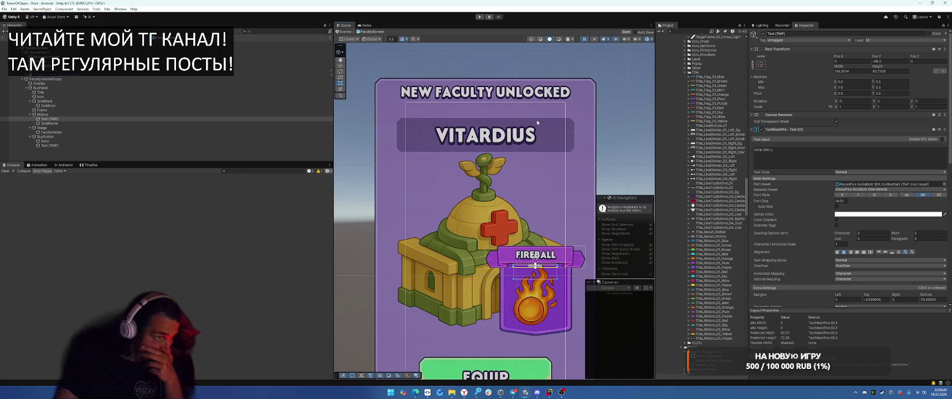
scroll(537, 121, "down", 2)
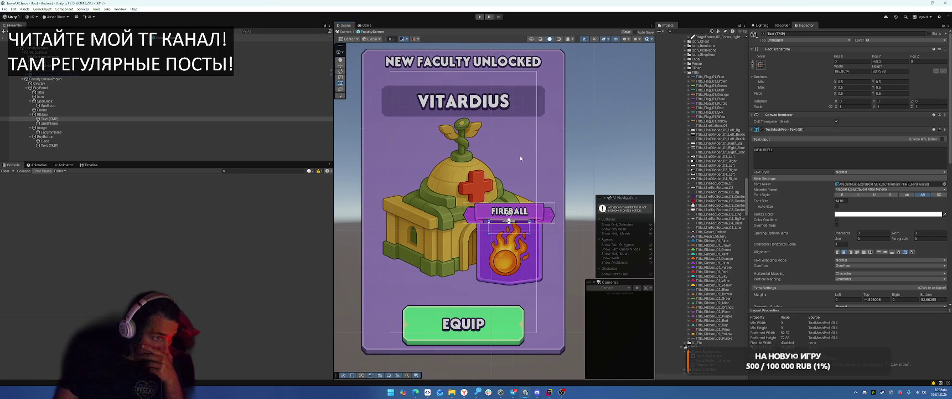
left_click(65, 114)
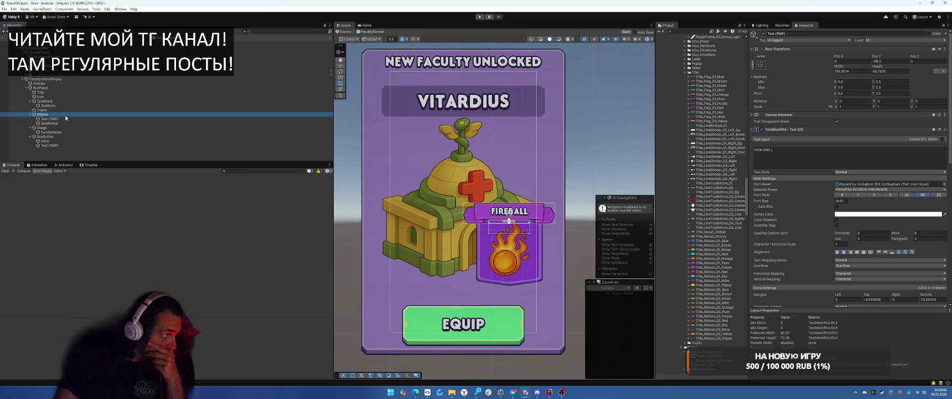
left_click(67, 101)
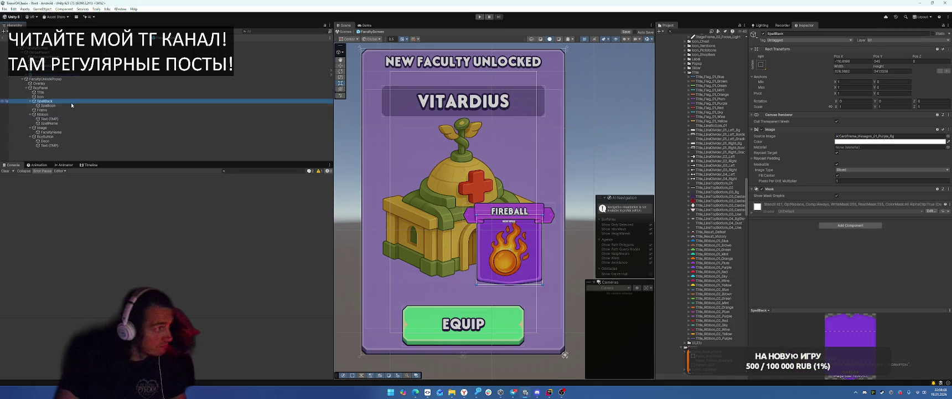
left_click(47, 87)
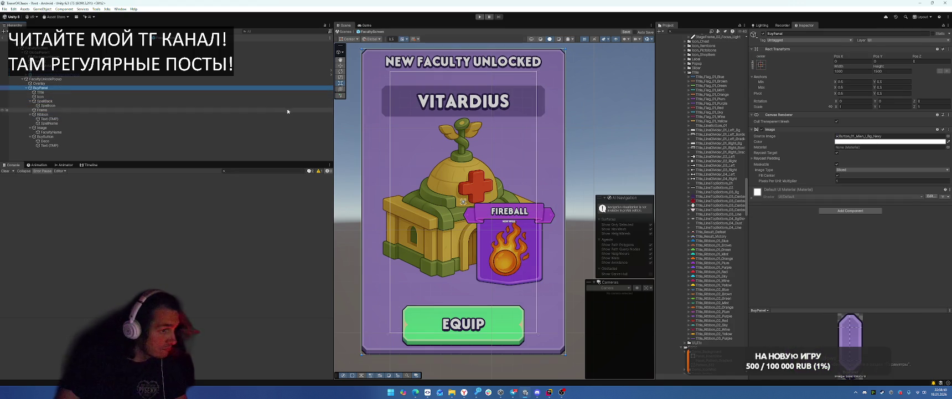
left_click(30, 102)
left_click(45, 105)
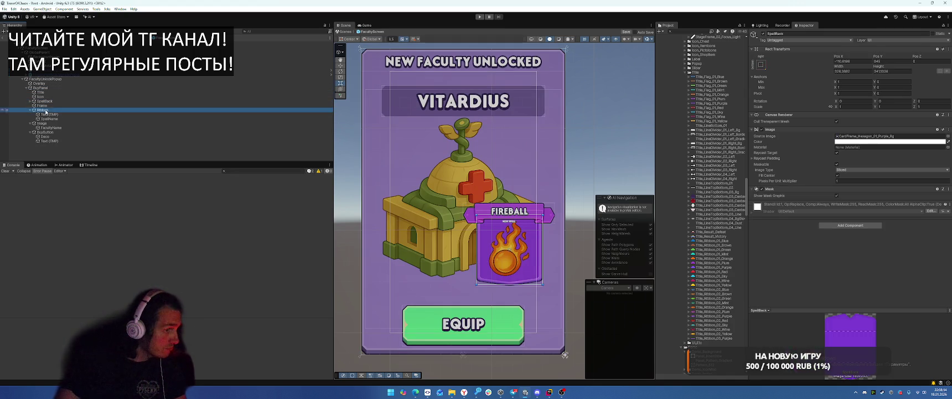
left_click(43, 101)
left_click(30, 111)
left_click(47, 113)
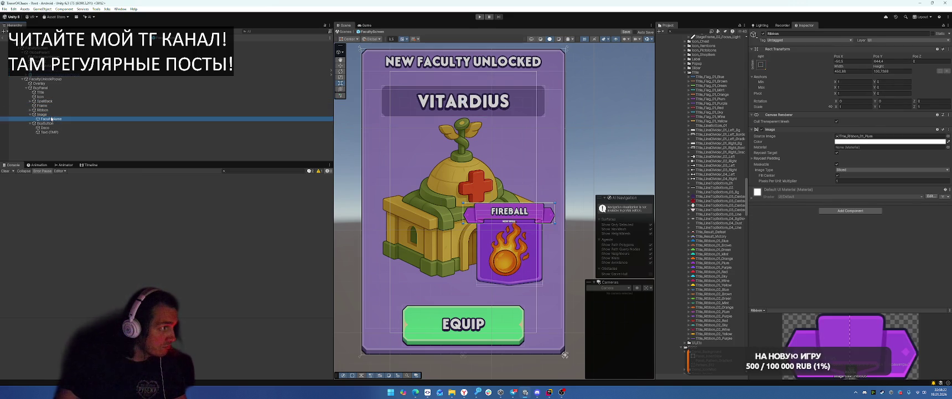
Nest the Frame and FIREBALL Ribbon under SpellBack in the Hierarchy
left_click(57, 109)
left_click(55, 101)
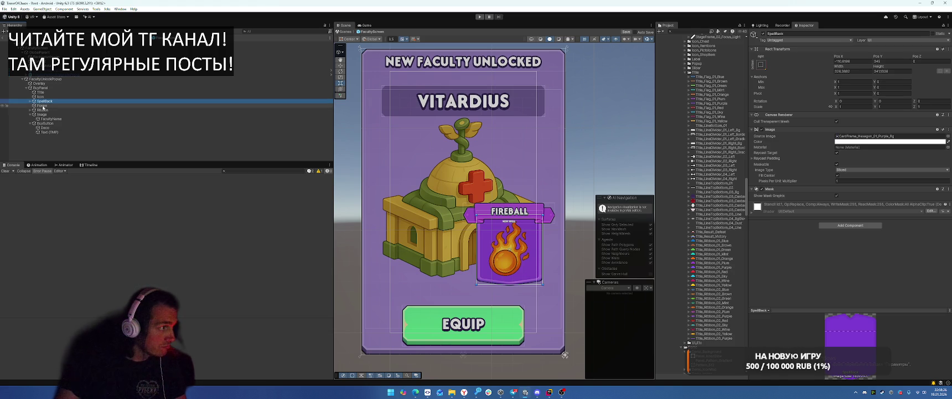
key("Right")
left_click(44, 109)
key("ctrl+z")
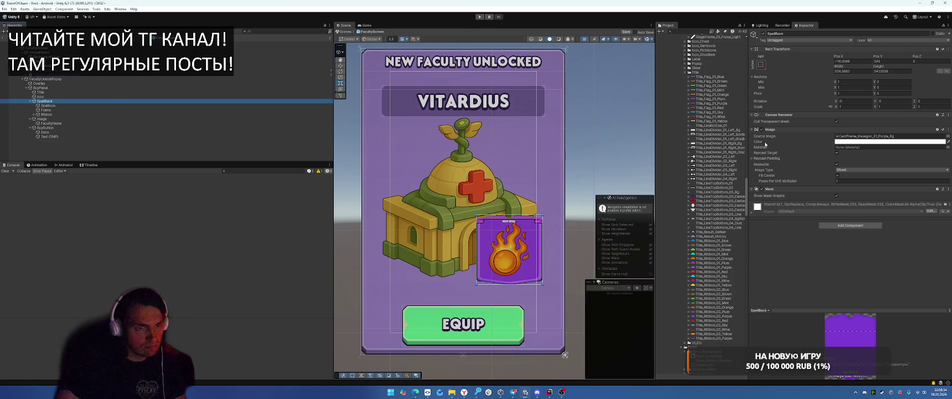
Remove SpellBack's Mask component so the ribbon shows fully, then check the icon and NEW SPELL text
right_click(781, 190)
left_click(818, 203)
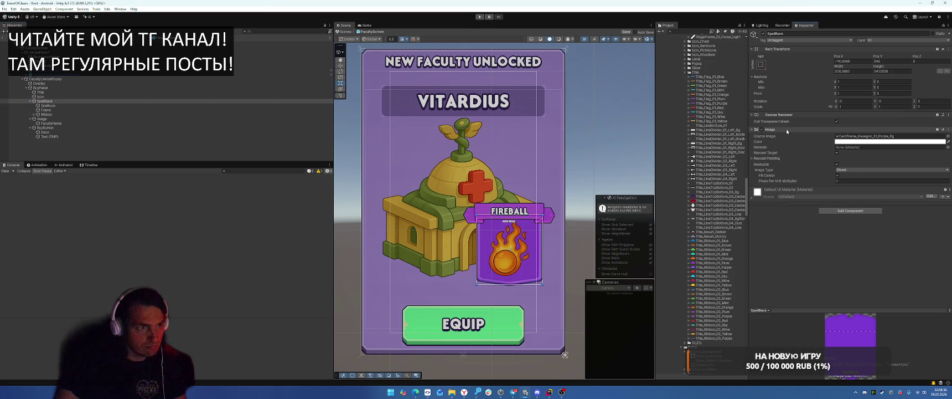
right_click(786, 128)
left_click(818, 262)
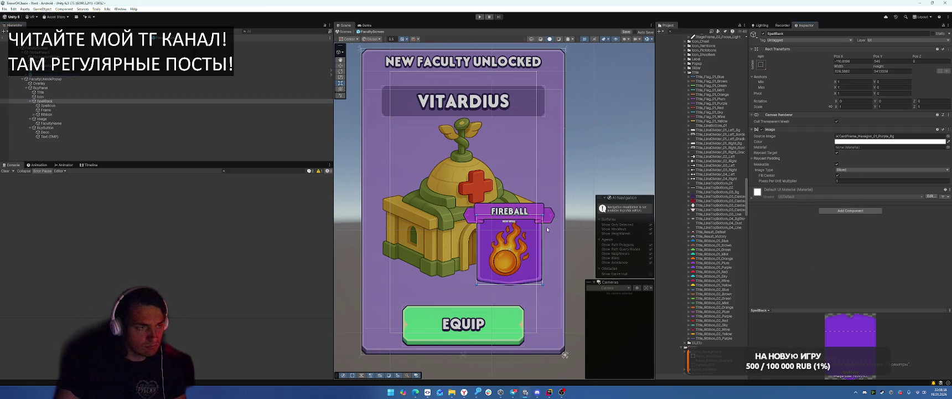
scroll(499, 248, "up", 5)
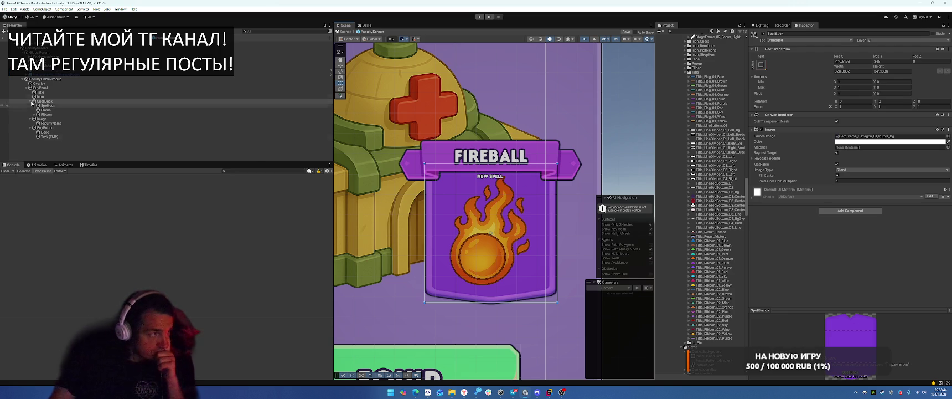
left_click(58, 106)
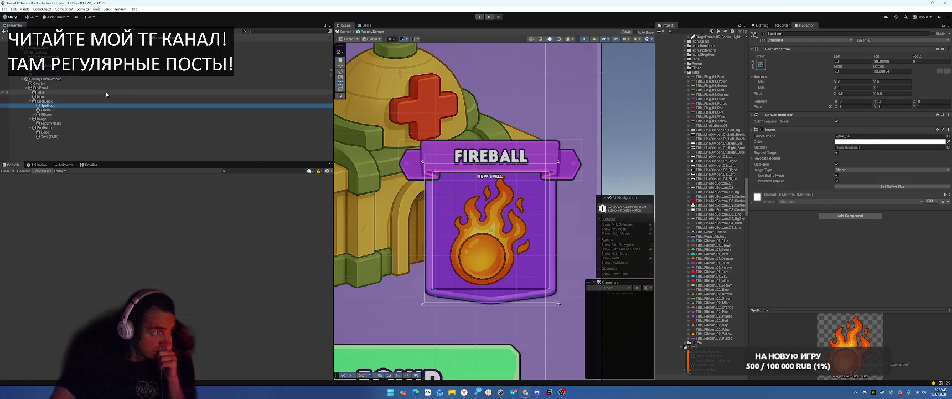
left_click(46, 114)
left_click(34, 114)
left_click(51, 119)
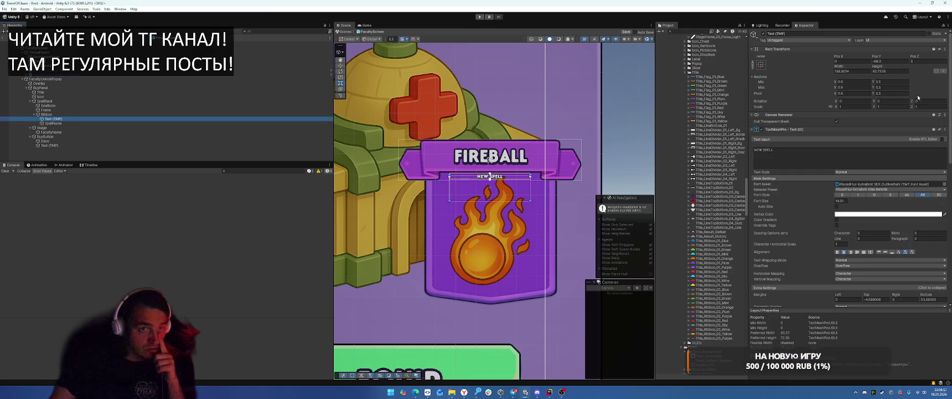
Set the NEW SPELL text's top and bottom margins to 0 in Extra Settings
scroll(864, 224, "down", 3)
left_click(863, 225)
left_click(788, 228)
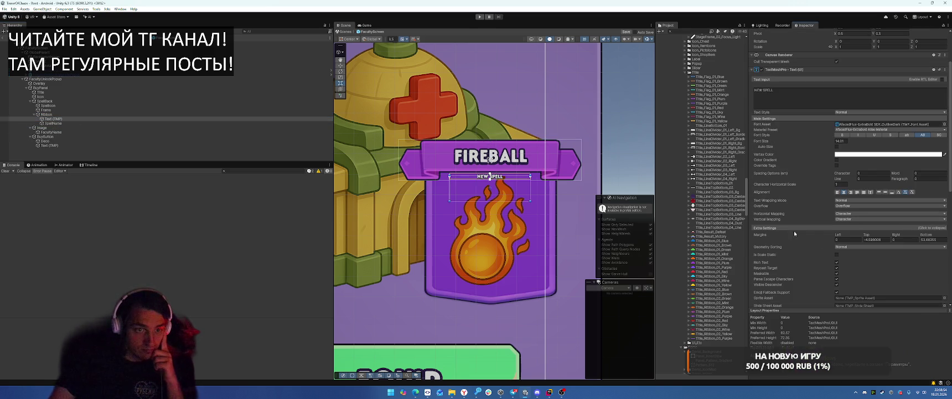
double_click(877, 240)
type("0")
double_click(933, 239)
type("0")
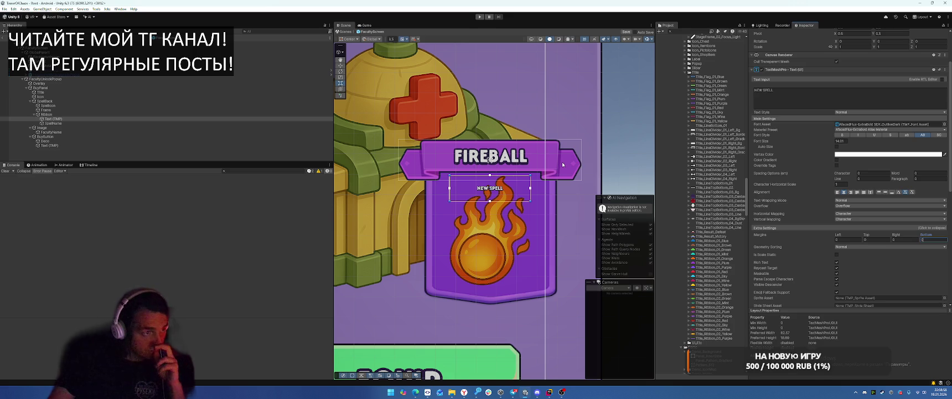
Move the FIREBALL SpellBack card lower, to Pos Y 270
scroll(562, 165, "down", 3)
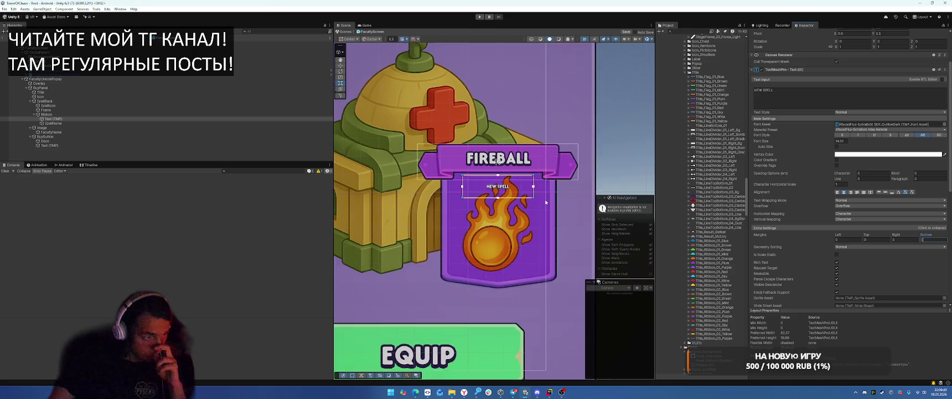
double_click(80, 101)
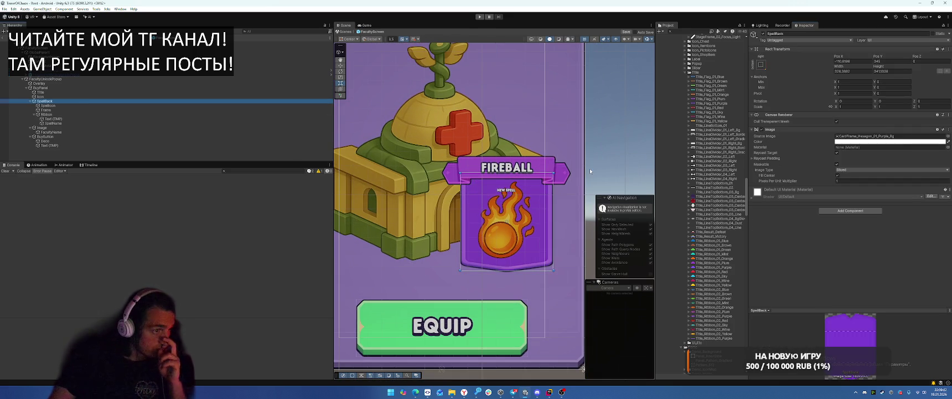
left_click_drag(516, 186, 518, 201)
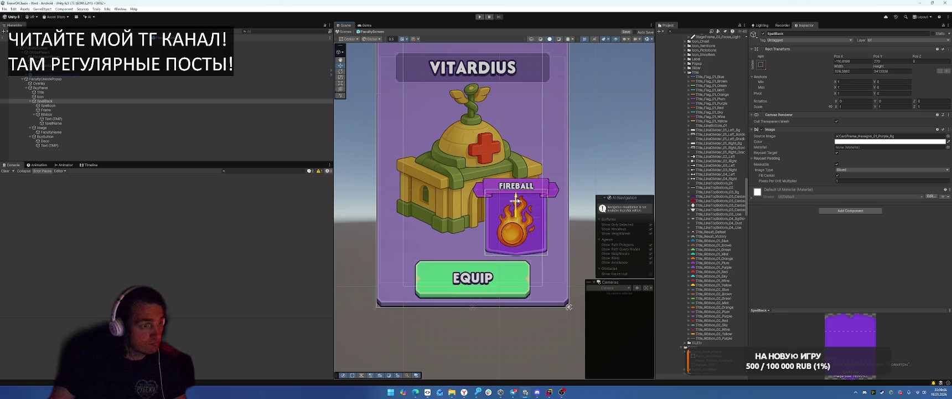
Stretch the EQUIP BuyButton's horizontal anchors from 0 to 1
left_click(46, 136)
double_click(850, 82)
type("0")
left_click(848, 87)
type("1")
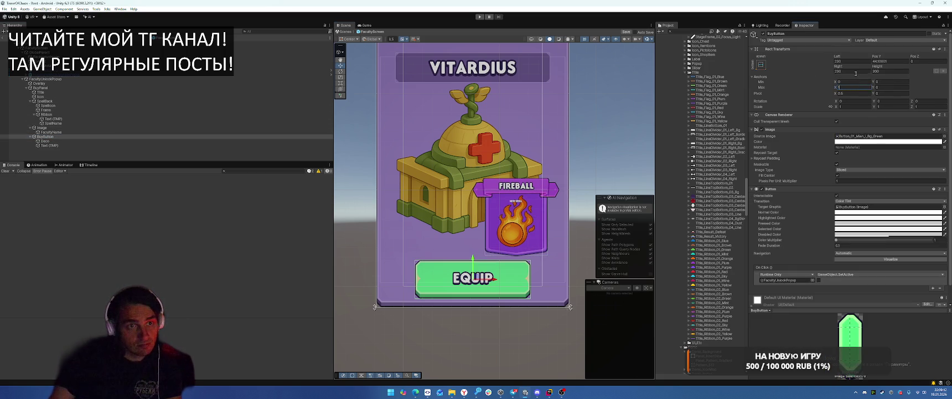
Set the EQUIP button's Left and Right insets to 20
double_click(850, 70)
type("0")
double_click(850, 61)
type("020")
double_click(850, 71)
type("20")
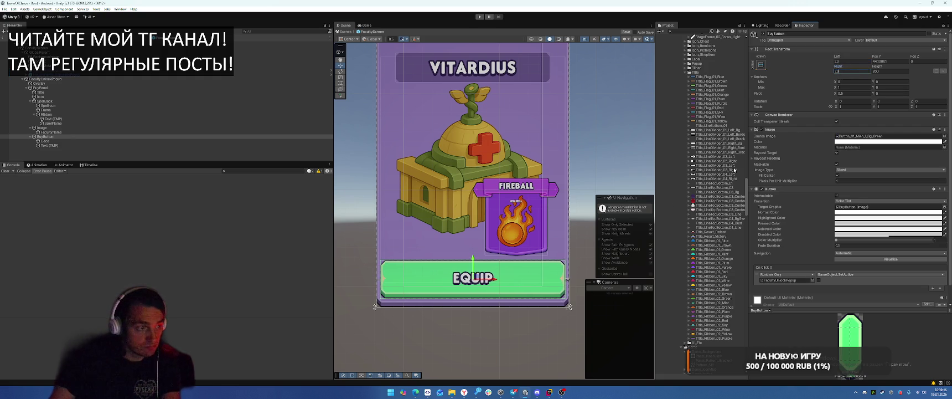
scroll(552, 276, "down", 4)
left_click(591, 172)
scroll(591, 172, "down", 2)
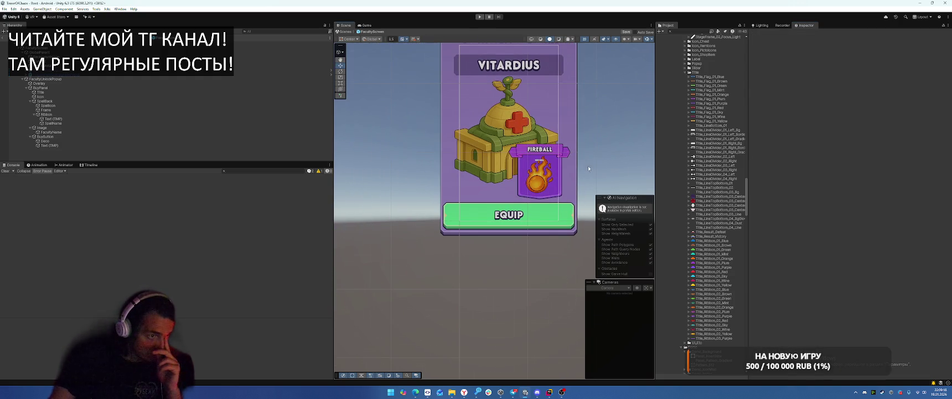
left_click_drag(588, 141, 597, 165)
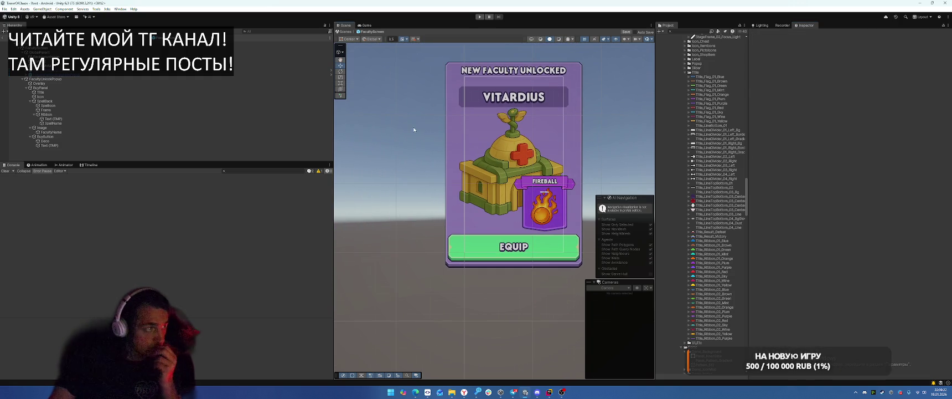
Give the SpellBack card the purple card background sprite
left_click(71, 97)
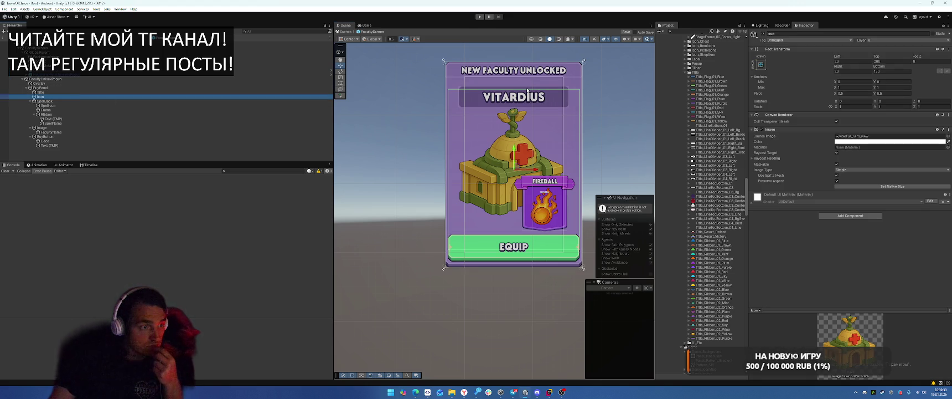
left_click(109, 105)
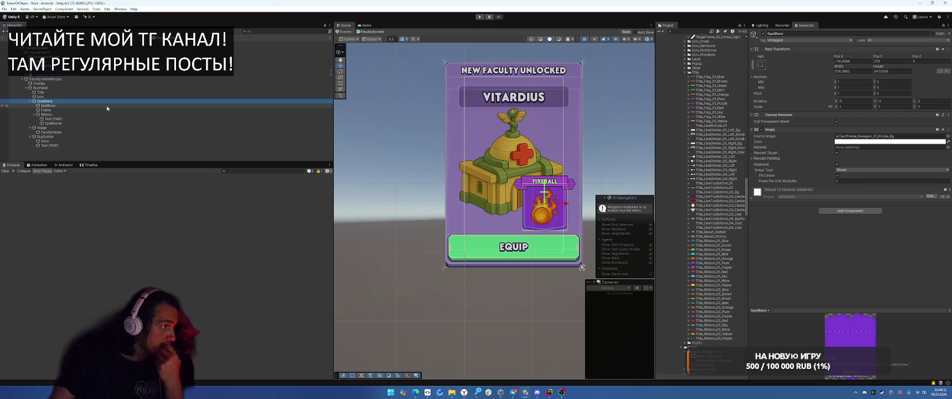
left_click(106, 101)
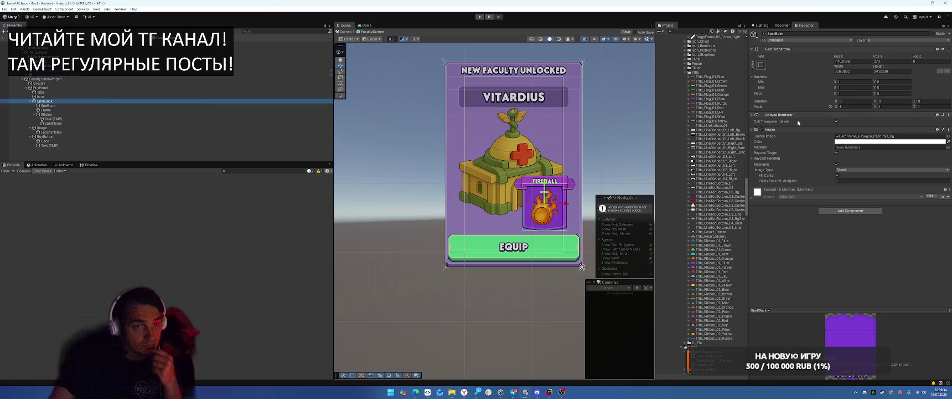
left_click(948, 136)
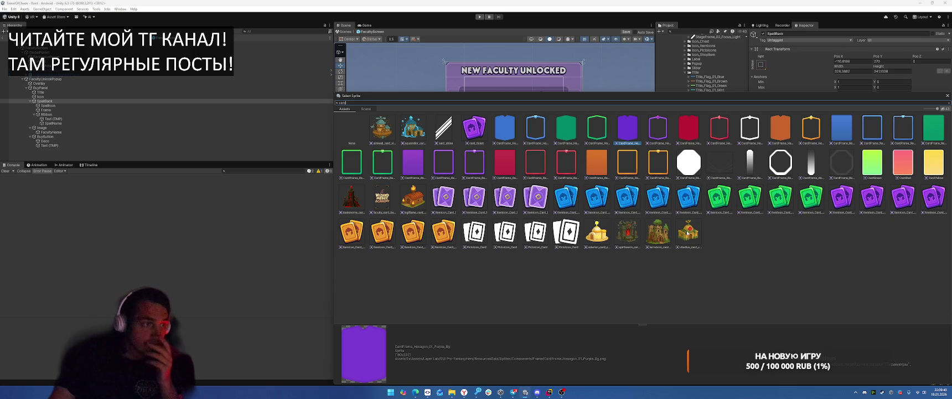
mouse_move(535, 100)
left_mouse_down()
mouse_move(548, 113)
mouse_move(574, 360)
mouse_move(580, 145)
left_mouse_up()
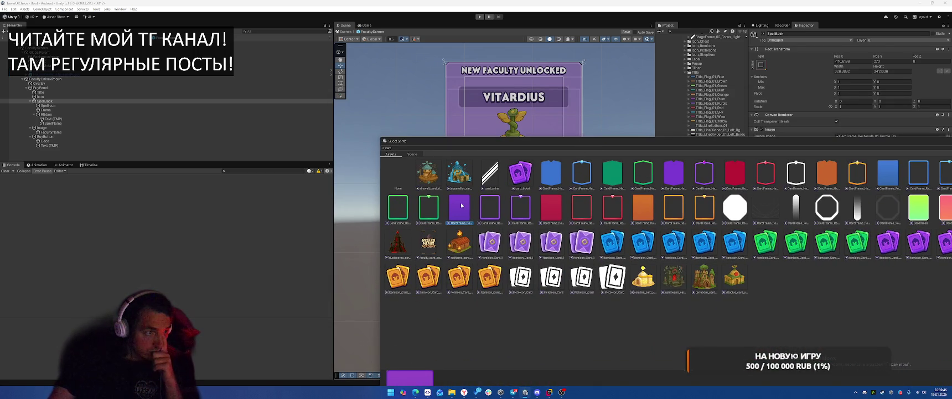
double_click(461, 205)
Assign CardFrame_Rectangle_01_Purple_Border as the Frame's Source Image
left_click(80, 109)
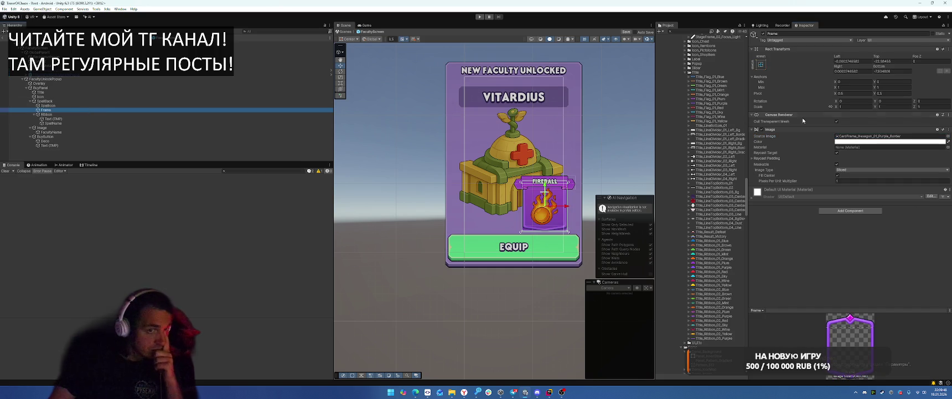
left_click(947, 136)
type("акф")
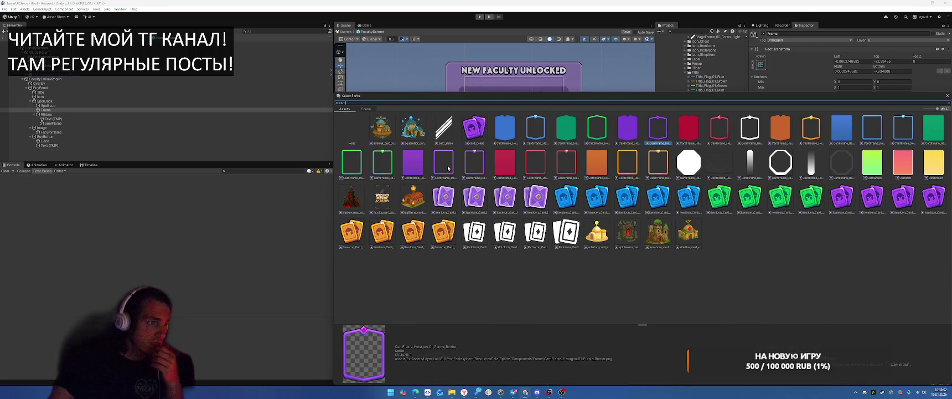
double_click(454, 167)
scroll(537, 189, "up", 3)
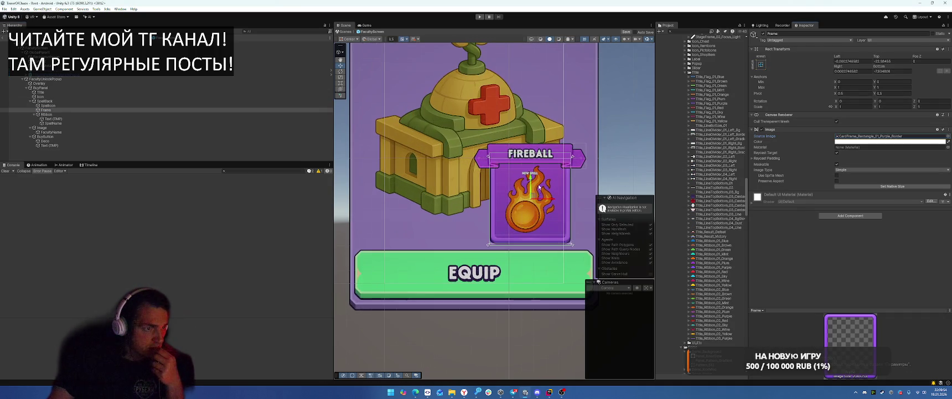
scroll(538, 188, "up", 3)
Select the Ribbon and bring up the sprite choices for its Source Image
left_click(571, 121)
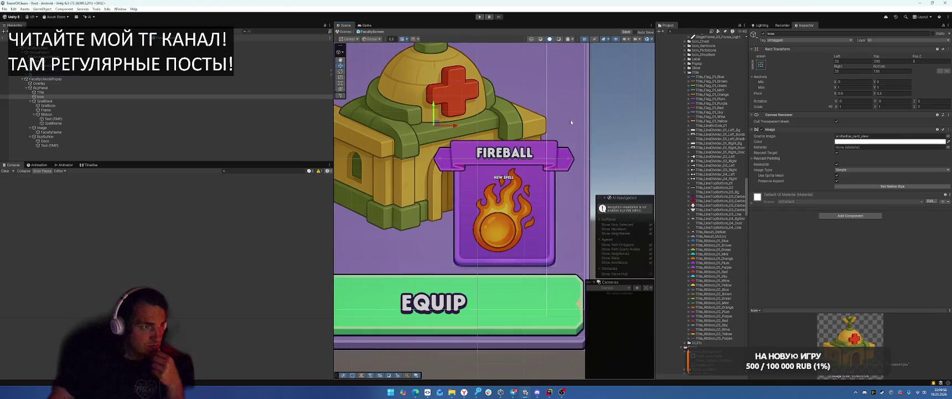
scroll(571, 118, "down", 5)
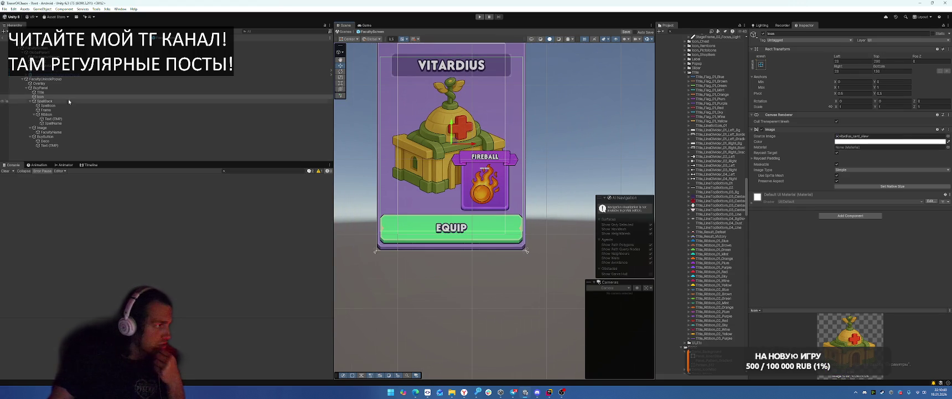
left_click(65, 114)
left_click(948, 136)
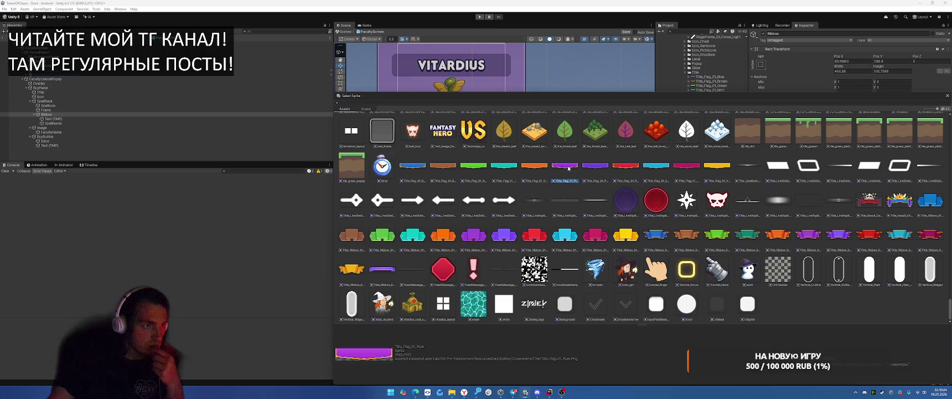
Keep the plum flag sprite and set the Ribbon's min X anchor and Left/Right insets to 0
key("Escape")
scroll(443, 166, "up", 4)
scroll(741, 131, "up", 1)
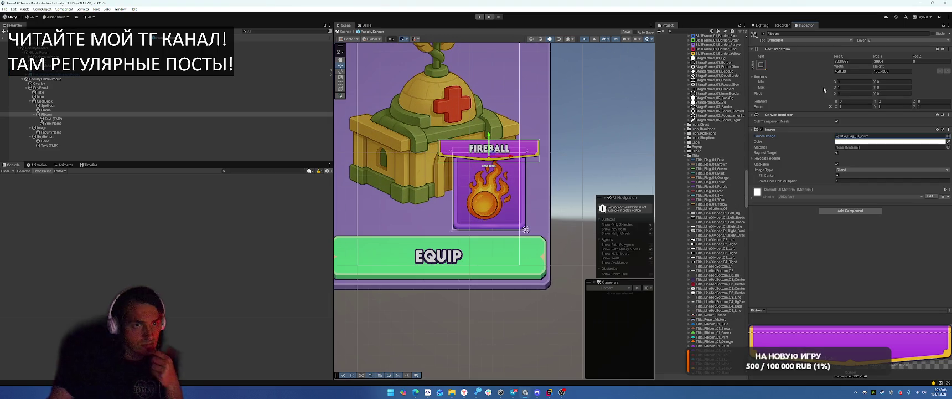
left_click(852, 81)
type("0")
left_click(853, 70)
type("0")
left_click(852, 61)
type("0")
Pin the Ribbon to the card top with min Y anchor 1, pivot Y 1, Pos Y 0
scroll(478, 150, "up", 3)
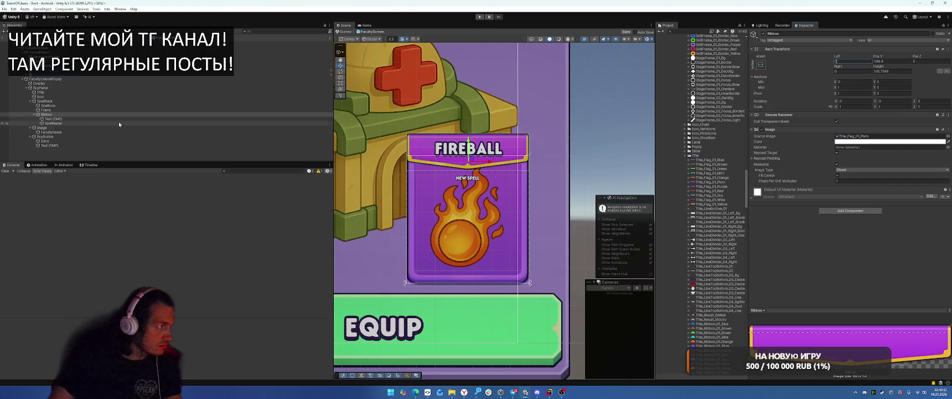
left_click(891, 82)
type("1")
left_click(891, 94)
type("1")
left_click(894, 61)
type("0")
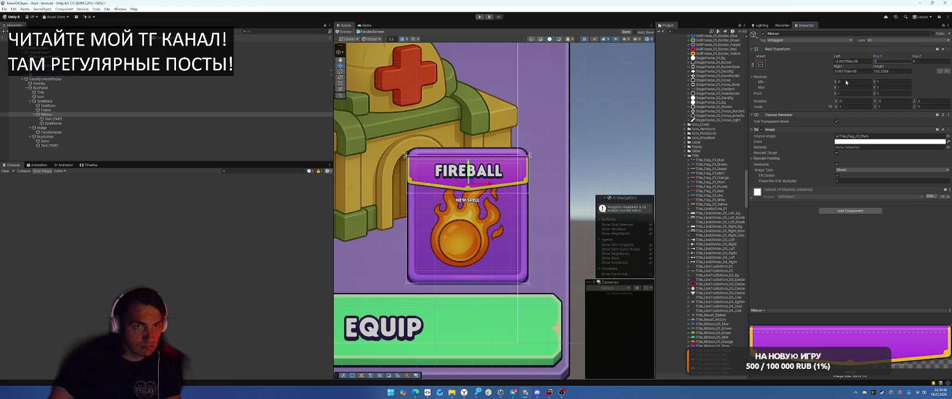
Zero the Frame's top and bottom offsets and drag its edges outward
left_click(58, 110)
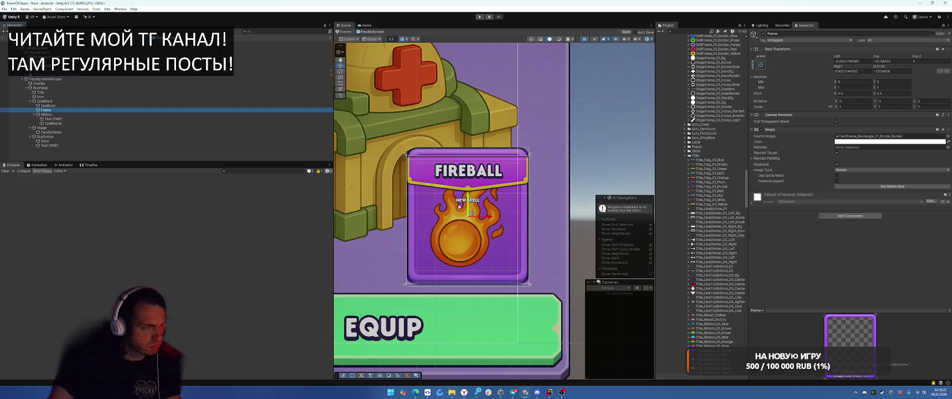
left_click(889, 71)
type("0")
left_click(889, 61)
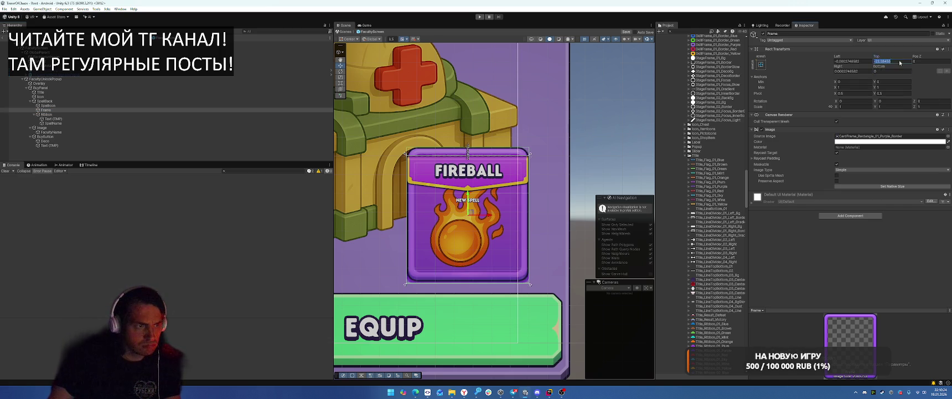
type("0")
scroll(499, 188, "up", 5)
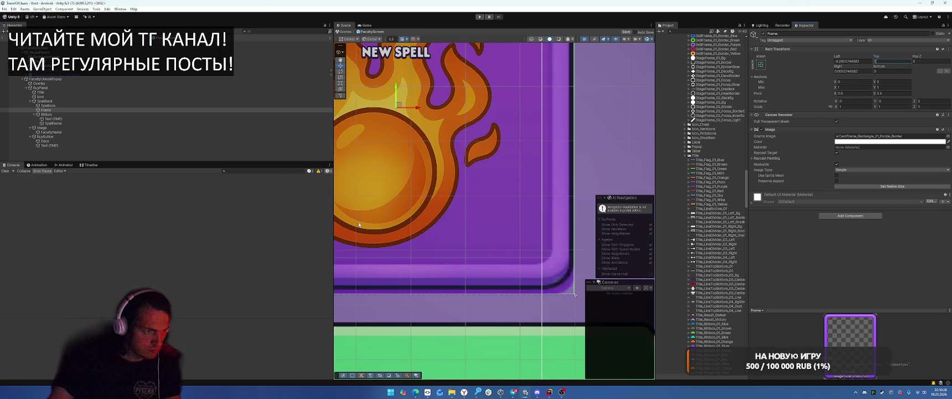
scroll(515, 295, "down", 3)
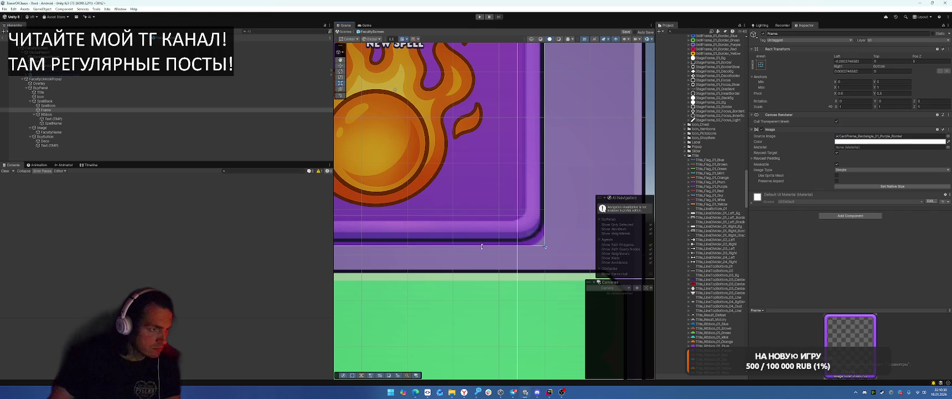
left_click_drag(482, 246, 480, 253)
left_click_drag(545, 211, 543, 211)
key("Left")
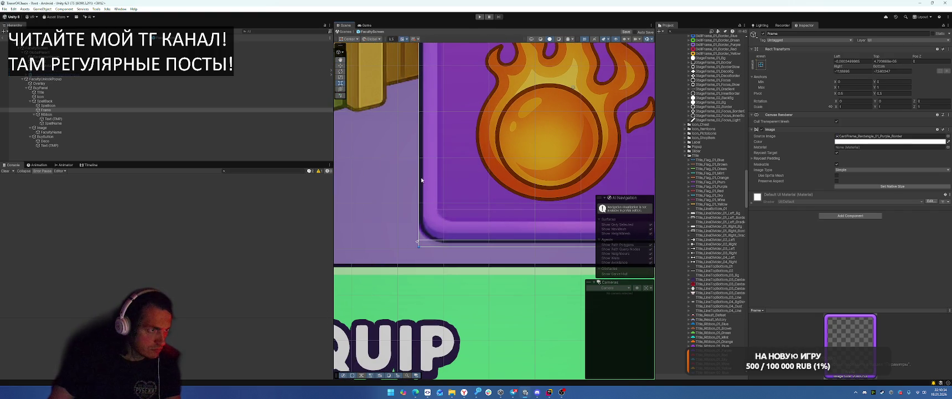
left_click_drag(421, 178, 412, 179)
Set the Frame's Left, Right and Bottom offsets to -8
left_click(861, 61)
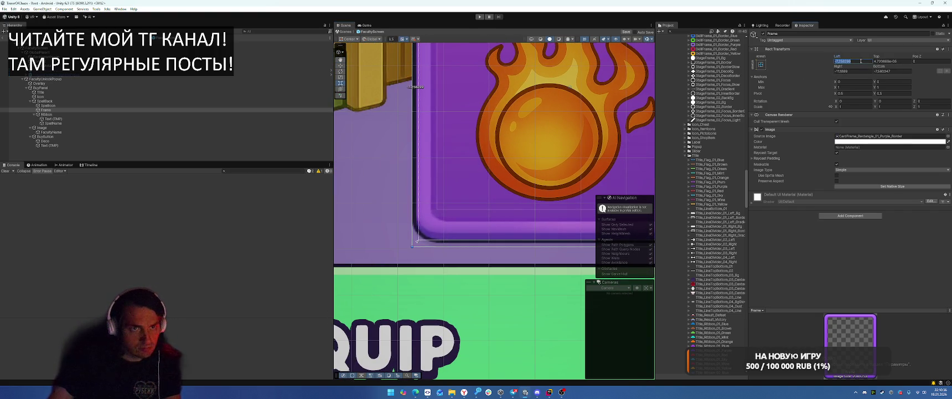
type("-8")
left_click(867, 72)
type("-8")
left_click(891, 71)
type("-8")
key("Return")
Narrow the Ribbon from both sides and raise its top edge slightly
scroll(476, 142, "down", 2)
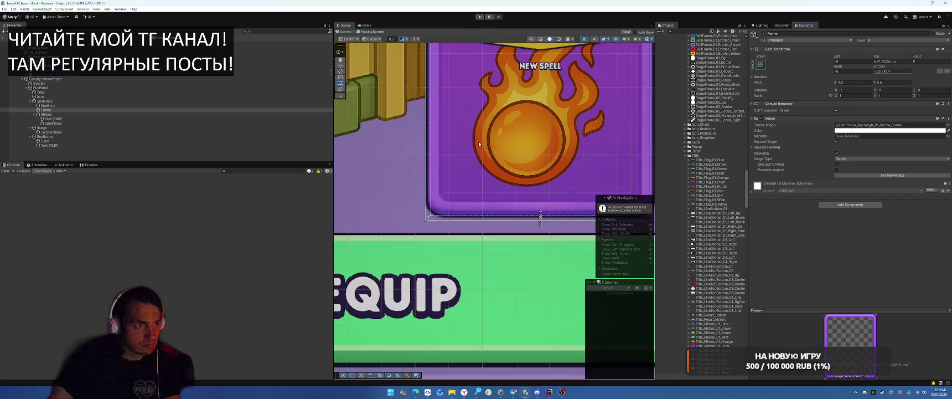
key("f")
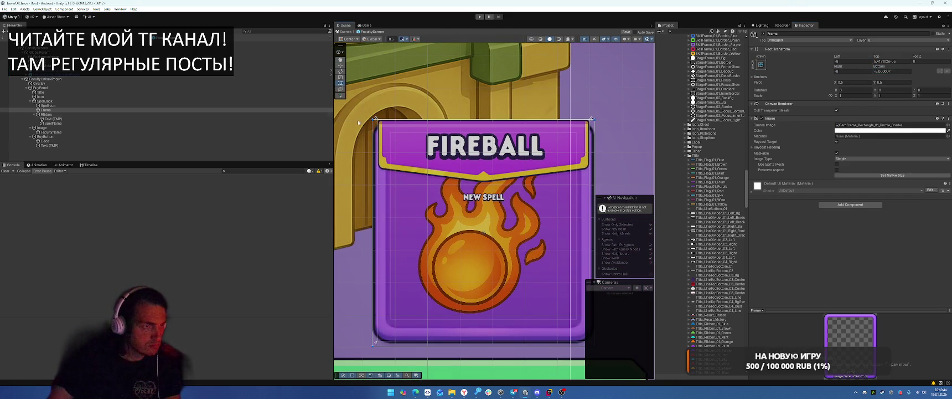
left_click(47, 114)
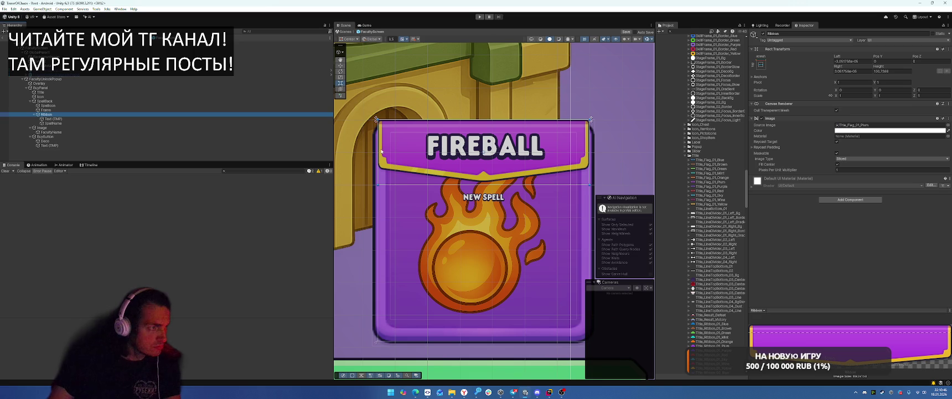
left_click_drag(377, 150, 386, 151)
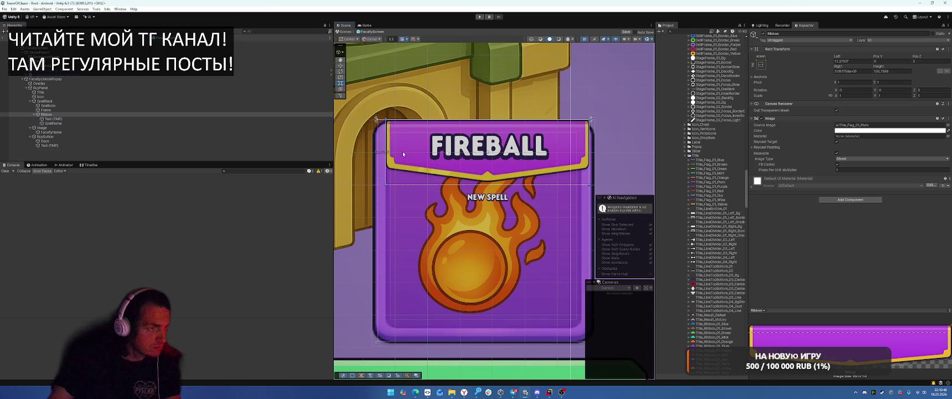
left_click_drag(590, 149, 581, 150)
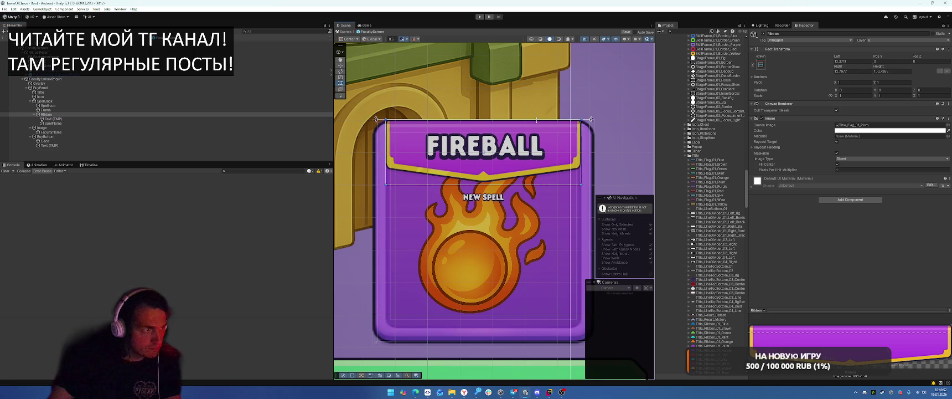
left_click_drag(537, 119, 537, 118)
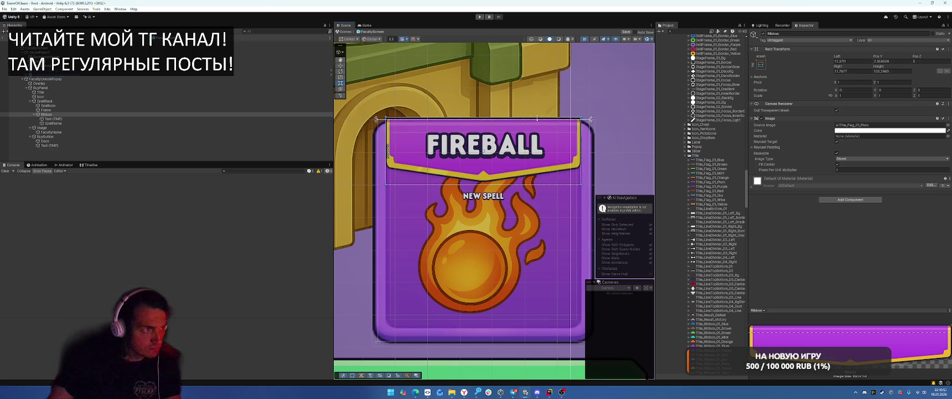
left_click(948, 124)
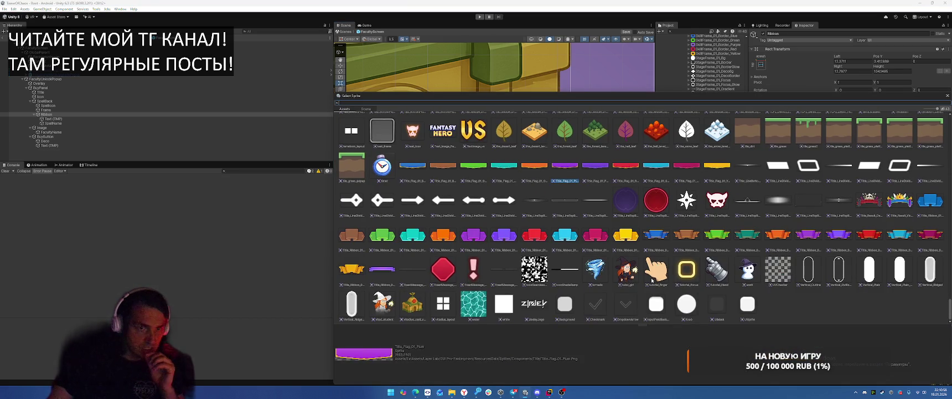
Filter the ribbon's sprite picker to 'flag' sprites, keeping the FIREBALL card in view
scroll(654, 275, "up", 4)
scroll(653, 280, "up", 5)
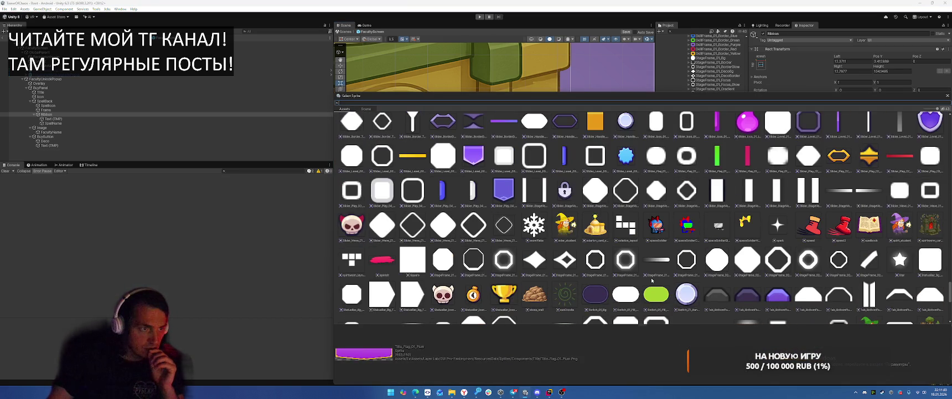
scroll(653, 281, "up", 2)
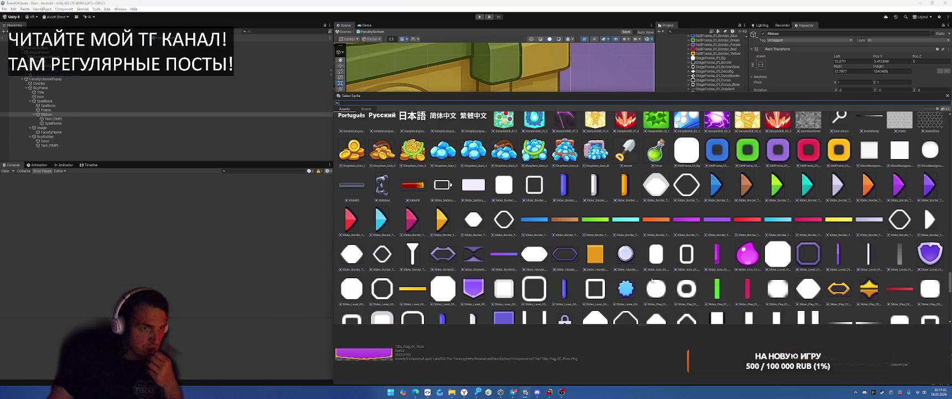
scroll(652, 281, "up", 6)
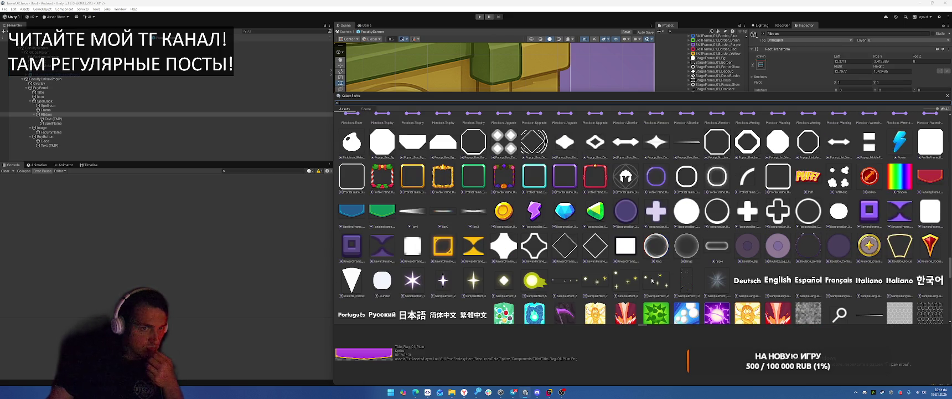
scroll(652, 280, "up", 2)
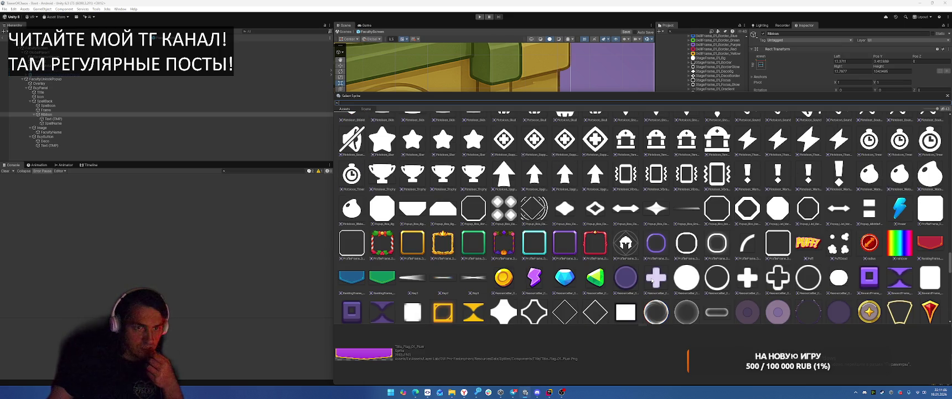
mouse_move(600, 99)
left_mouse_down()
mouse_move(559, 203)
mouse_move(571, 143)
mouse_move(584, 179)
left_mouse_up()
scroll(640, 247, "up", 3)
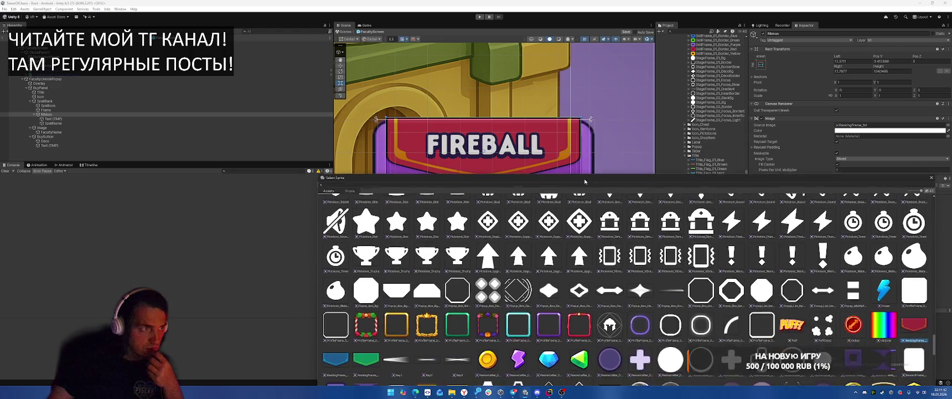
scroll(641, 247, "up", 10)
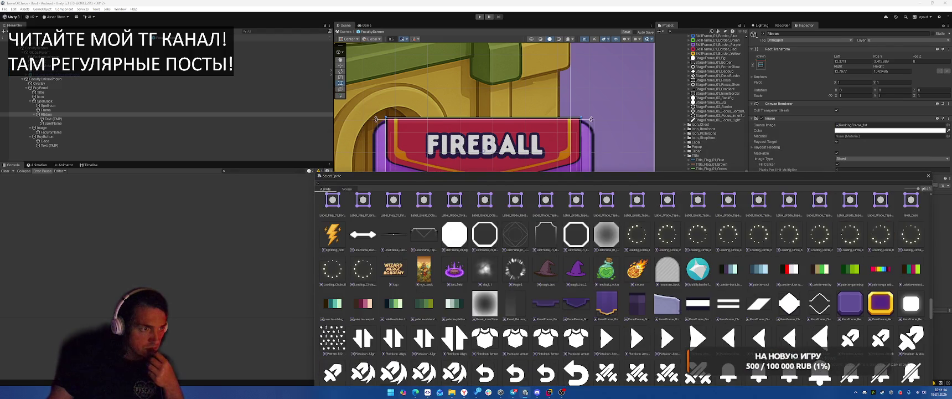
left_click_drag(504, 175, 439, 88)
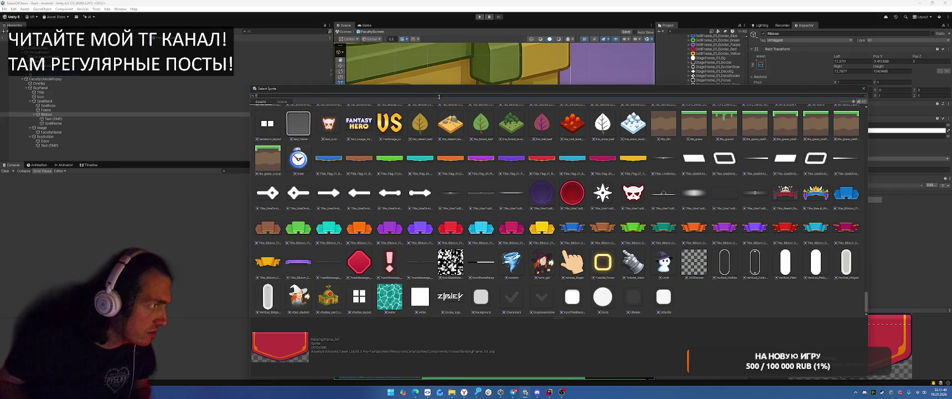
type("flag")
left_click_drag(476, 91, 534, 190)
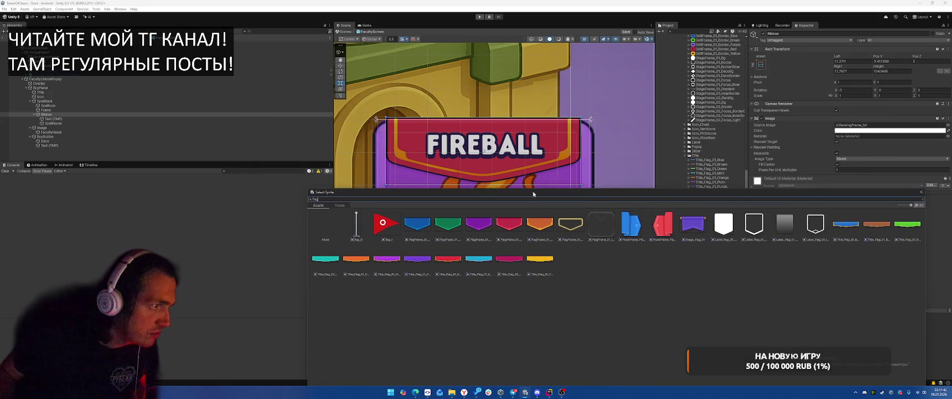
Try the blue, green and red flag sprites, then settle on Title_Flag_01_Purple for the ribbon
left_click(429, 221)
left_click(443, 221)
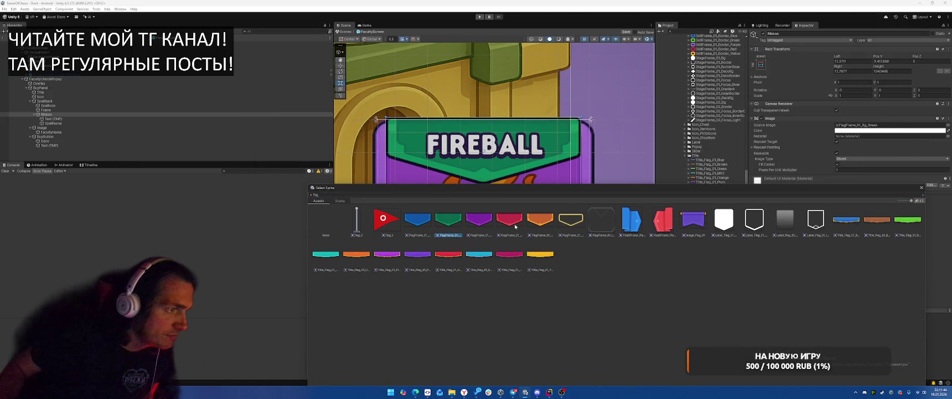
left_click(509, 220)
left_click(479, 220)
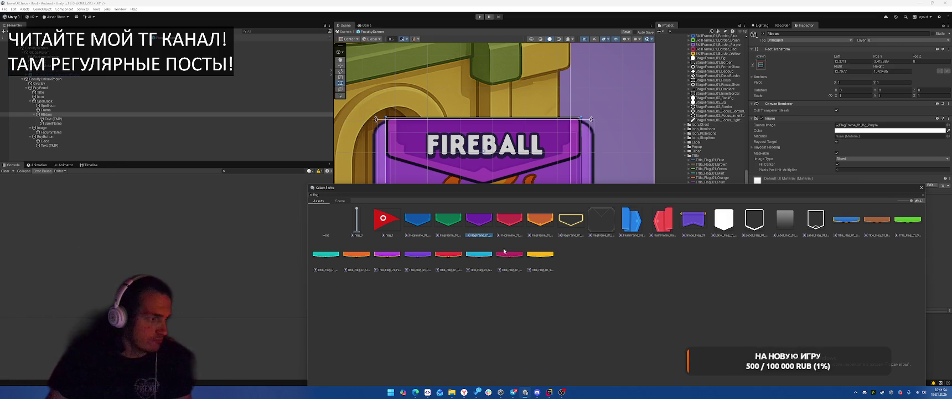
left_click(412, 255)
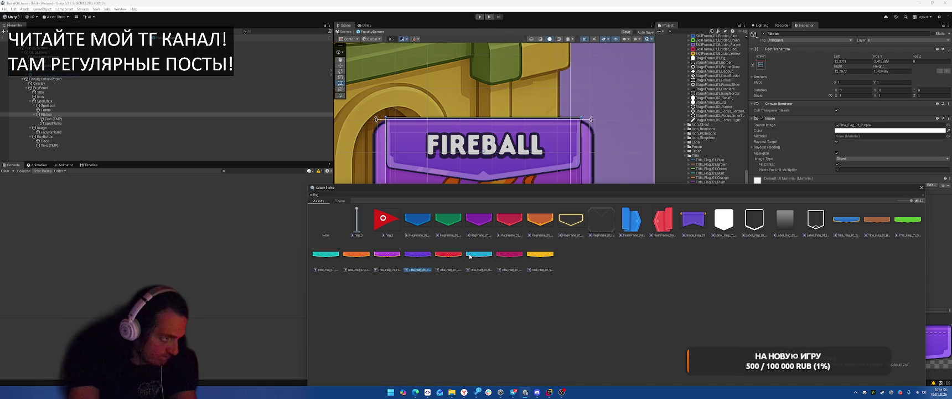
scroll(533, 79, "down", 5)
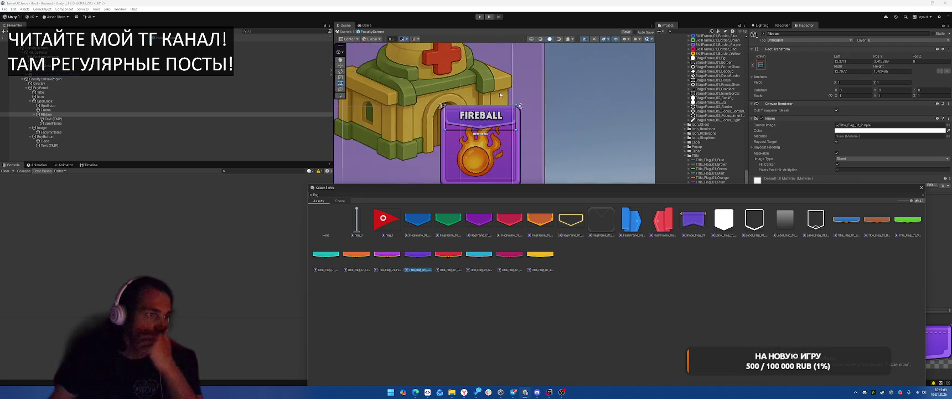
key("Escape")
scroll(533, 79, "down", 5)
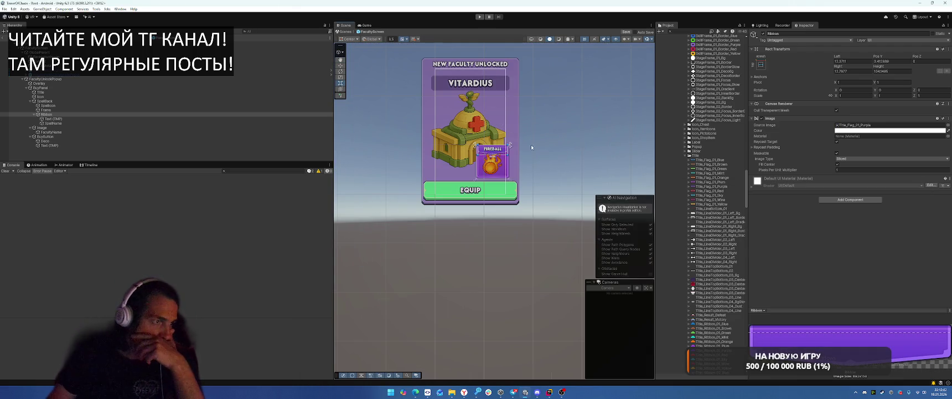
scroll(510, 150, "up", 5)
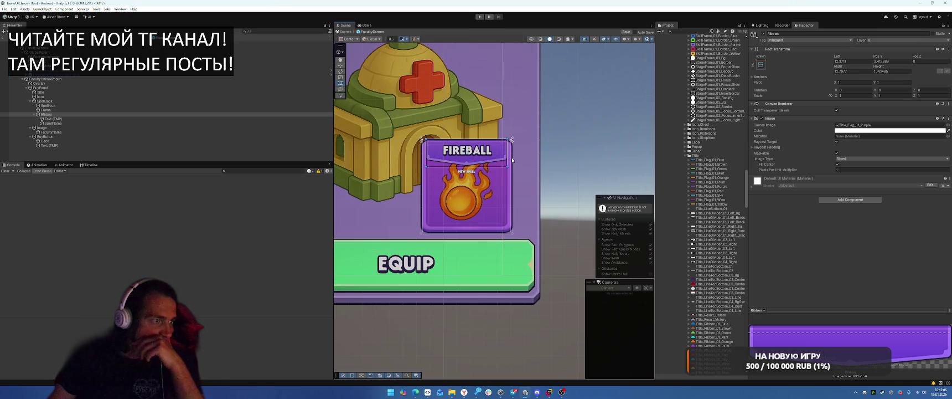
scroll(513, 159, "down", 2)
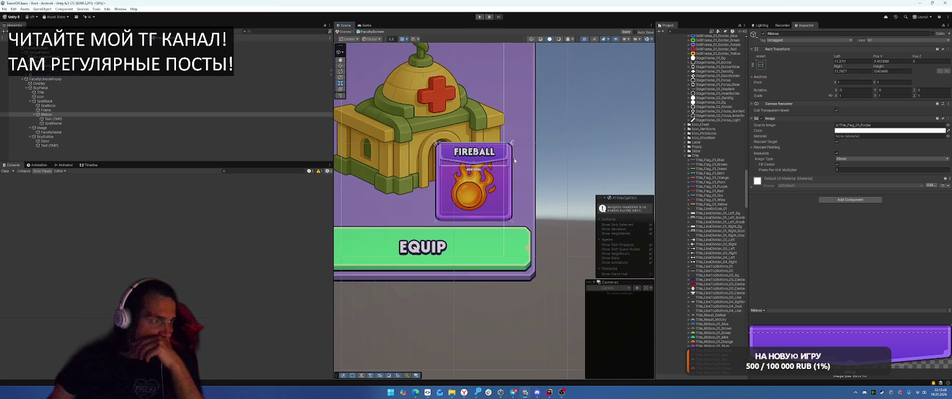
Turn on Preserve Aspect for the Frame image, keeping its Image Type at Simple
left_click(157, 111)
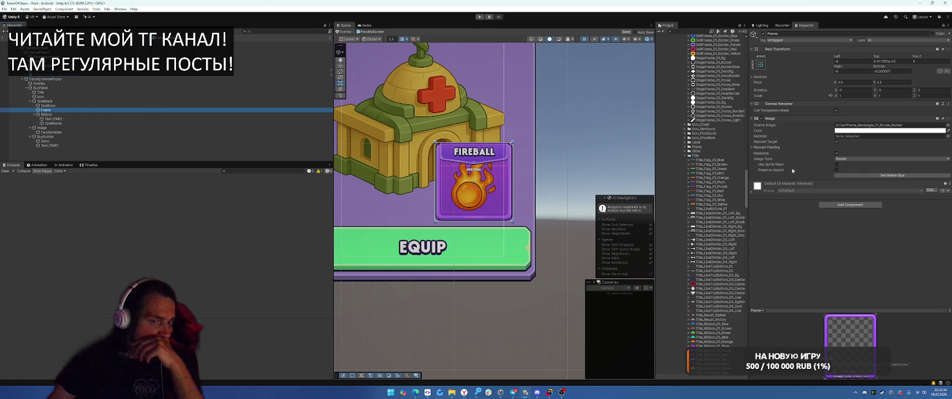
left_click(836, 169)
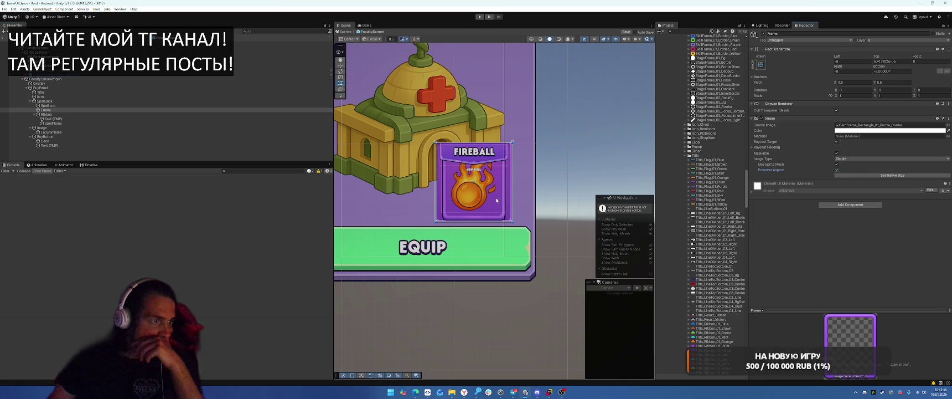
left_click(865, 159)
left_click(857, 168)
left_click(850, 158)
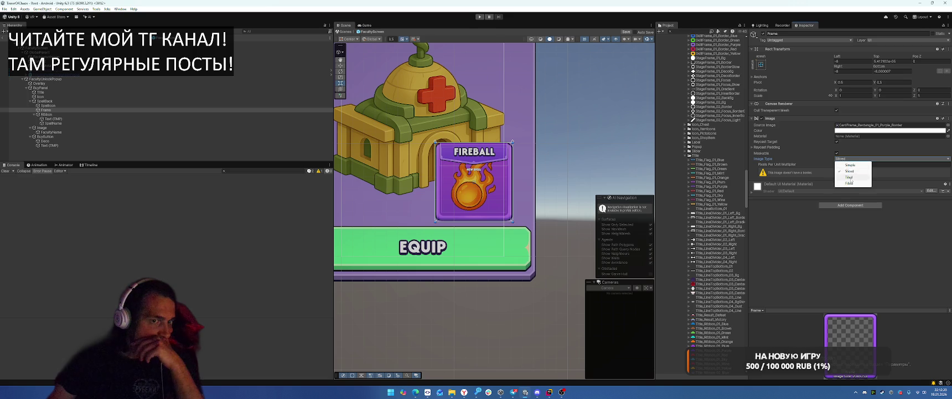
left_click(848, 165)
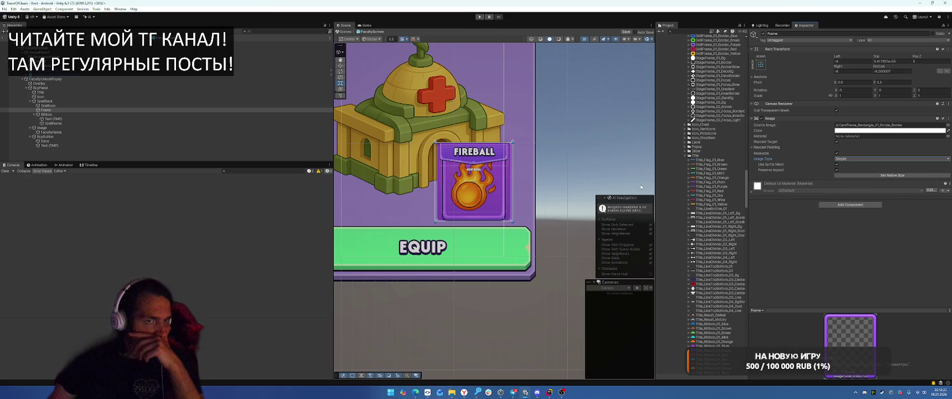
left_click(771, 78)
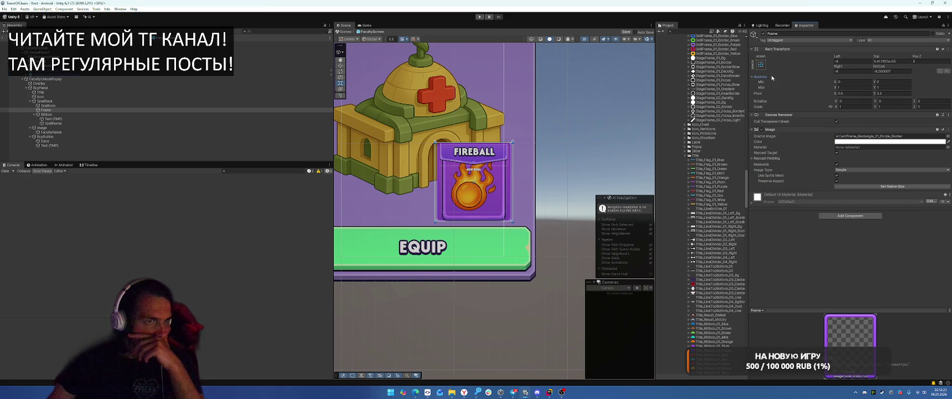
Give SpellBack Preserve Aspect and an Aspect Ratio Fitter in Height Controls Width mode, ratio 180/23
left_click(67, 101)
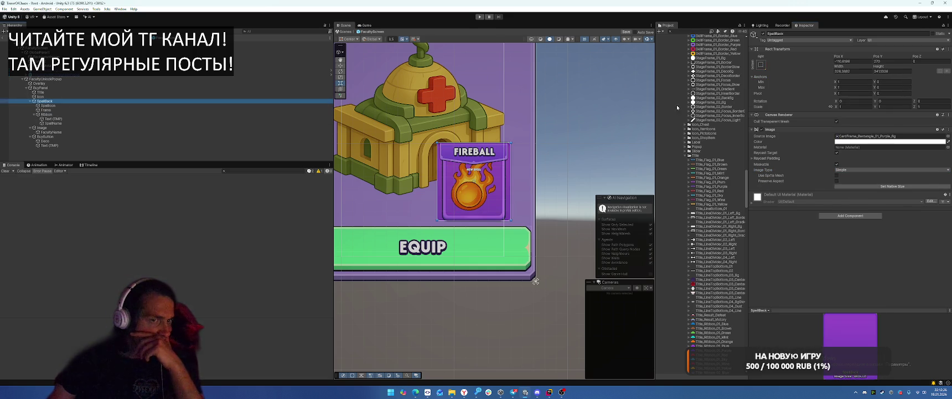
left_click(837, 181)
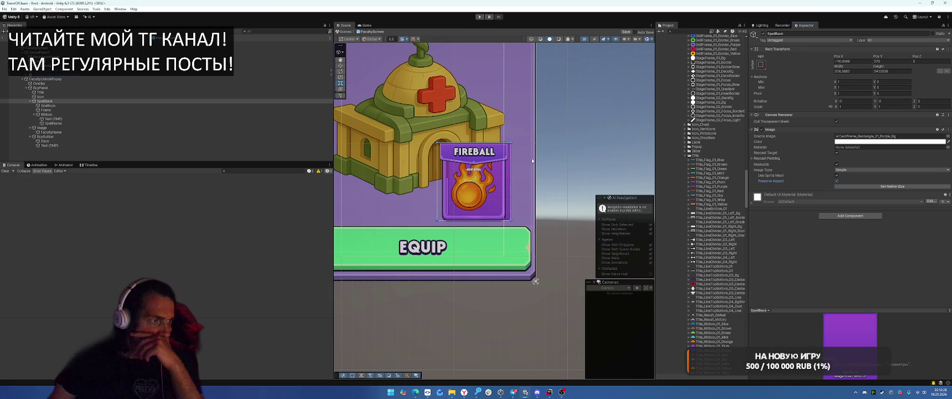
left_click(841, 216)
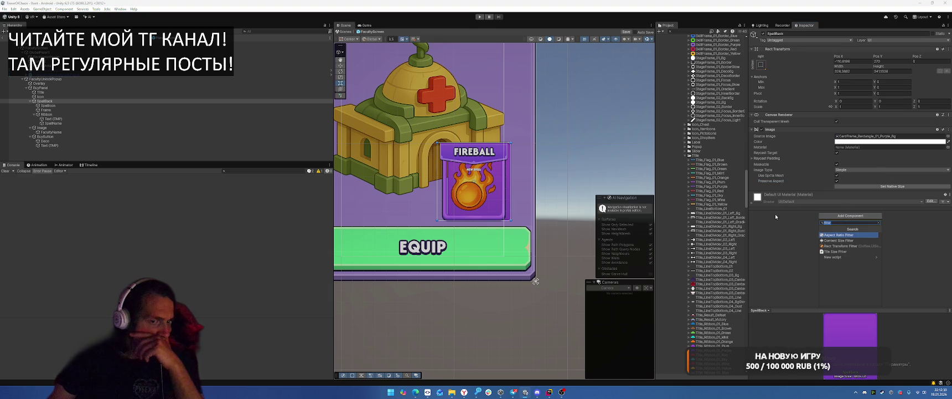
key("Return")
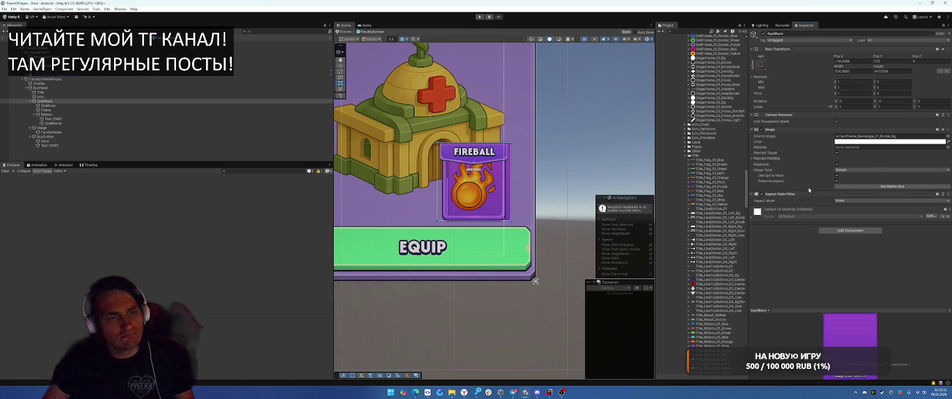
left_click(847, 200)
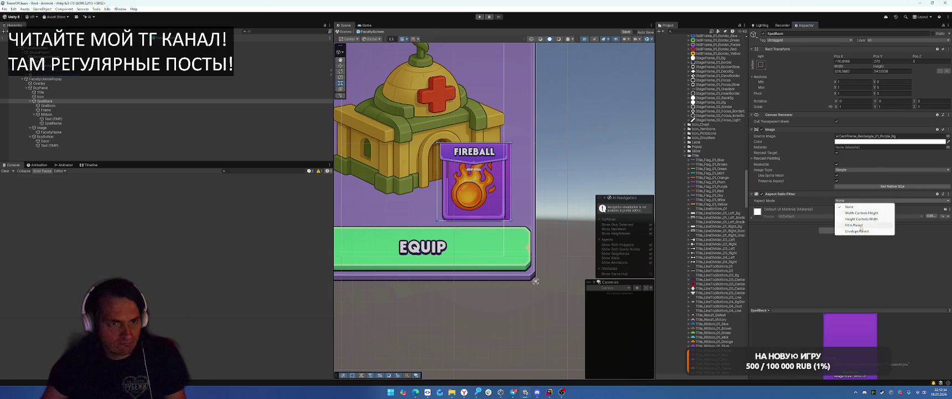
left_click(860, 220)
left_click(858, 212)
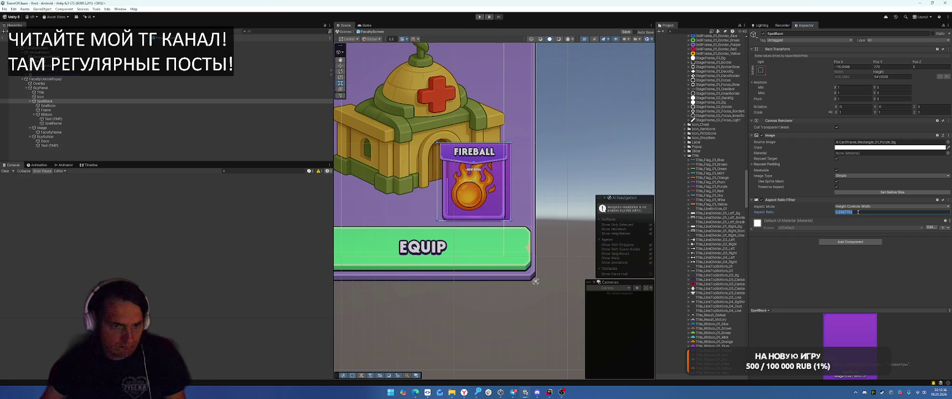
type("180")
type("/23")
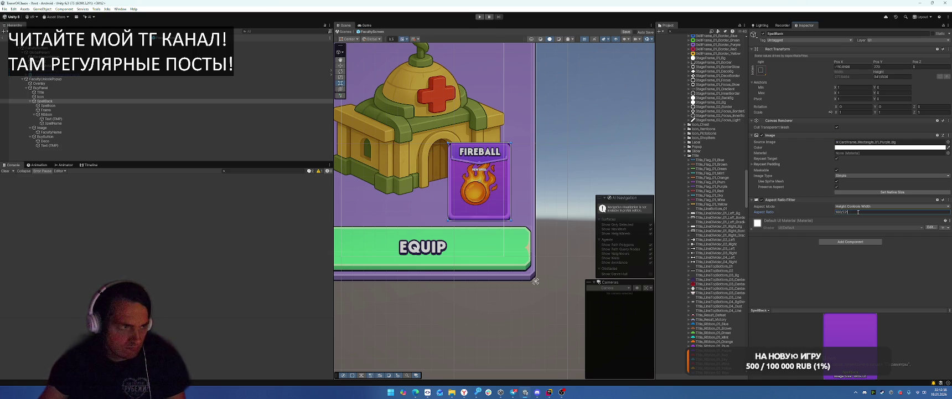
scroll(509, 219, "up", 4)
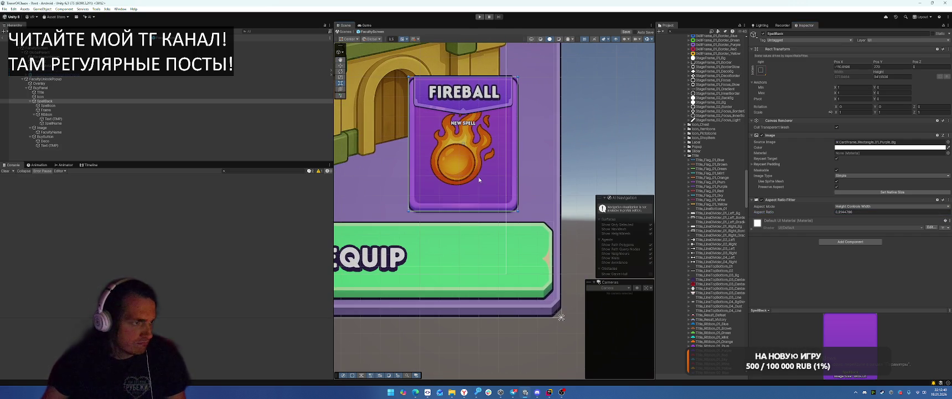
Set the Frame's Rect Transform Top offset to -8
left_click(85, 110)
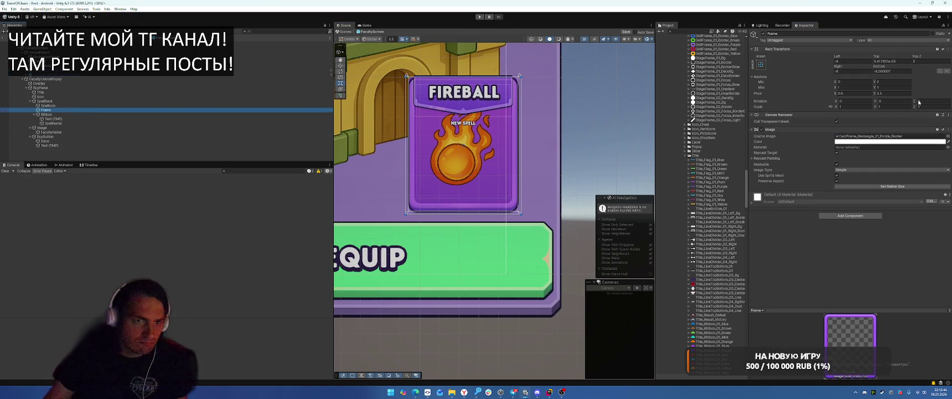
left_click(892, 60)
type("8")
key("Return")
left_click(572, 86)
scroll(559, 87, "down", 3)
scroll(550, 89, "down", 1)
left_click_drag(552, 122, 542, 156)
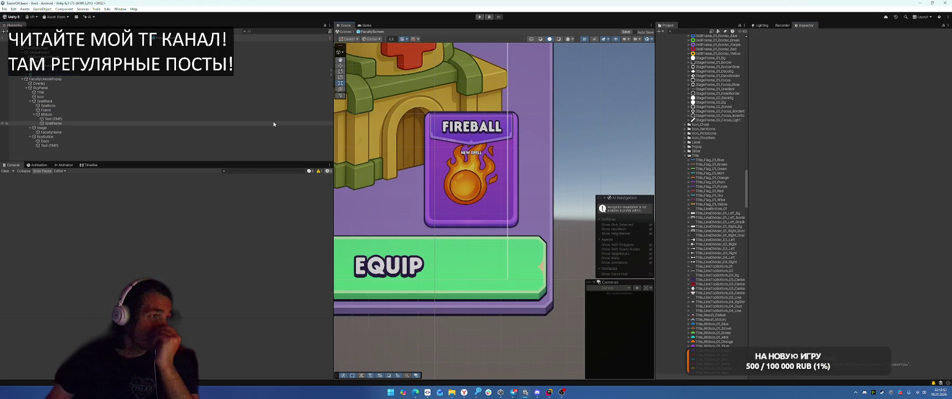
Change the Ribbon's Source Image to the FlagFrame_01_Bg_Purple sprite
left_click(112, 119)
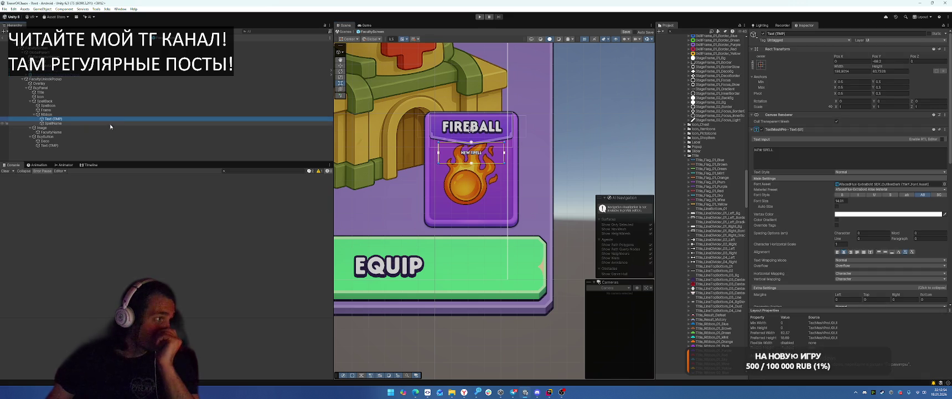
key("Up")
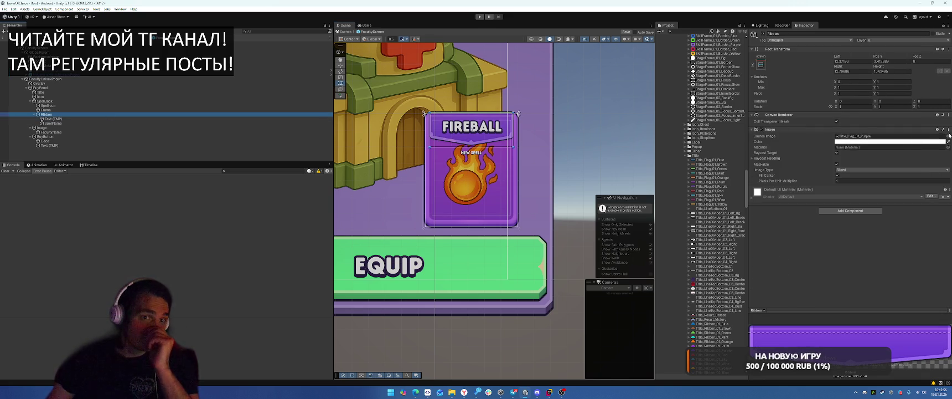
left_click(947, 135)
type("flag")
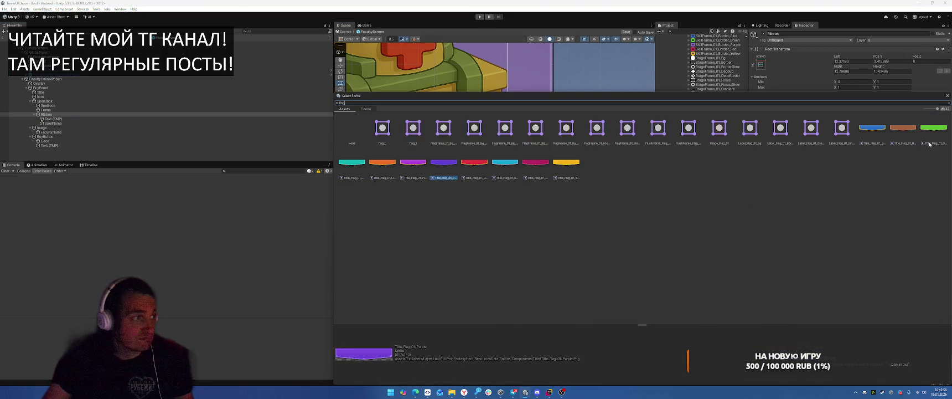
left_click_drag(631, 102, 616, 226)
left_click(496, 252)
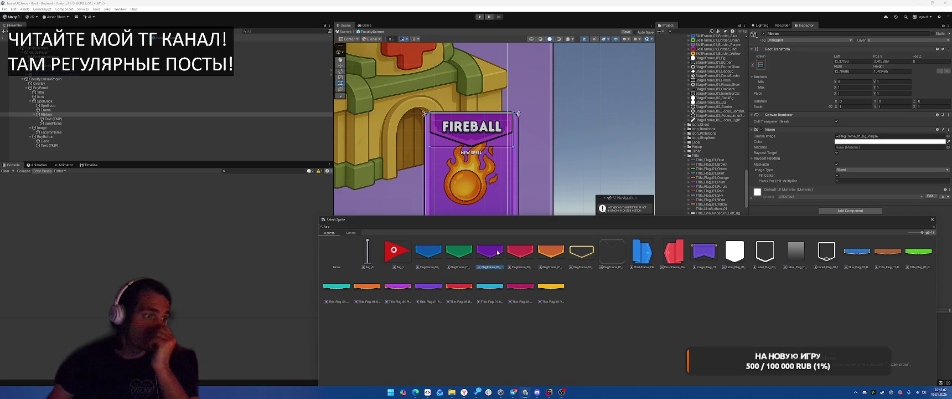
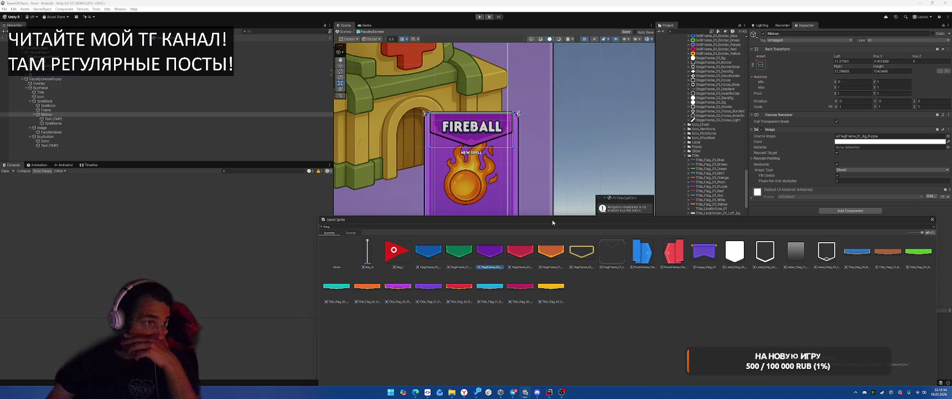
Zoom in on the Fireball card and nudge the FIREBALL ribbon slightly upward
scroll(525, 172, "up", 3)
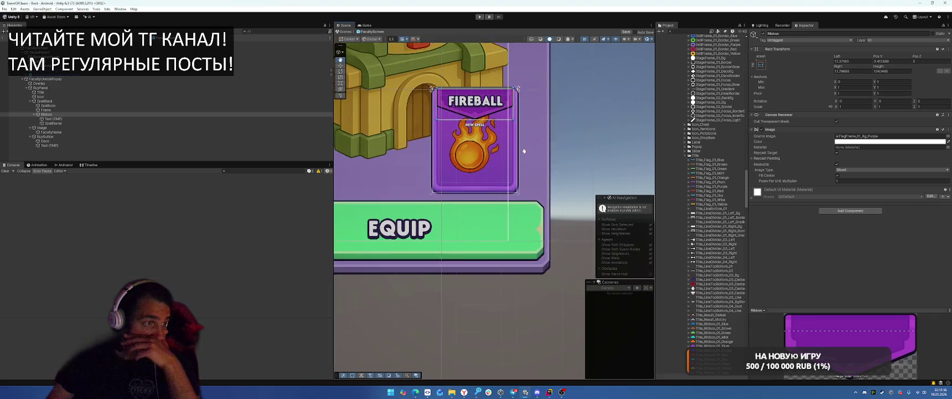
scroll(474, 145, "up", 2)
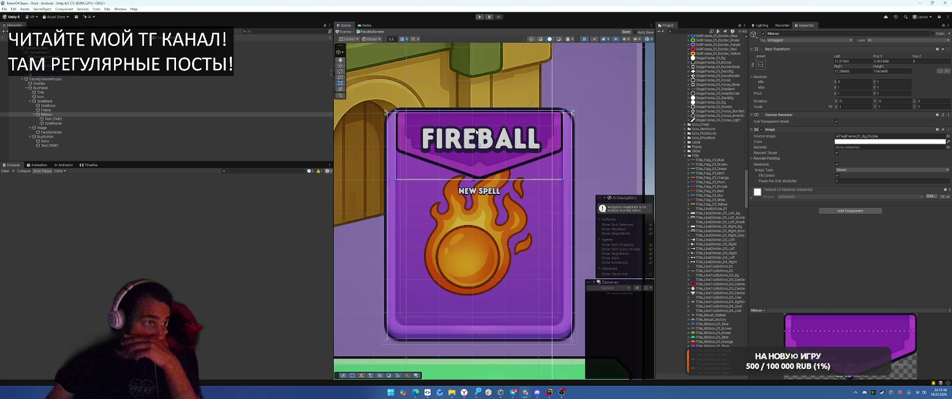
scroll(512, 142, "up", 2)
left_click_drag(466, 165, 466, 157)
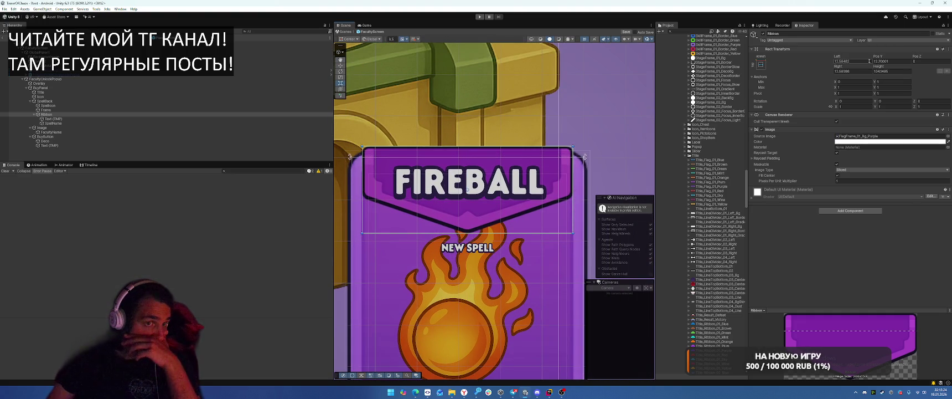
Select the FIREBALL spell name, then its NEW SPELL text child
left_click_drag(499, 277, 511, 233)
left_click(194, 123)
scroll(443, 202, "down", 3)
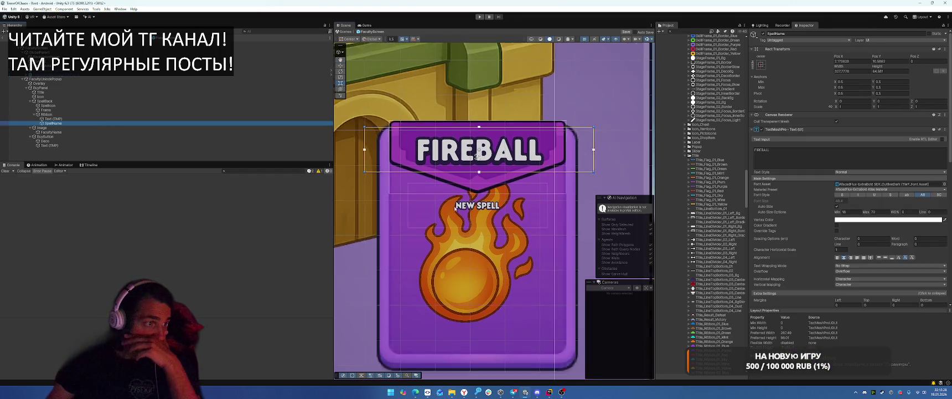
left_click(98, 119)
Rename the NEW SPELL text to NewSpellMessage and move it out of Ribbon, above it
left_click(805, 34)
type("New")
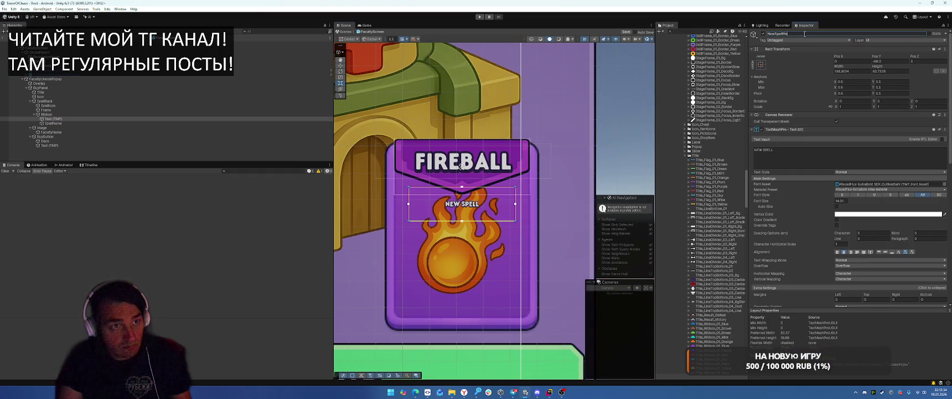
type("age")
key("Return")
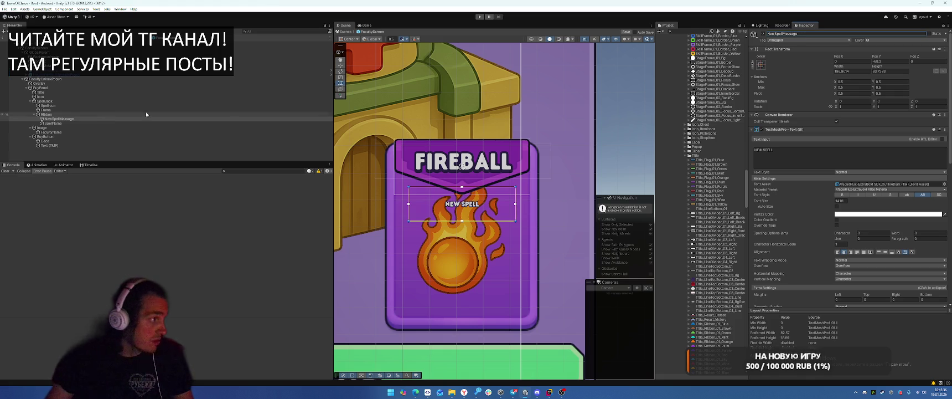
left_click_drag(55, 119, 51, 113)
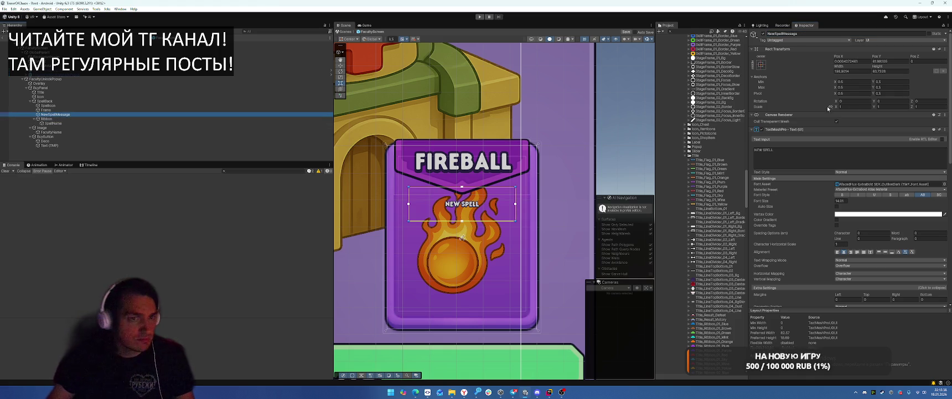
Anchor NewSpellMessage to the card's bottom with Y min/max 0 and position Y 0
left_click(892, 81)
type("0")
left_click(892, 87)
type("0")
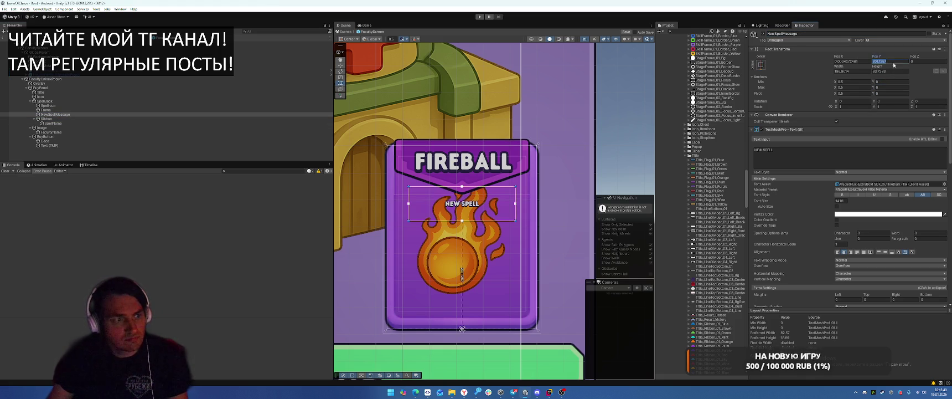
left_click(891, 61)
type("0")
scroll(481, 269, "up", 2)
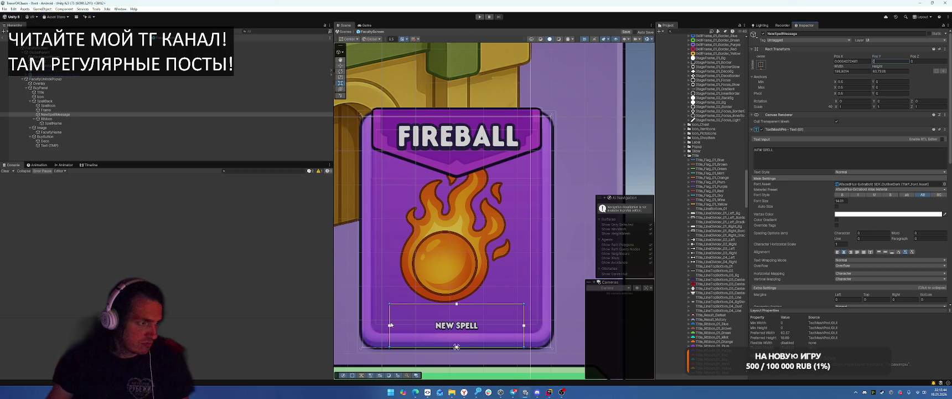
Widen NewSpellMessage and stretch its X anchors from 0 to 1 across the card
left_click_drag(390, 322, 362, 323)
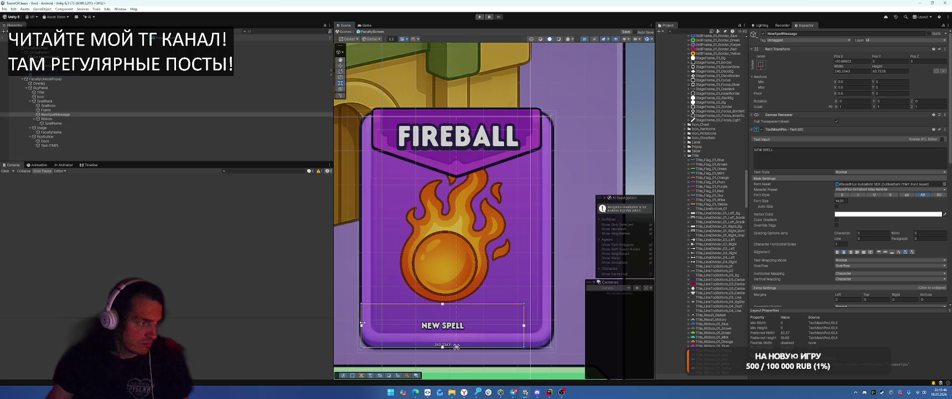
left_click(852, 82)
type("0")
left_click(853, 87)
type("1")
left_click(856, 62)
Enlarge the NEW SPELL font to about 25.6, shorten its box, and change vertical alignment
left_click(838, 207)
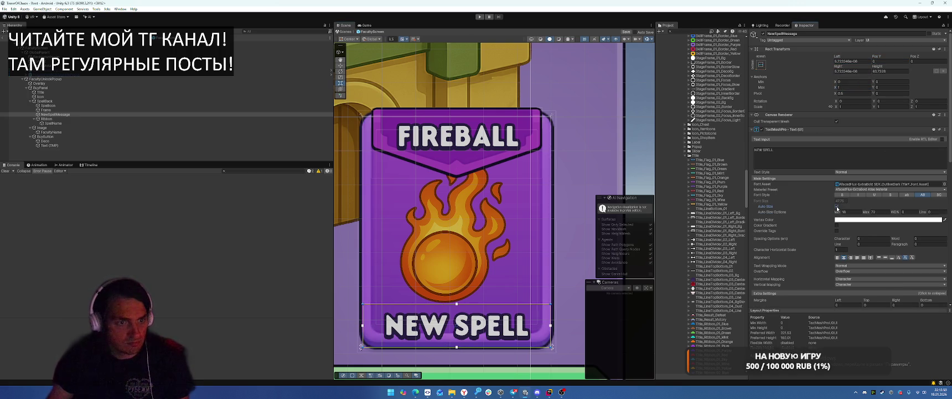
left_click(837, 207)
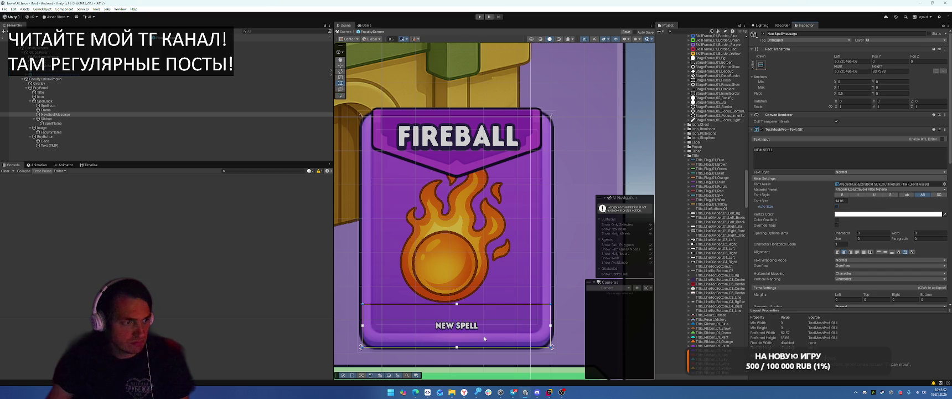
left_click_drag(829, 203, 836, 202)
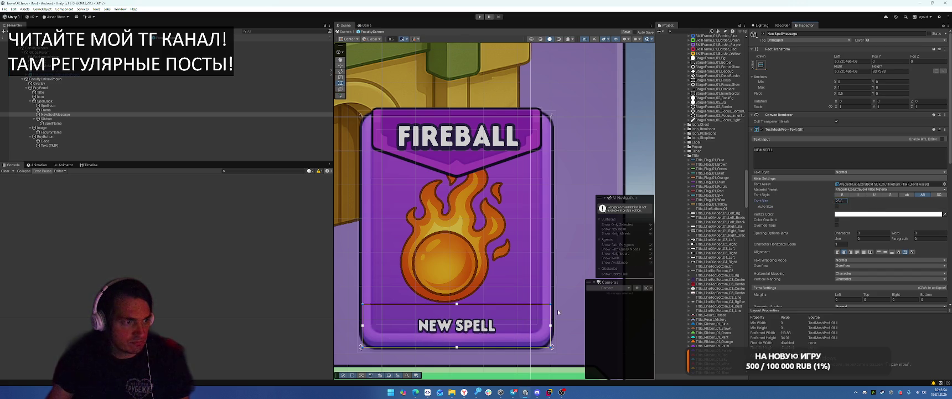
left_click_drag(495, 346, 499, 331)
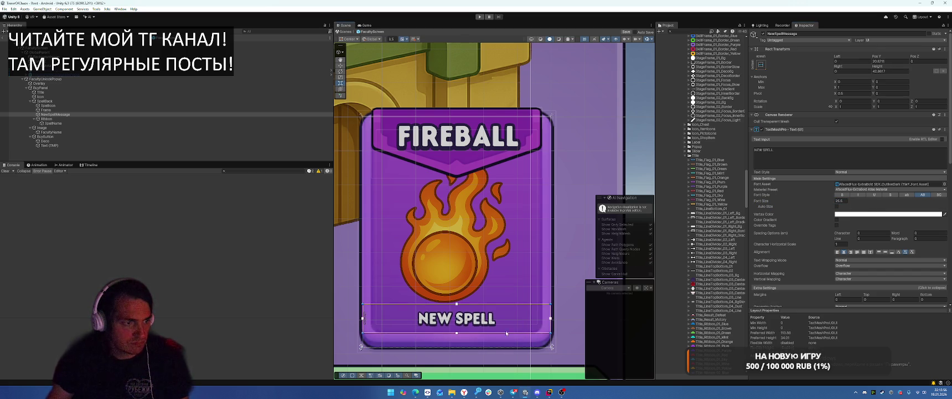
left_click(892, 252)
double_click(41, 97)
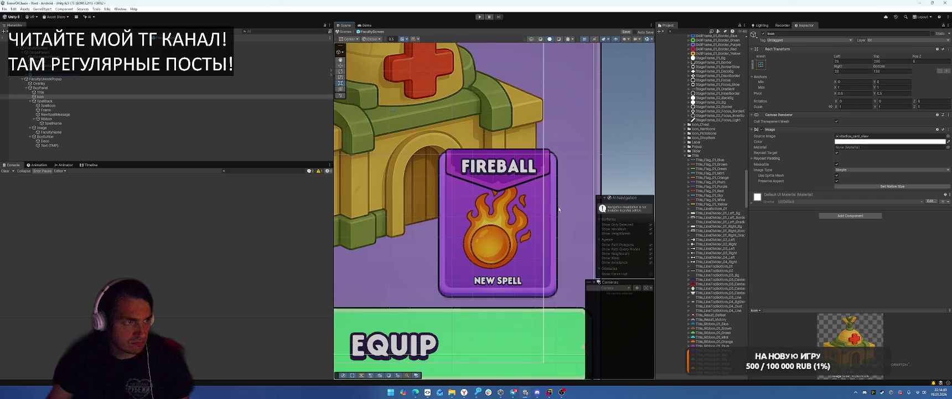
Apply the stretch anchor preset to the FIREBALL title so it fills the ribbon
double_click(53, 123)
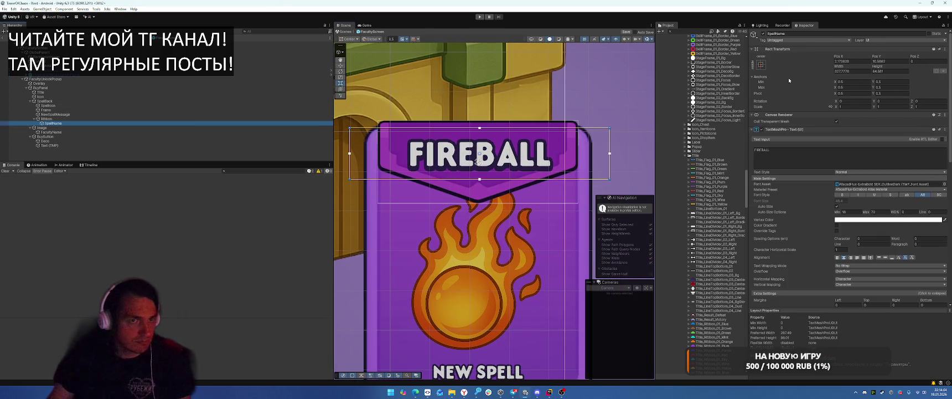
scroll(845, 230, "down", 3)
scroll(814, 166, "up", 3)
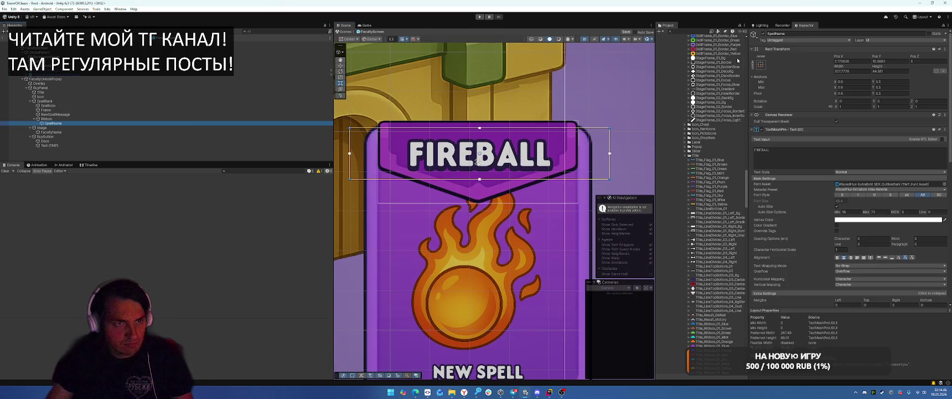
left_click(761, 64)
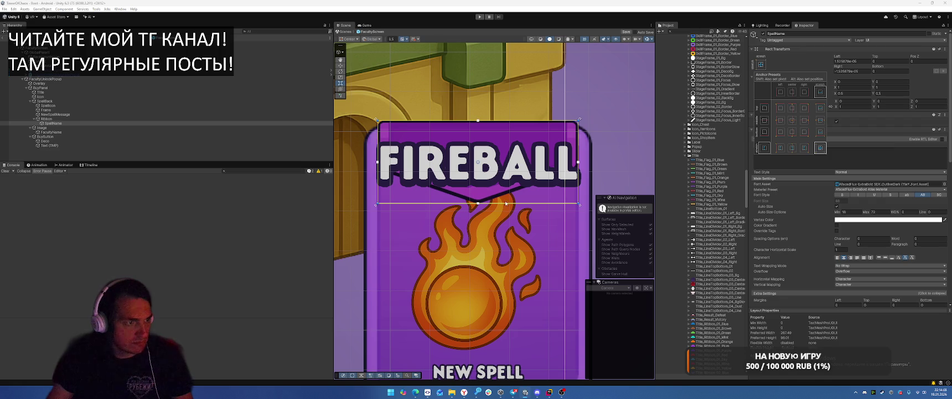
left_click(820, 148, "alt")
left_click_drag(507, 204, 508, 149)
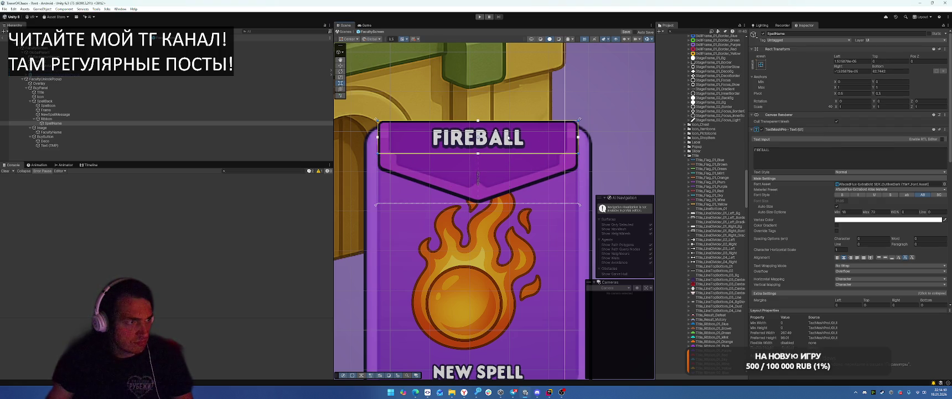
Inset the FIREBALL title's top, right and left edges slightly from the ribbon
left_click_drag(512, 120, 519, 170)
left_click_drag(578, 158, 559, 161)
left_click_drag(378, 161, 396, 160)
scroll(505, 221, "down", 5)
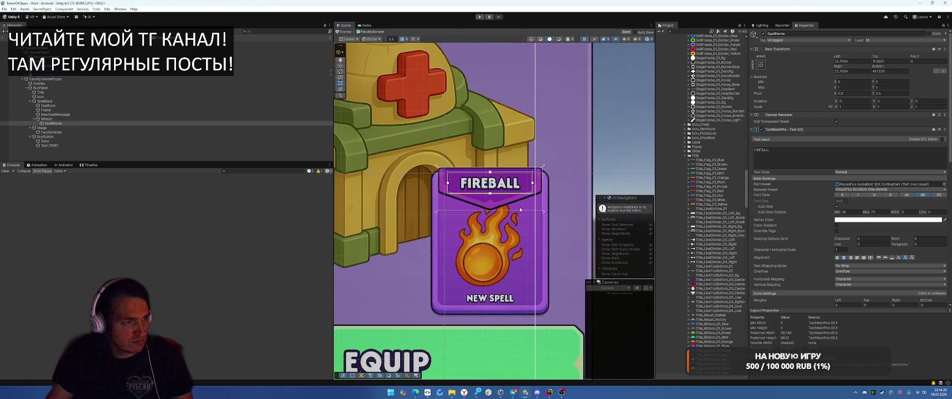
Zoom out to check the finished card, then select the Ribbon object
left_click(565, 162)
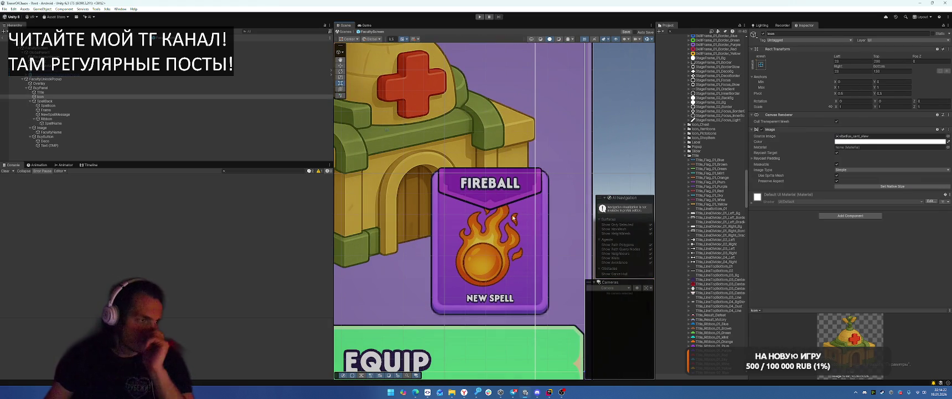
scroll(537, 169, "down", 3)
scroll(537, 169, "down", 4)
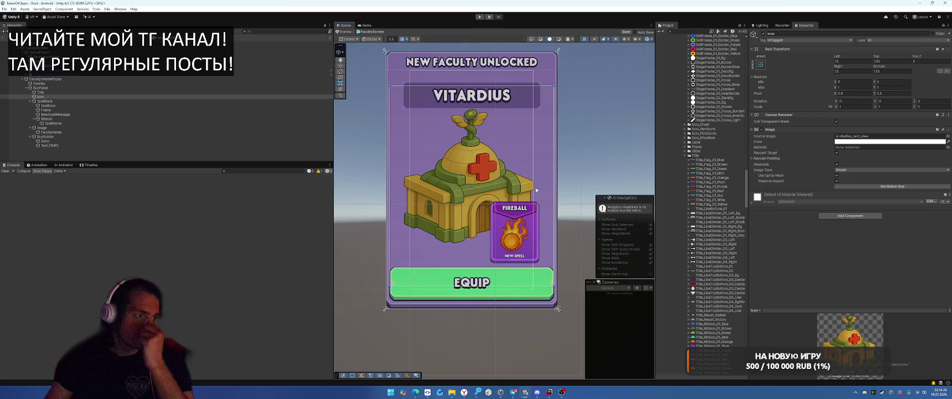
scroll(554, 250, "up", 6)
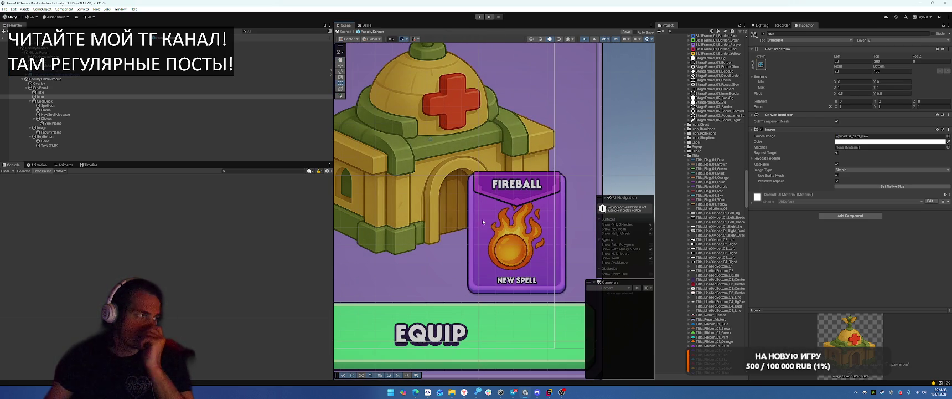
left_click(65, 119)
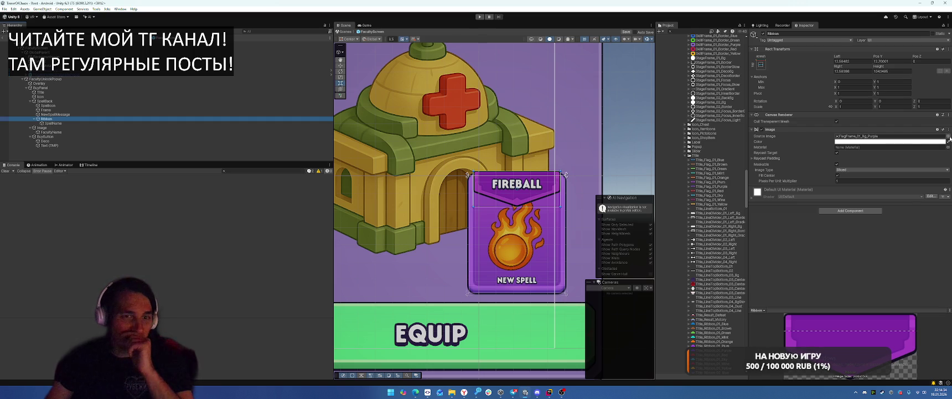
Search sprites for 'purp' and apply the purple ItemFrame_Square sprite to the Ribbon image
left_click(947, 136)
type("pur")
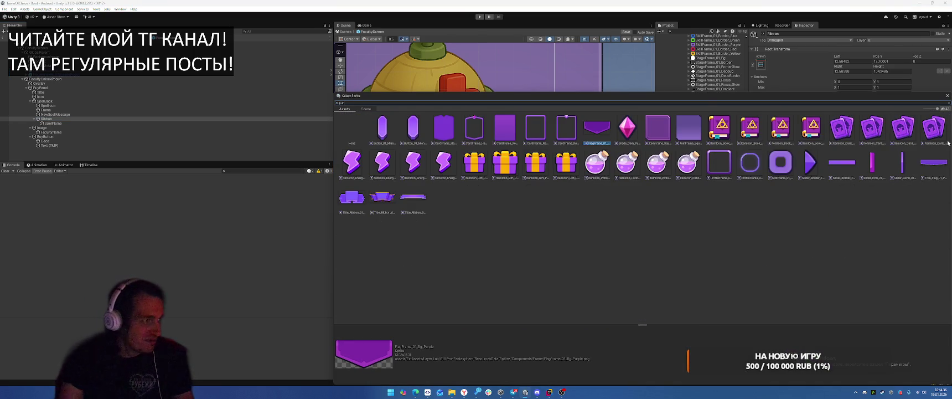
type("p")
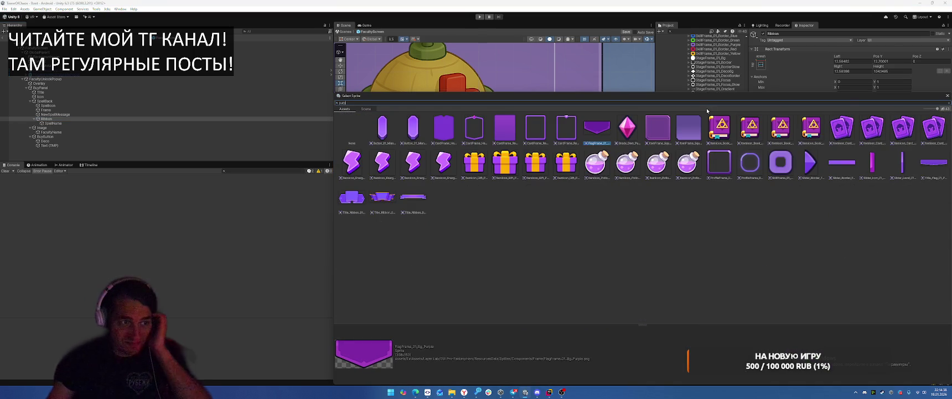
mouse_move(698, 102)
left_mouse_down()
mouse_move(693, 209)
mouse_move(662, 172)
left_mouse_up()
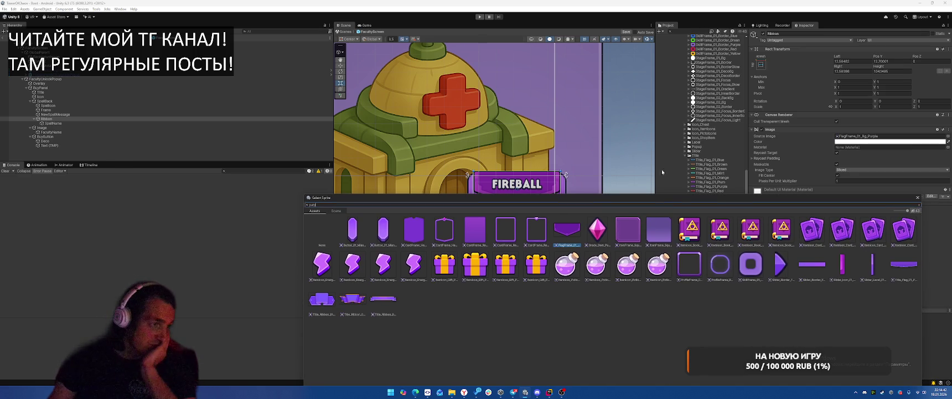
double_click(634, 219)
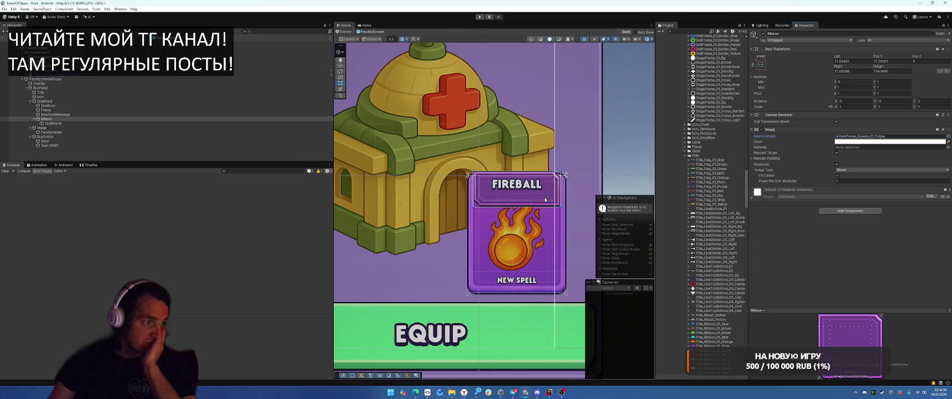
left_click(701, 31)
type("spellcard")
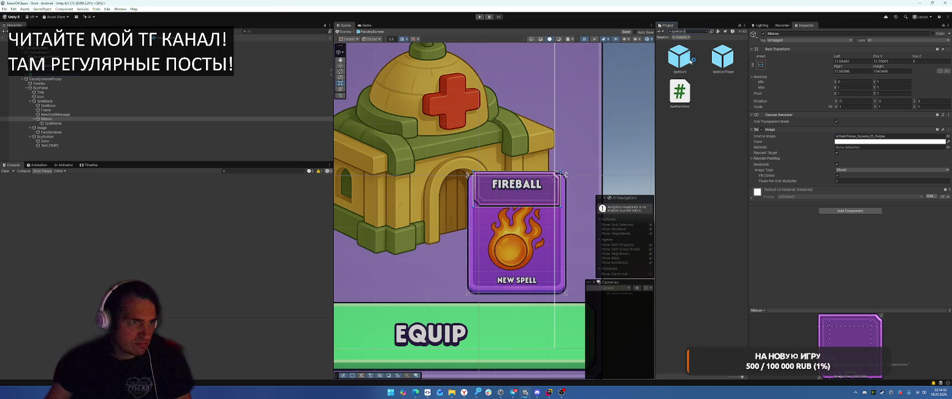
Drag the SpellCard prefab from the project search into the popup's hierarchy
left_click(679, 57)
mouse_move(679, 57)
left_mouse_down()
mouse_move(63, 106)
mouse_move(85, 105)
left_mouse_up()
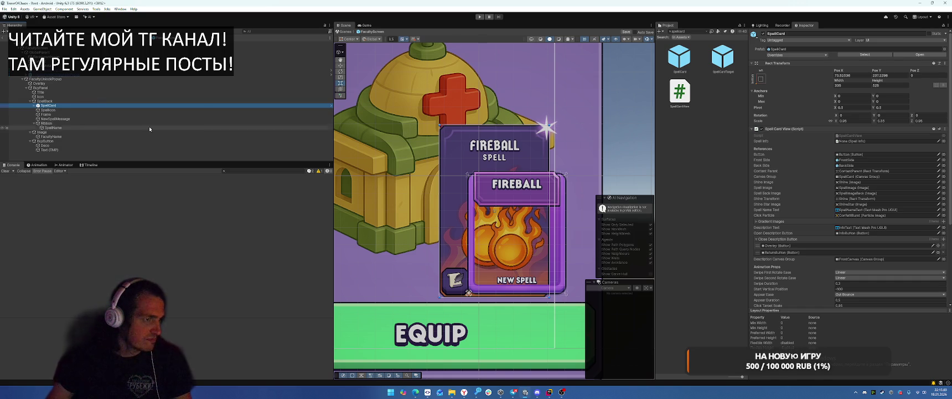
left_click(66, 111)
left_click(77, 105)
Move SpellCard above SpellBack, then delete SpellBack with its children
left_click_drag(71, 102, 74, 100)
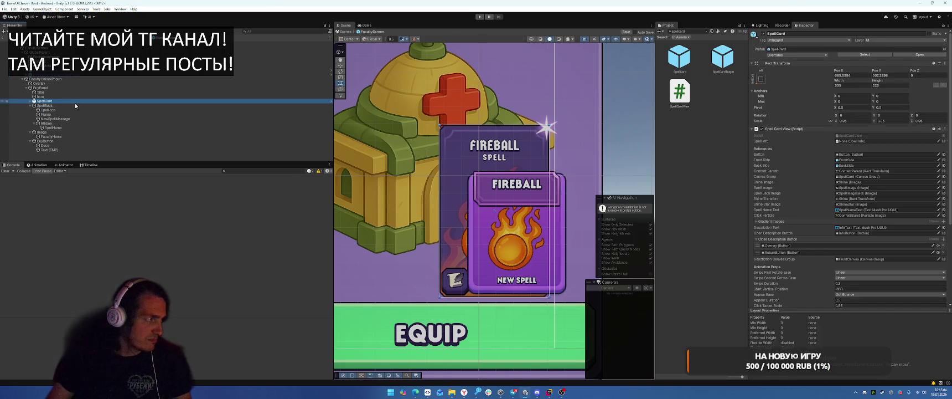
left_click(68, 105)
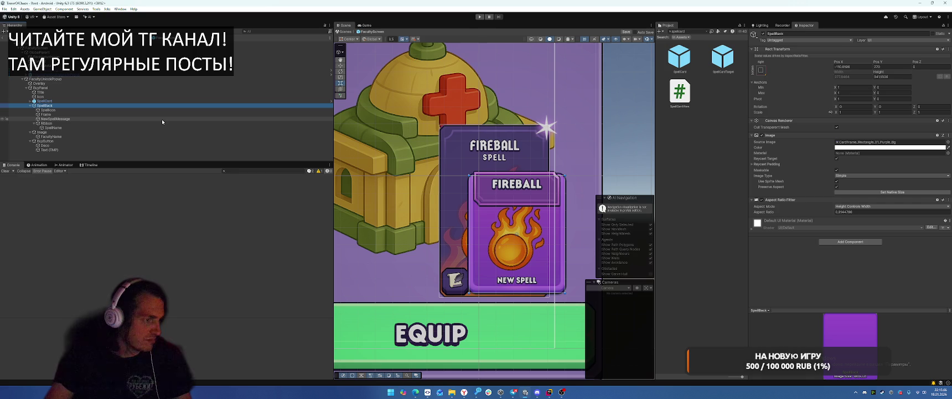
key("Delete")
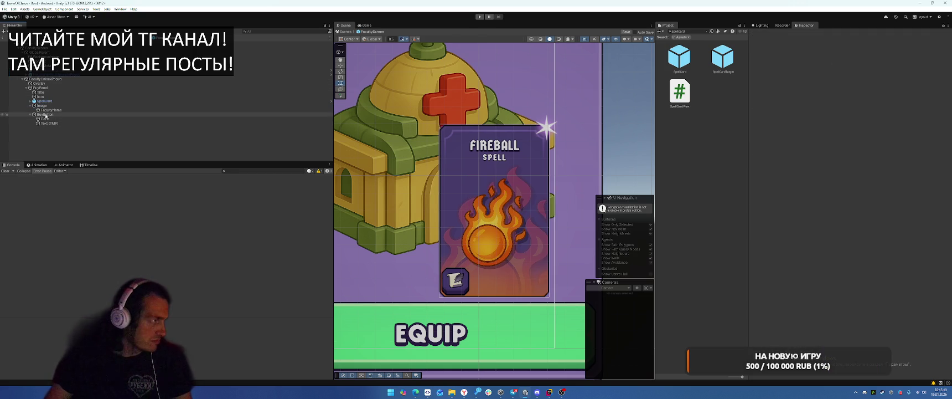
left_click(34, 101)
Expand SpellCard and ContentParent to inspect BackSide and the FacultyName text
left_click(31, 101)
left_click(34, 105)
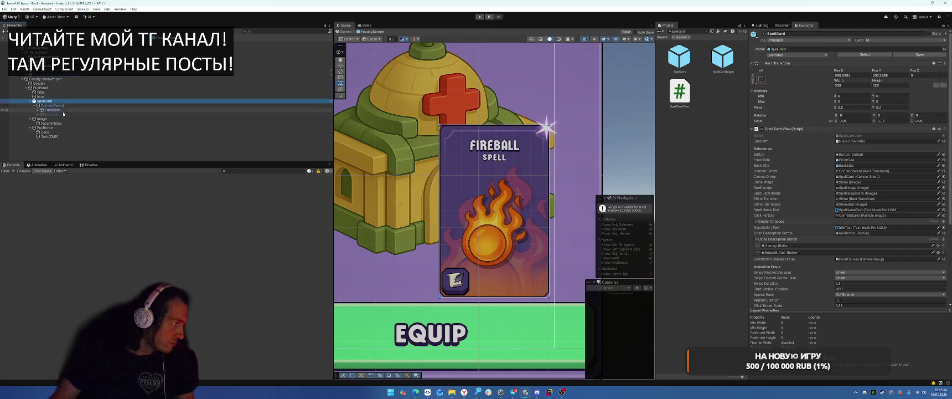
left_click(58, 113)
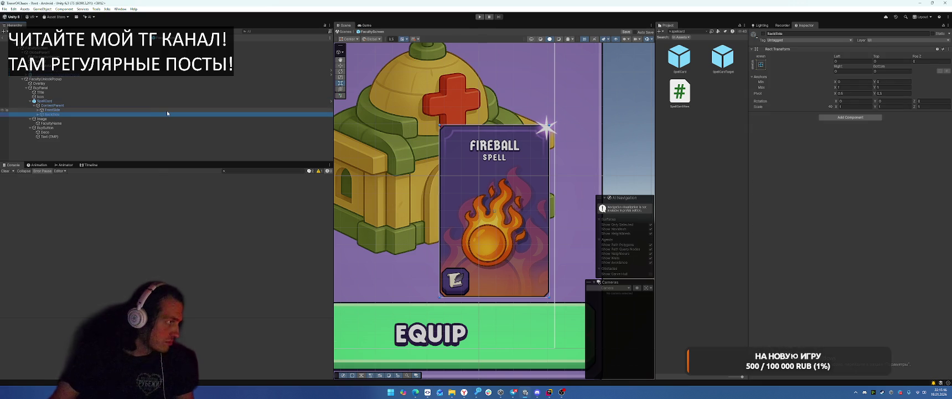
right_click(49, 101)
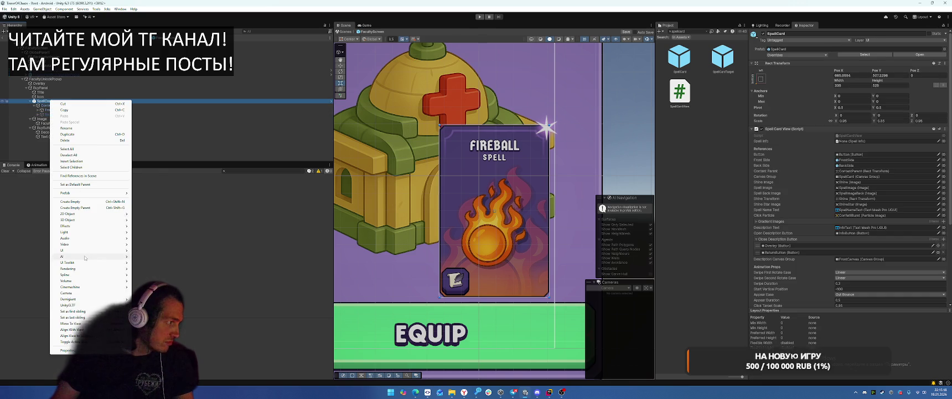
mouse_move(100, 250)
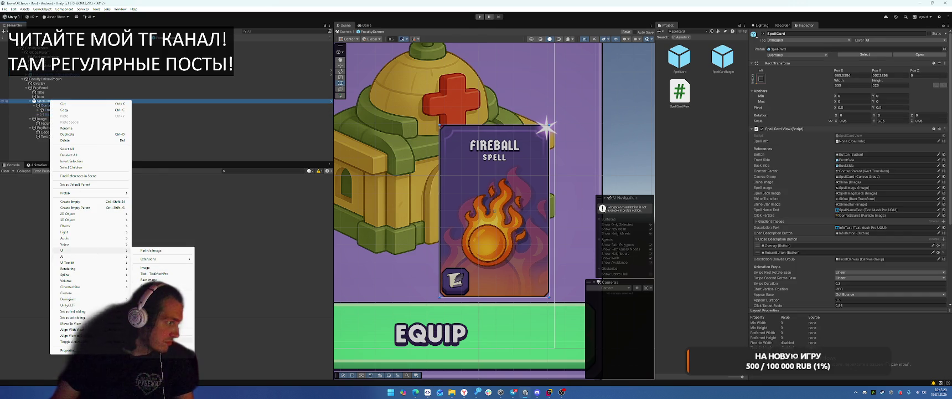
left_click(243, 123)
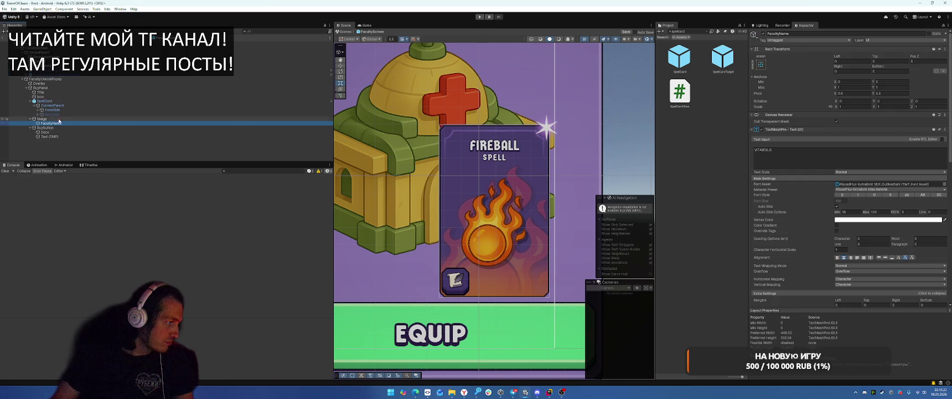
Expand FrontSide and inspect SpellImageMask, ShineStar, Button, Info and the FIREBALL name
left_click(41, 110)
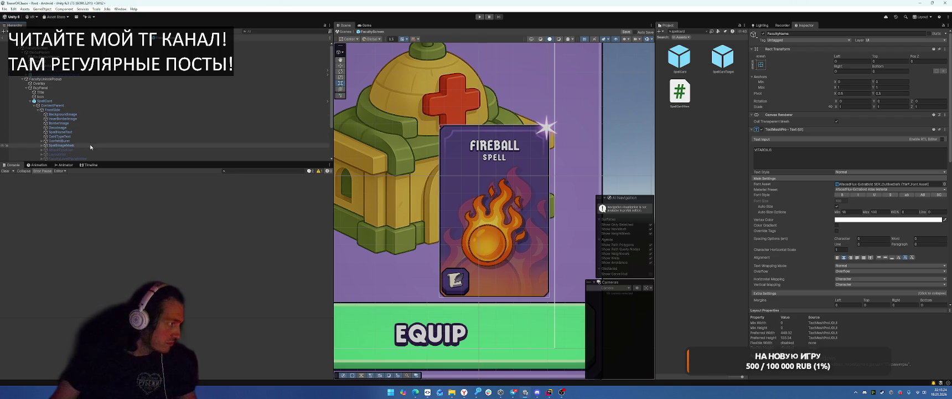
left_click(90, 143)
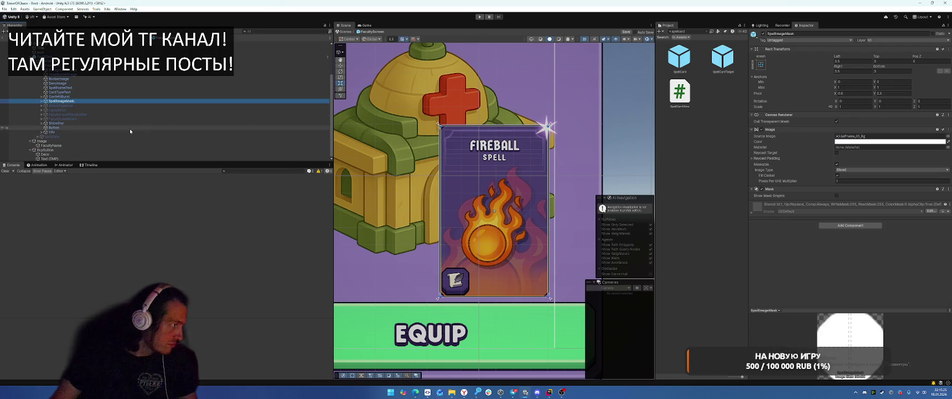
left_click(90, 123)
left_click(94, 127)
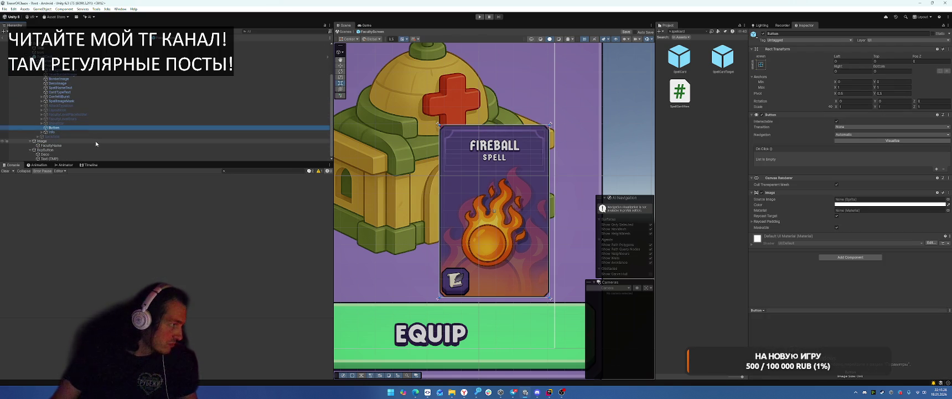
left_click(72, 131)
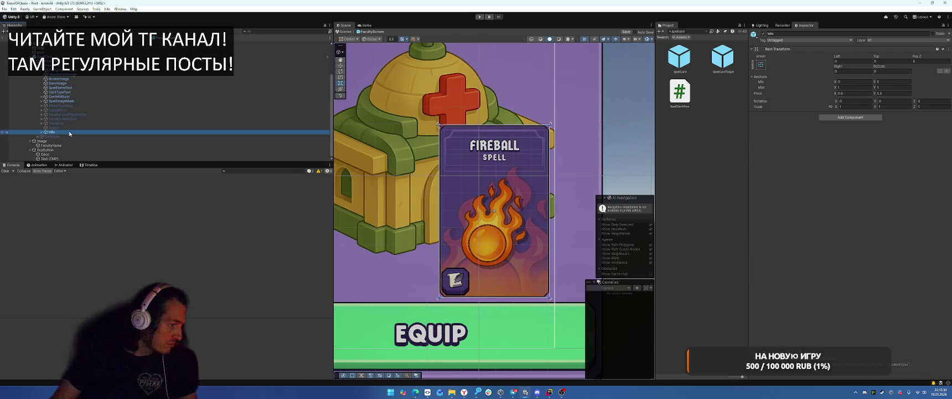
left_click(77, 101)
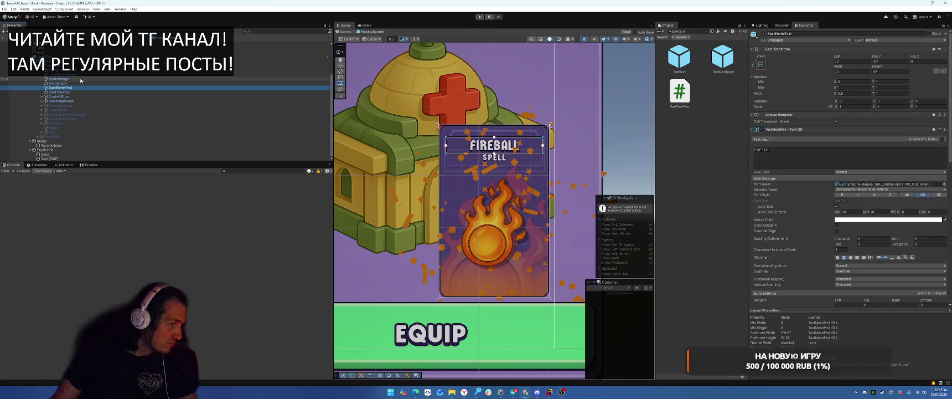
left_click(86, 88)
left_click(84, 97)
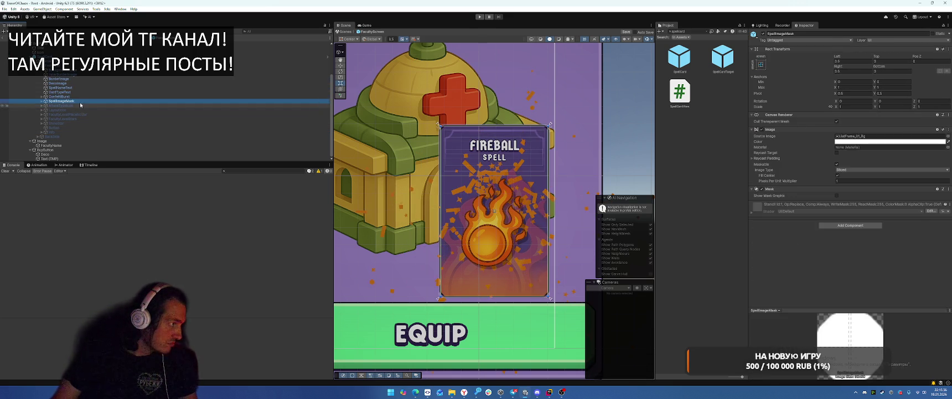
Select the SpellCard root and frame the whole popup in the Scene view
left_click(89, 56)
scroll(133, 81, "up", 3)
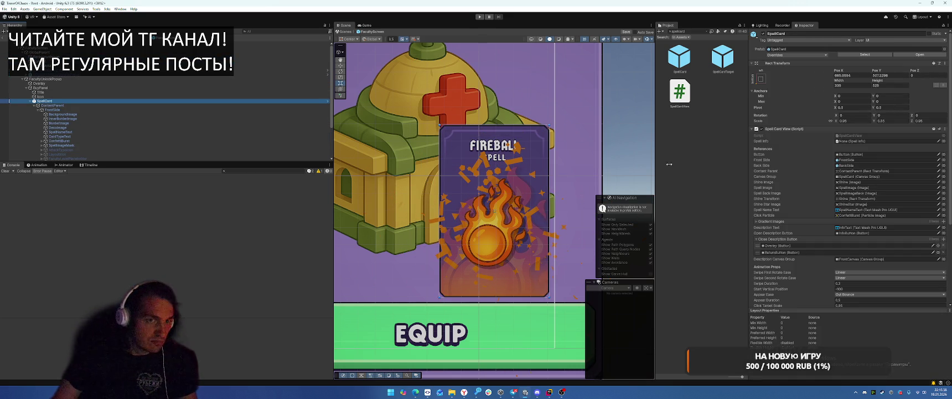
scroll(772, 178, "down", 5)
scroll(774, 177, "down", 2)
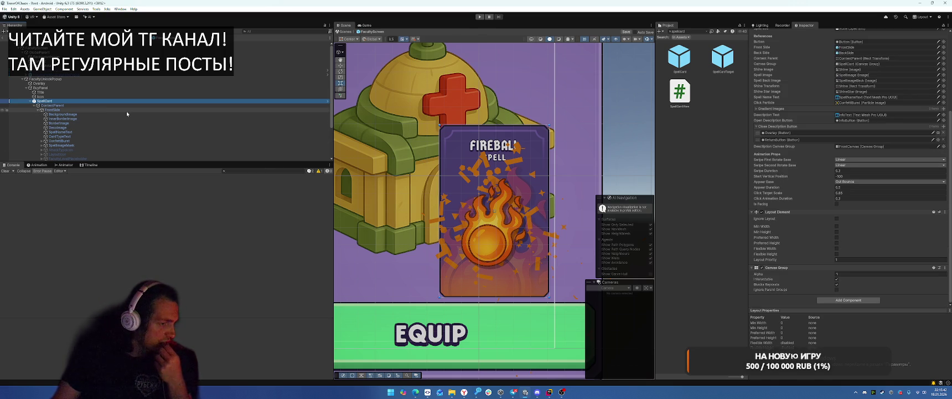
key("f")
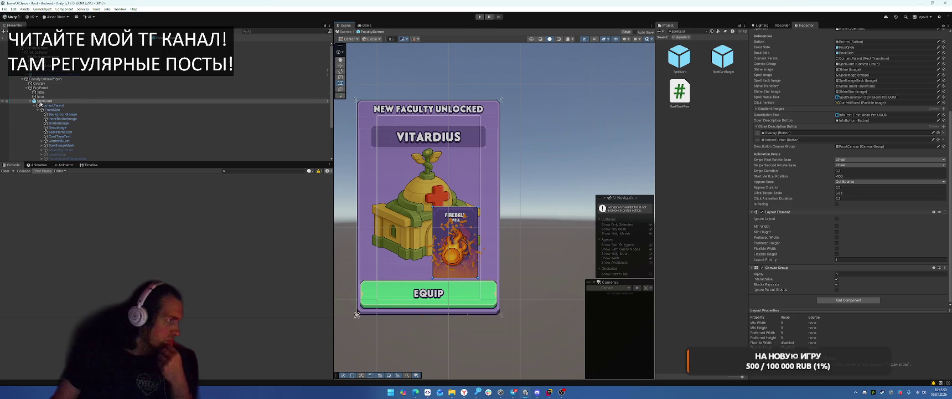
Select FacultyUnlockPopup and open its script in Rider from the Script field
left_click(31, 102)
left_click(31, 101)
left_click(31, 102)
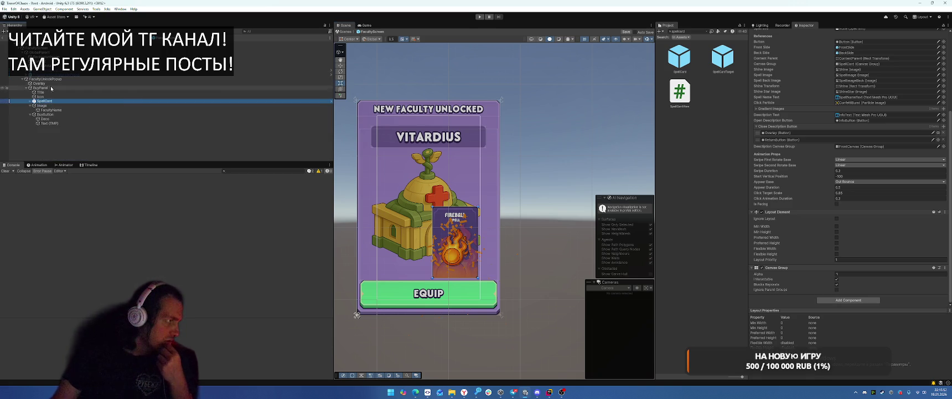
left_click(63, 79)
double_click(862, 122)
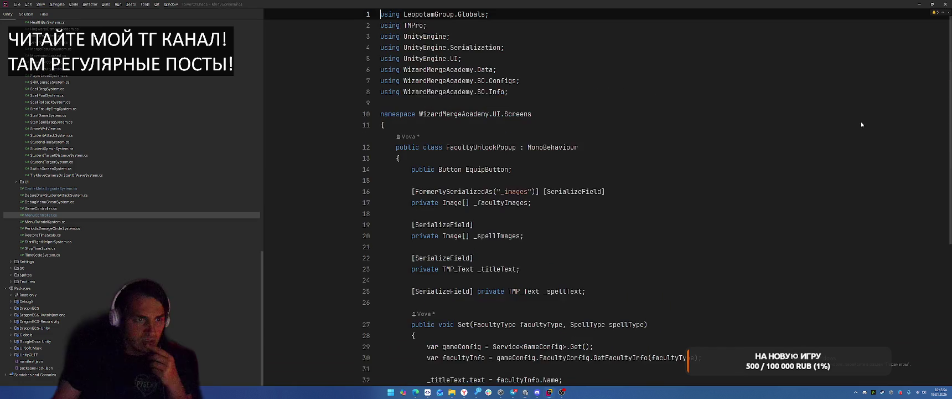
Change the TMP_Text field on line 25 to a SpellCardView named _spellCard
scroll(505, 125, "down", 4)
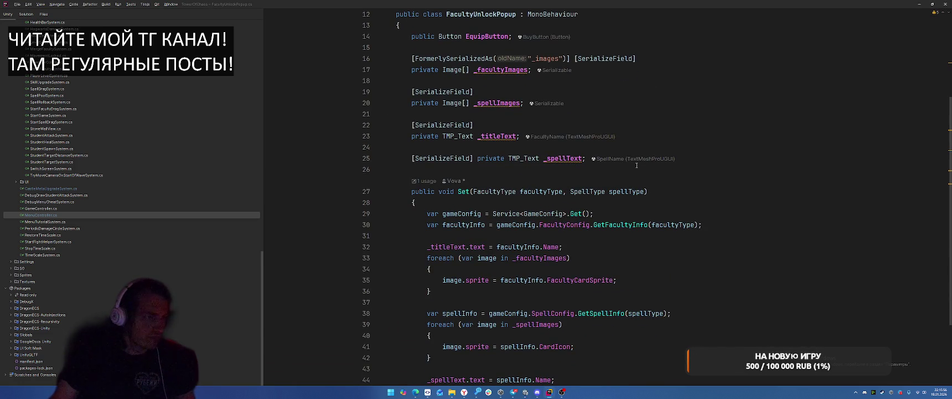
double_click(521, 163)
type("SpellC")
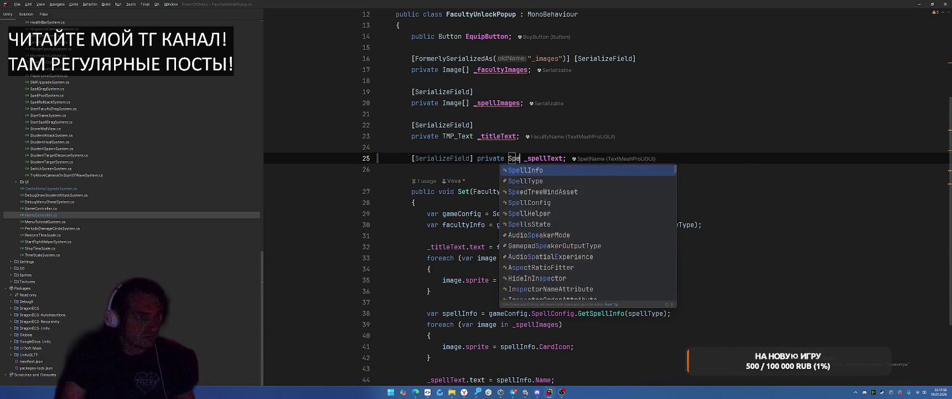
type("ard")
key("Return")
double_click(583, 158)
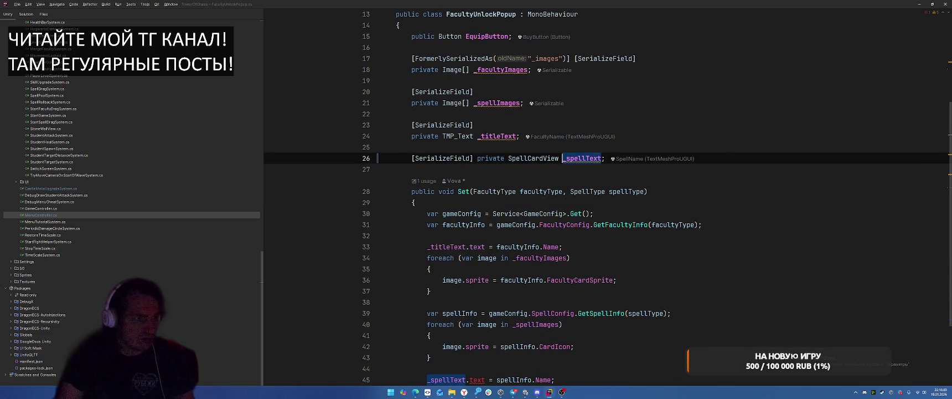
type("_spellCard")
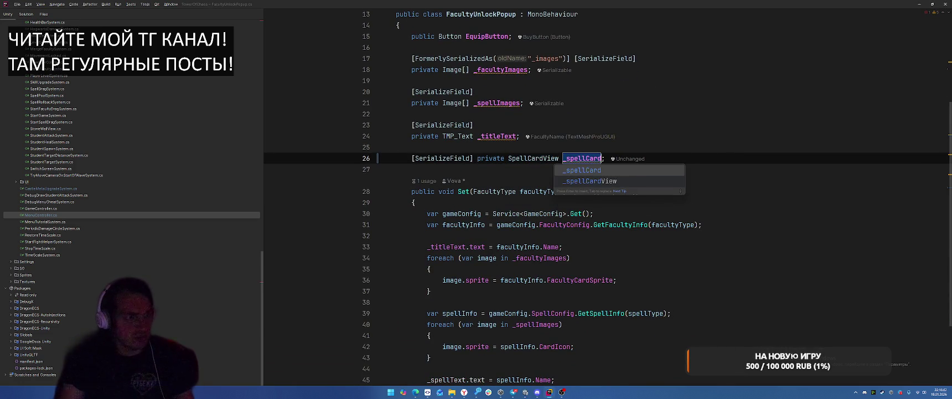
key("Escape")
Replace the old _spellText assignment on line 45 with _spellCard.SpellInfo
scroll(489, 244, "down", 3)
left_click(428, 280)
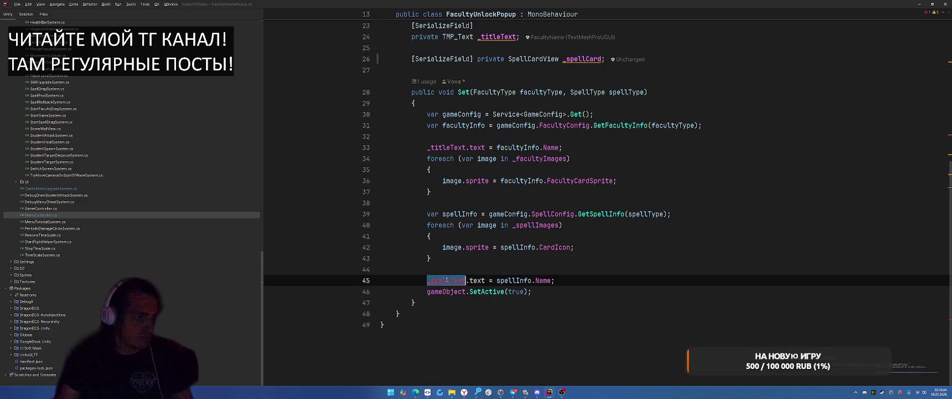
key("ctrl+x")
key("Return")
type("_spe")
key("Return")
type(".")
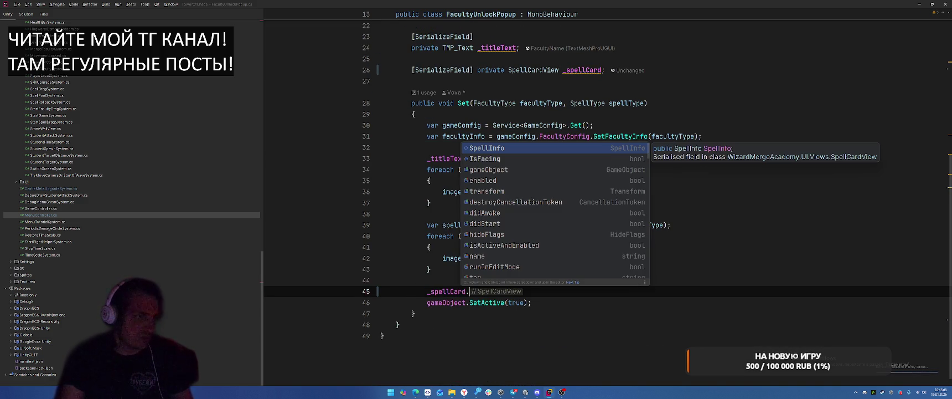
type("Set")
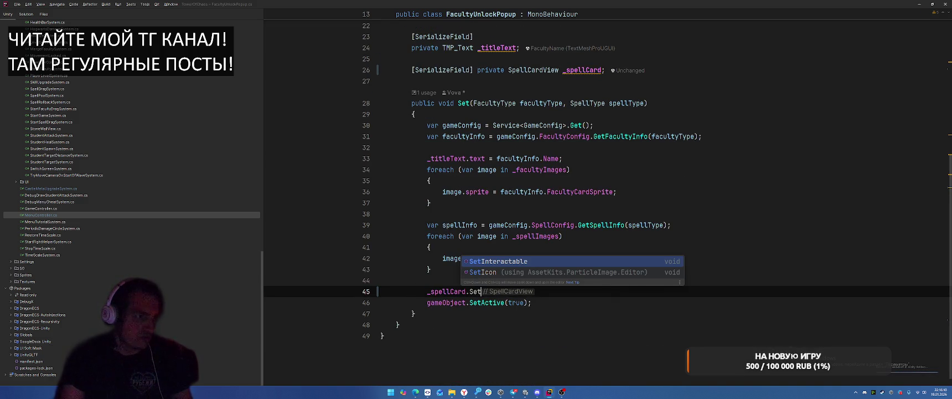
key("BackSpace")
key("BackSpace")
key("BackSpace")
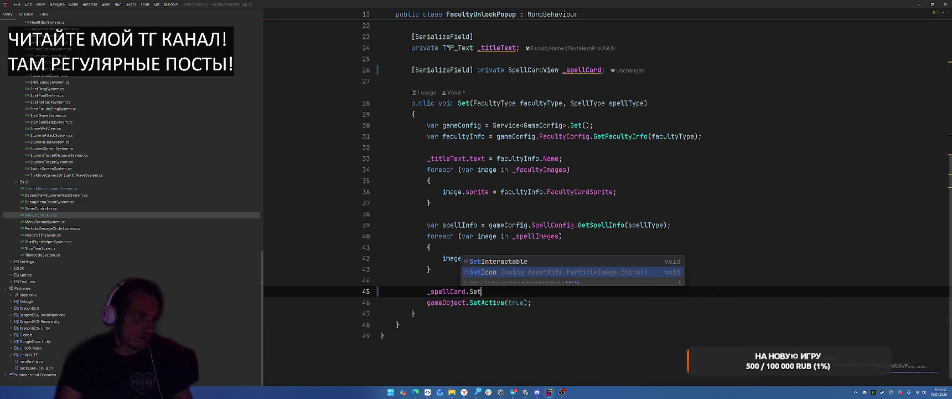
type(".")
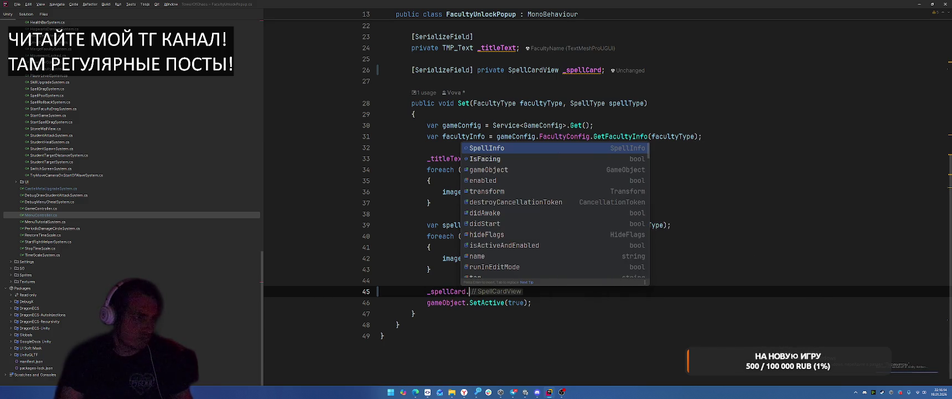
key("Return")
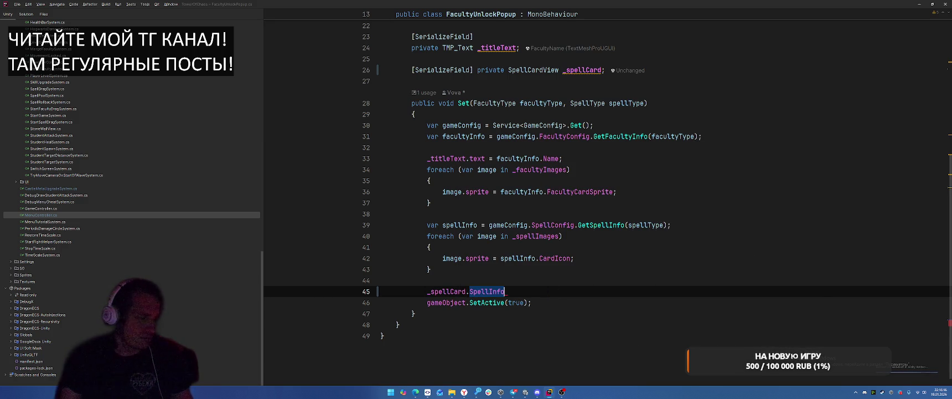
key("ctrl+b")
Write _spellCard.Init(spellInfo, null) on line 45 and return to Unity
scroll(708, 186, "down", 10)
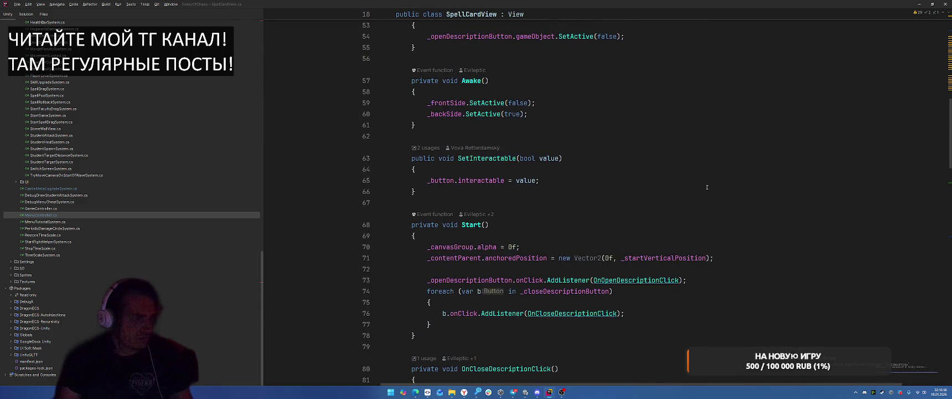
scroll(707, 187, "down", 15)
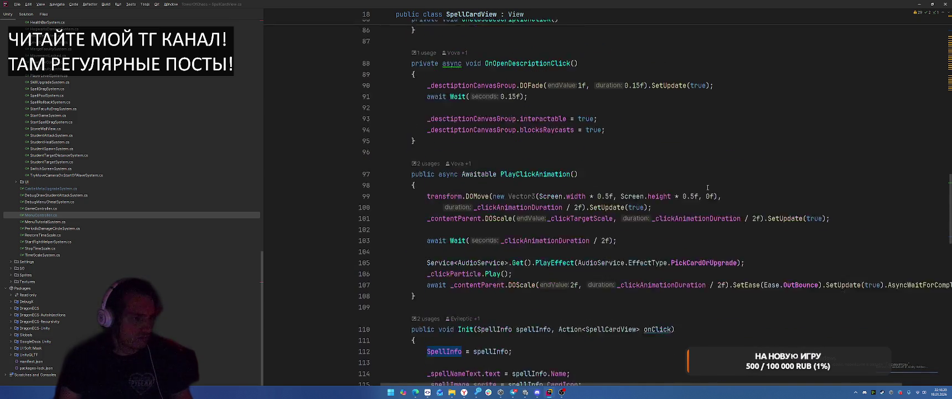
scroll(707, 181, "down", 1)
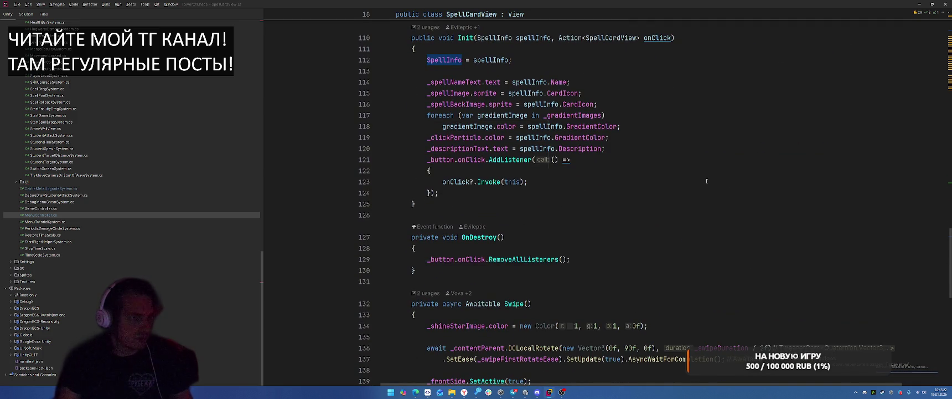
key("ctrl+alt+Left")
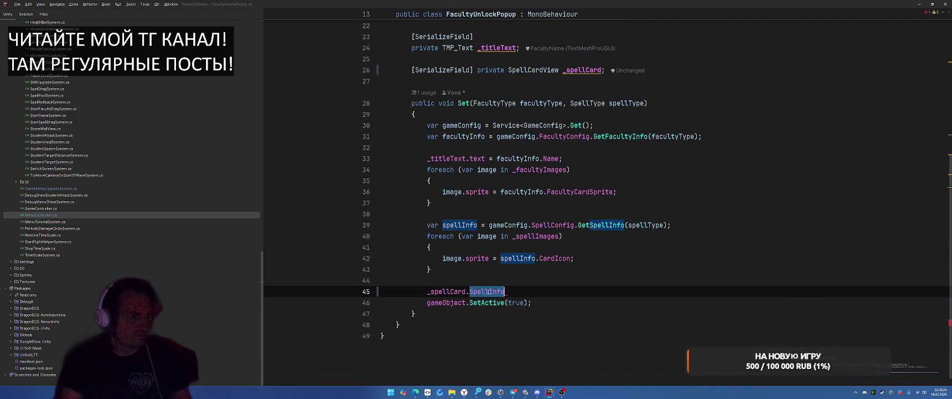
type("Init(sp);")
key("Return")
type(", default);")
key("Return")
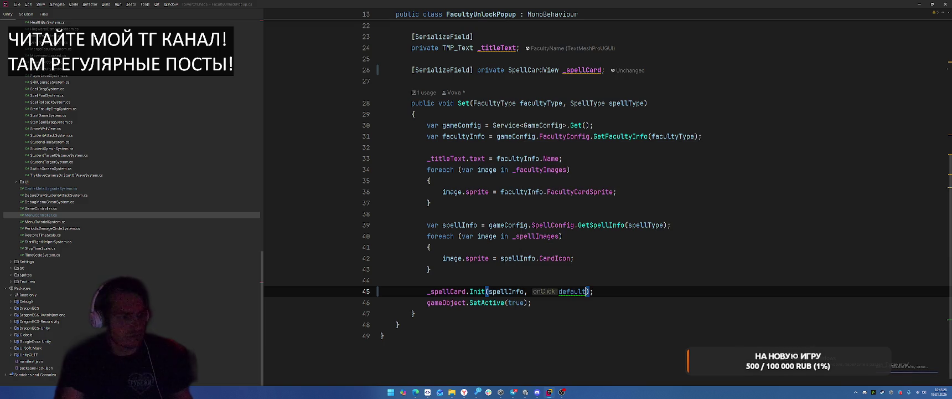
double_click(563, 291)
type("null")
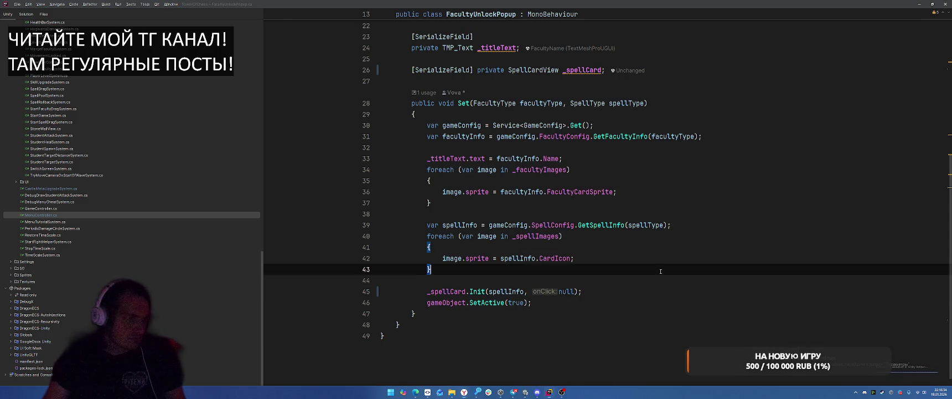
key("alt+Tab")
key("alt+Tab")
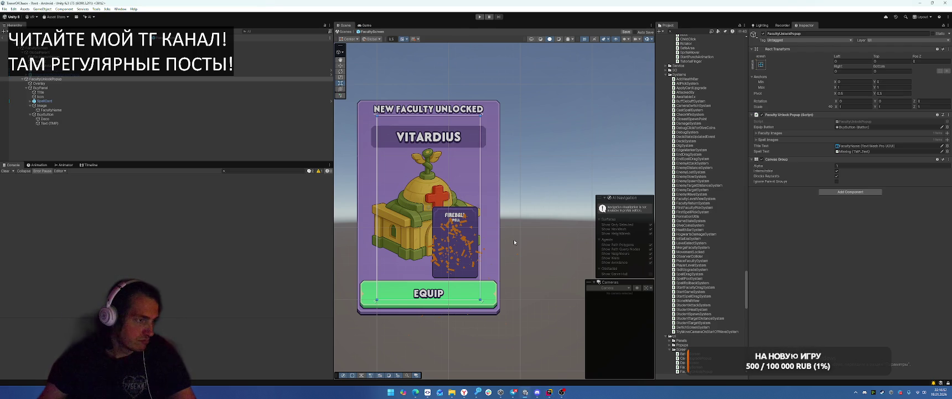
Move the Fireball spell card up and to the right, then select BuyPanel
left_click(182, 101)
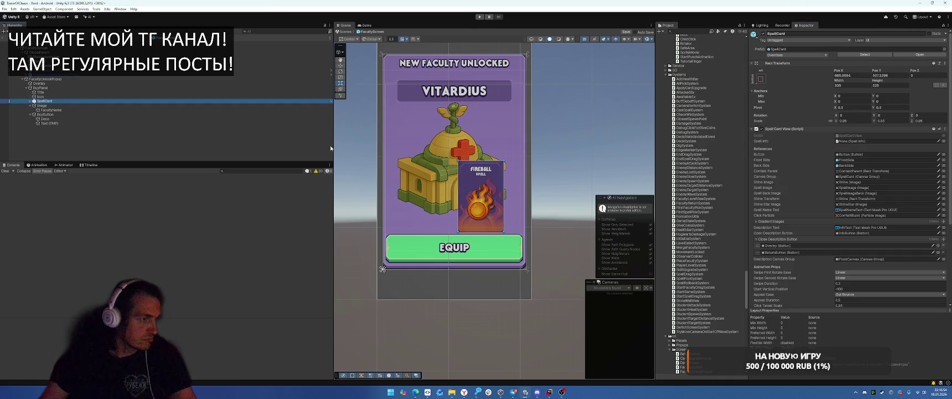
left_click_drag(484, 207, 503, 204)
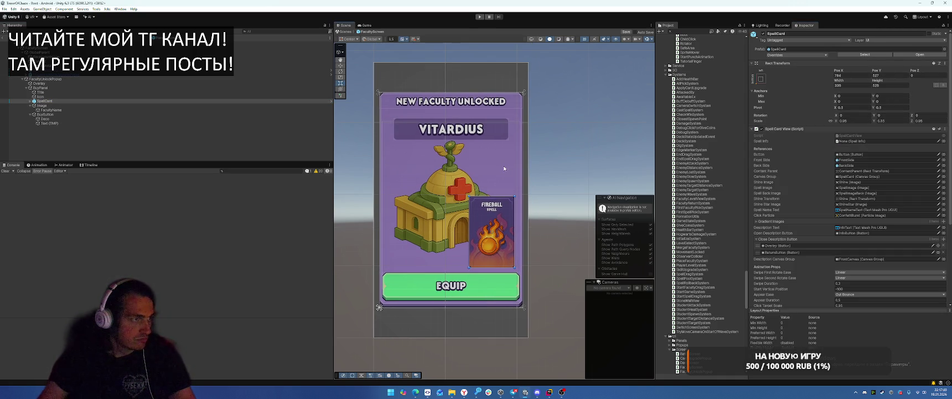
scroll(489, 182, "up", 1)
left_click(88, 92)
key("Up")
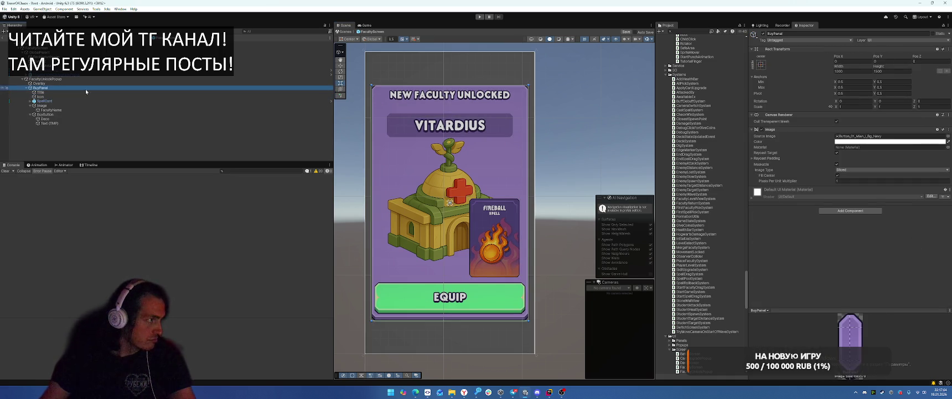
Add a UI Panel inside BuyPanel and search its Source Image picker for 'deco'
right_click(77, 88)
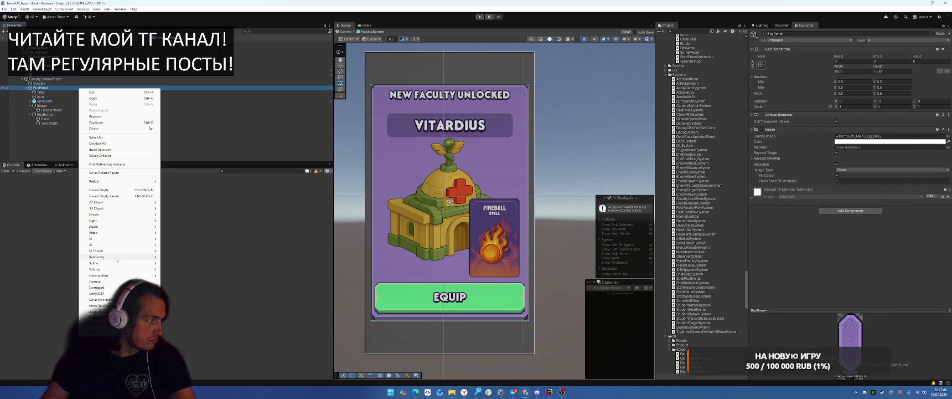
mouse_move(116, 239)
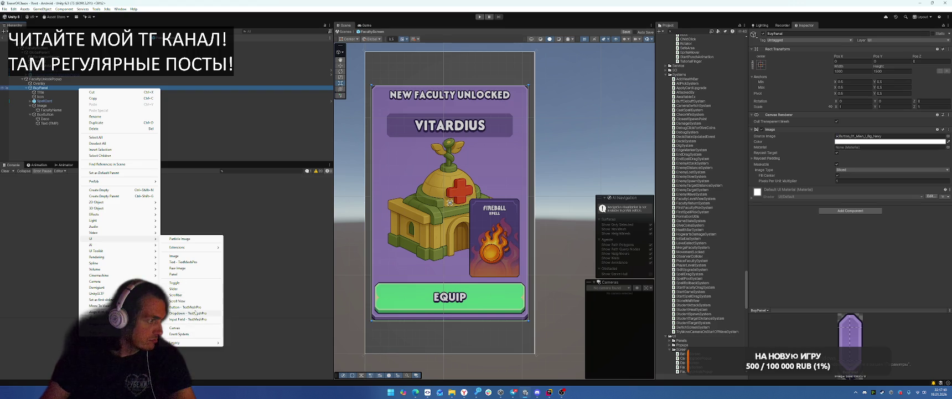
left_click(174, 274)
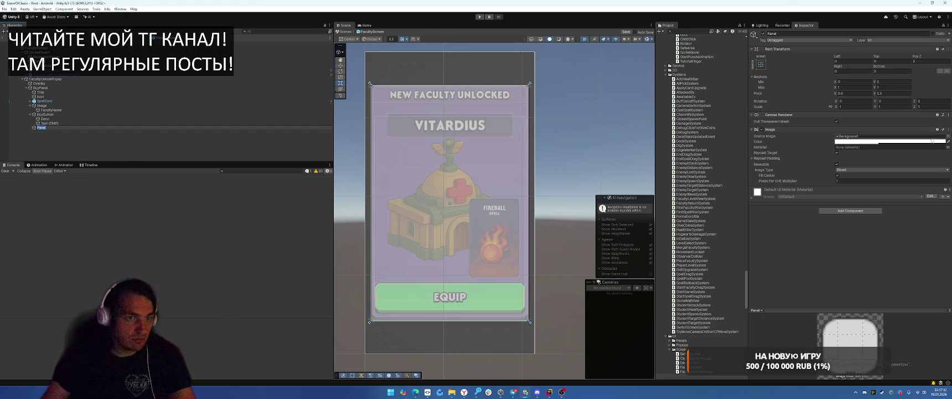
left_click(948, 136)
type("co")
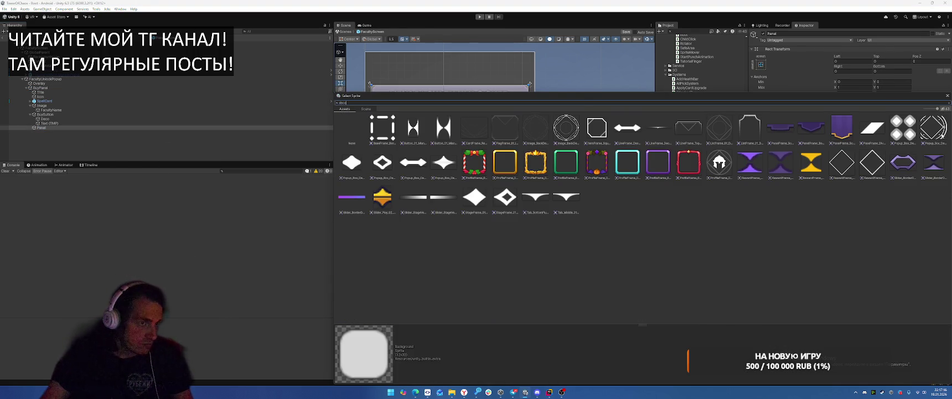
Try ListFrame_01_Deco2 and FlagFrame_01_InnerDeco, then settle on CardFrame_Rectangle_02_BgDeco
left_click_drag(582, 100, 578, 179)
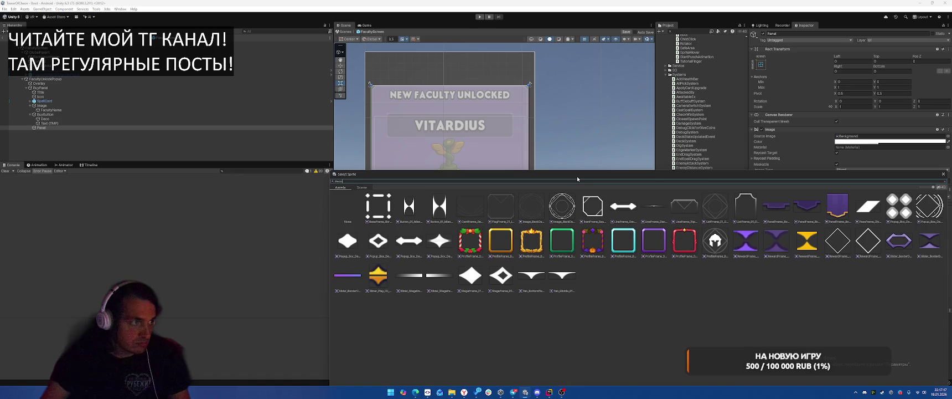
left_click(746, 204)
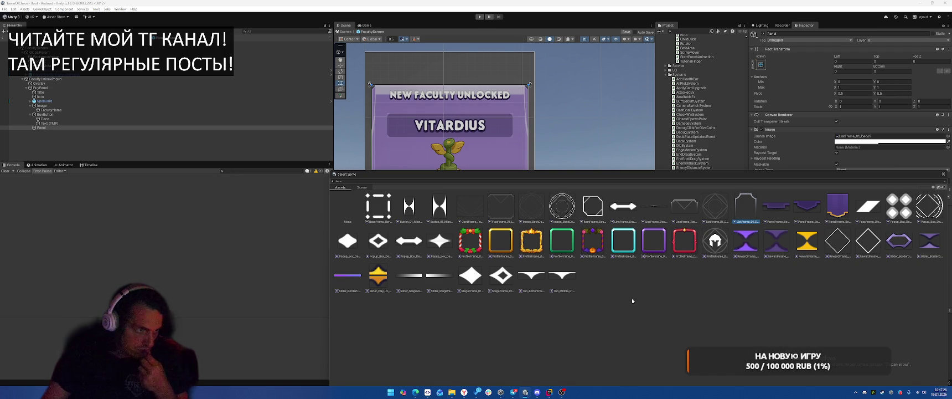
left_click(503, 212)
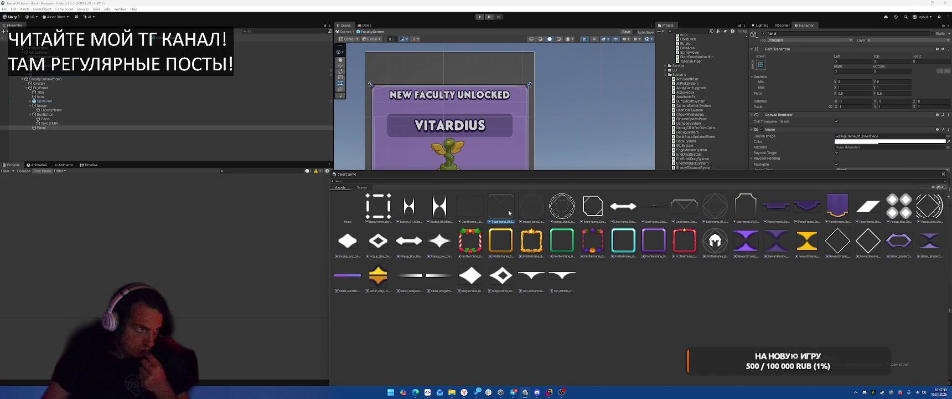
left_click(474, 214)
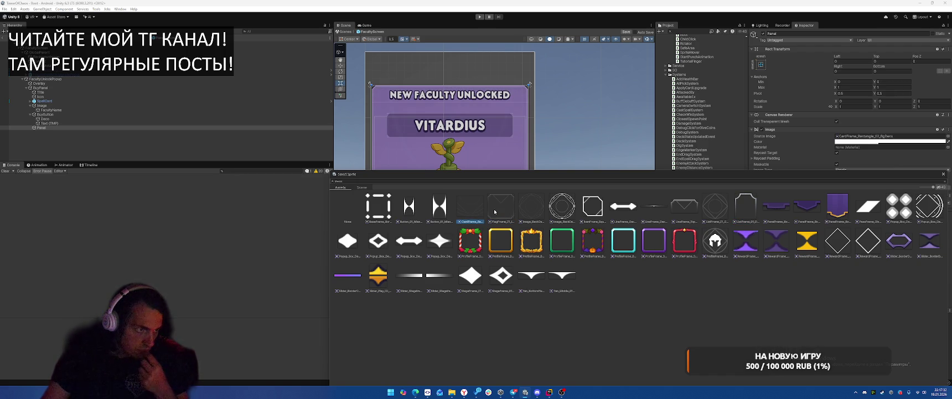
mouse_move(531, 175)
left_mouse_down()
mouse_move(524, 252)
mouse_move(532, 203)
left_mouse_up()
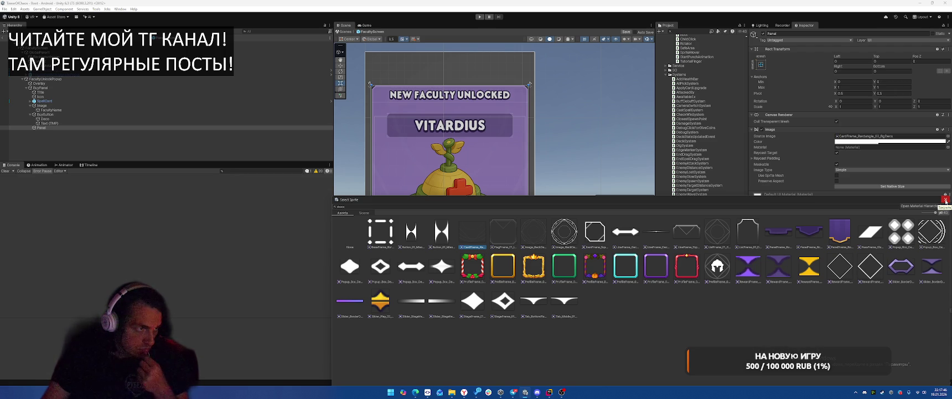
left_click(946, 200)
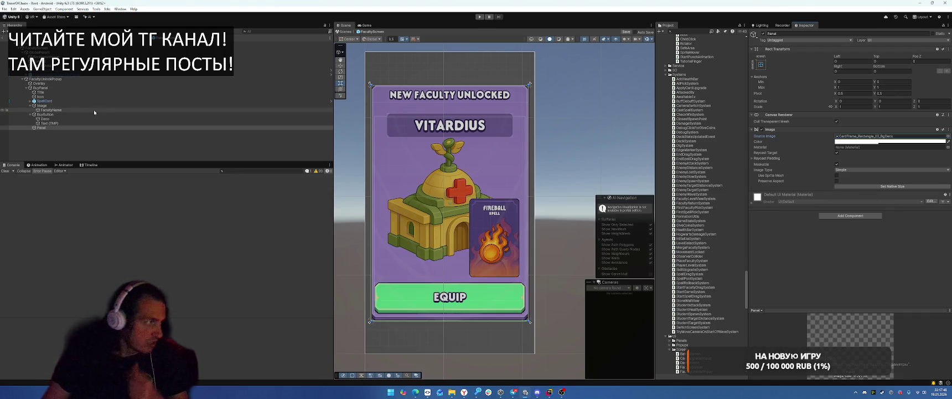
Shorten the Title heading to NEW FACULTY by deleting the word UNLOCKED
left_click(81, 97)
left_click(81, 93)
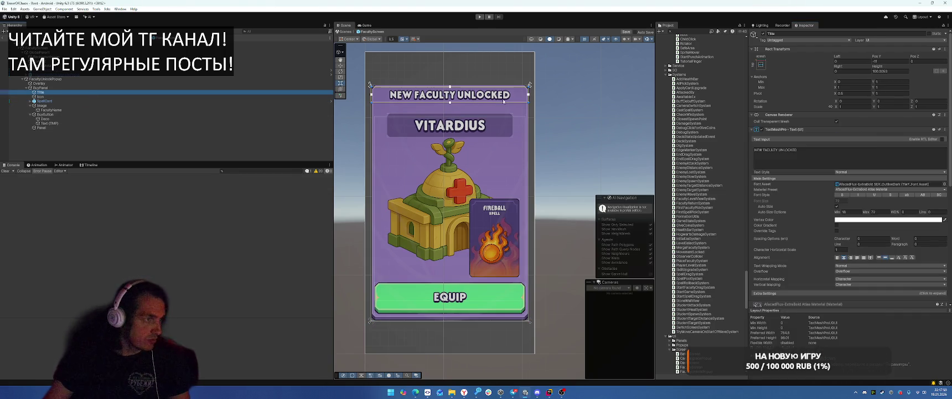
left_click(842, 155)
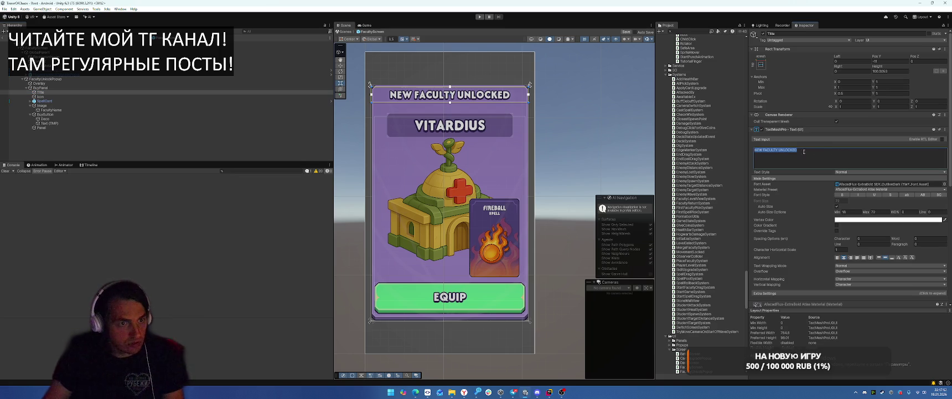
key("BackSpace")
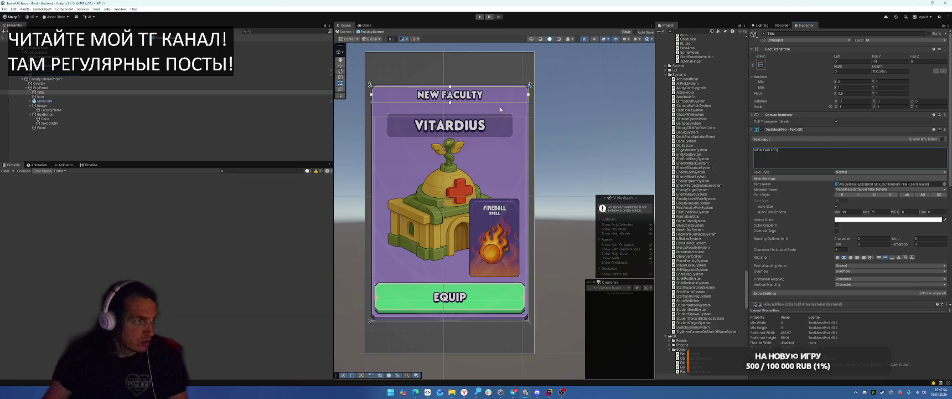
scroll(518, 109, "up", 2)
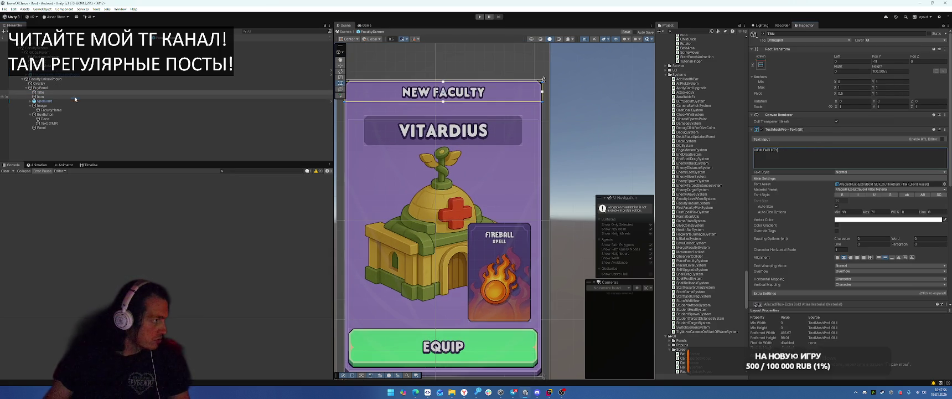
Move the VITARDIUS name frame Image above SpellCard in the Hierarchy and raise it about 25 px
left_click(51, 101)
left_click(52, 104)
left_click_drag(52, 101, 52, 100)
left_click_drag(461, 127, 461, 114)
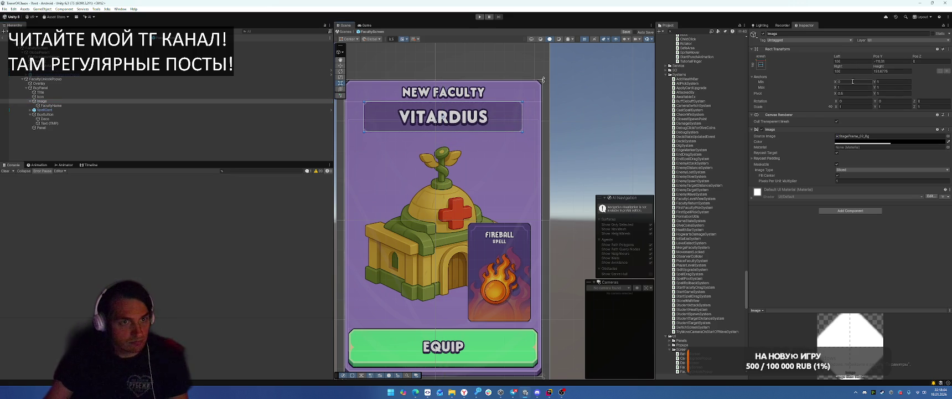
key("f")
left_click(81, 102)
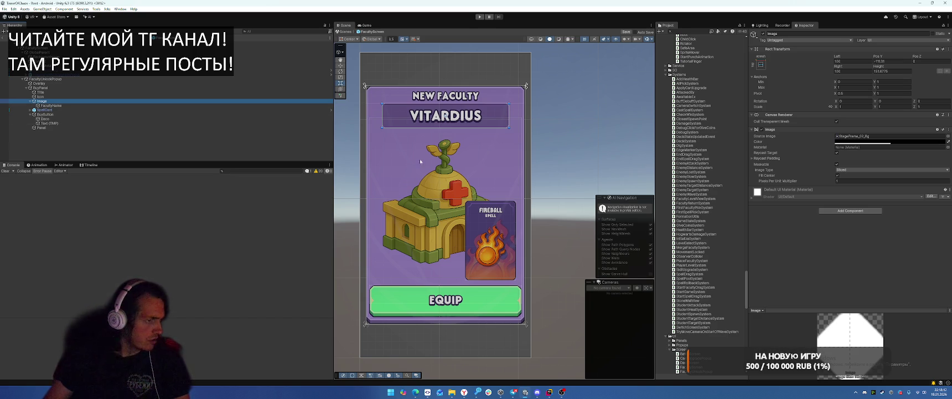
Expand SpellCard and SpellImageMask and select the Gradient object inside
left_click(45, 110)
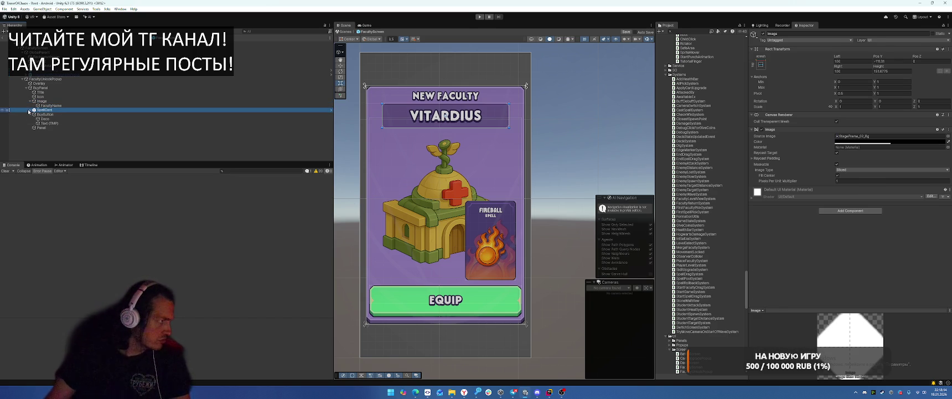
left_click(29, 111)
scroll(61, 121, "down", 3)
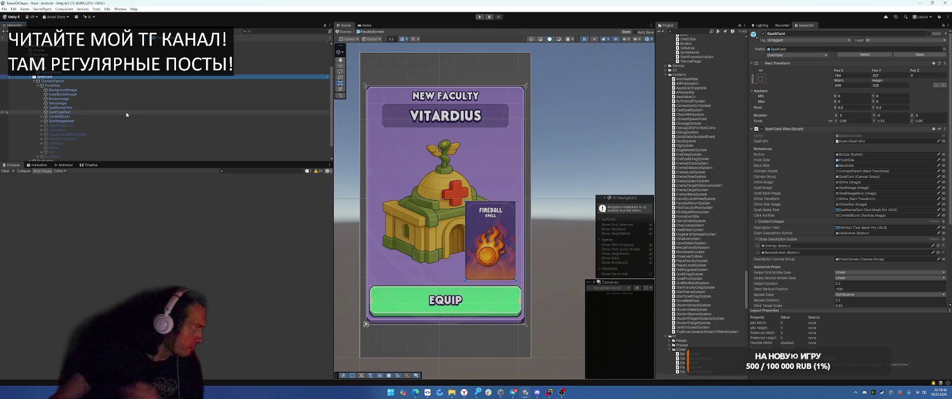
left_click(42, 121)
left_click(59, 130)
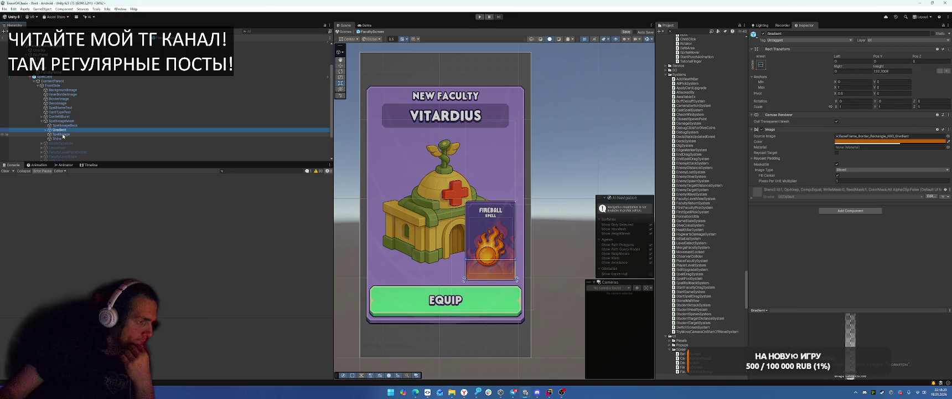
Add a Shadow component to the building Icon image
left_click(69, 134)
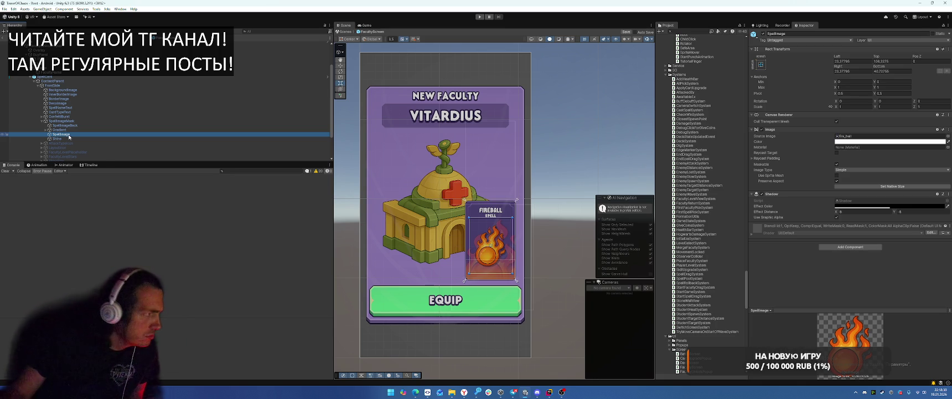
left_click(55, 72)
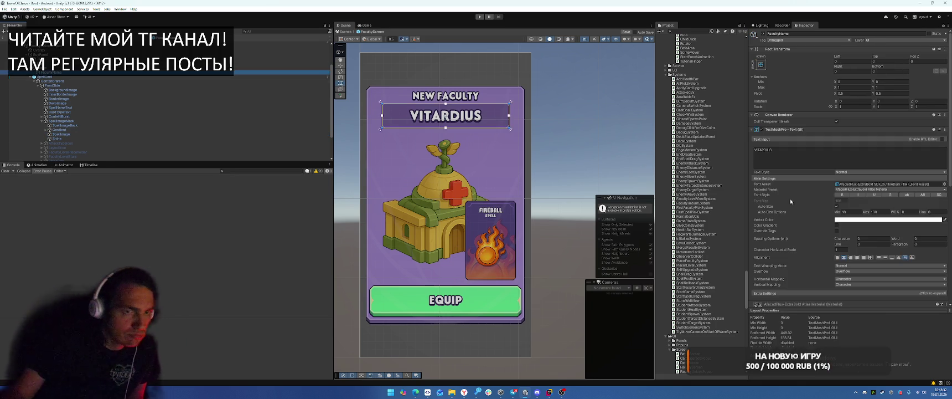
scroll(692, 166, "up", 2)
scroll(561, 132, "up", 1)
left_click(277, 63)
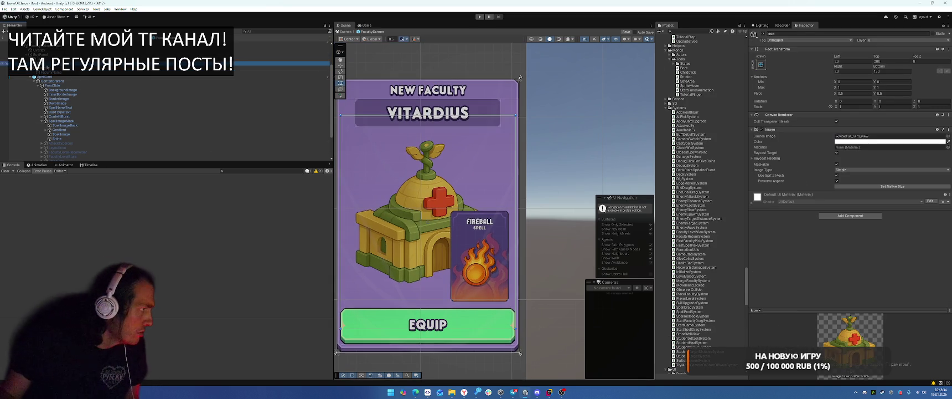
left_click(850, 216)
type("shadow")
key("Return")
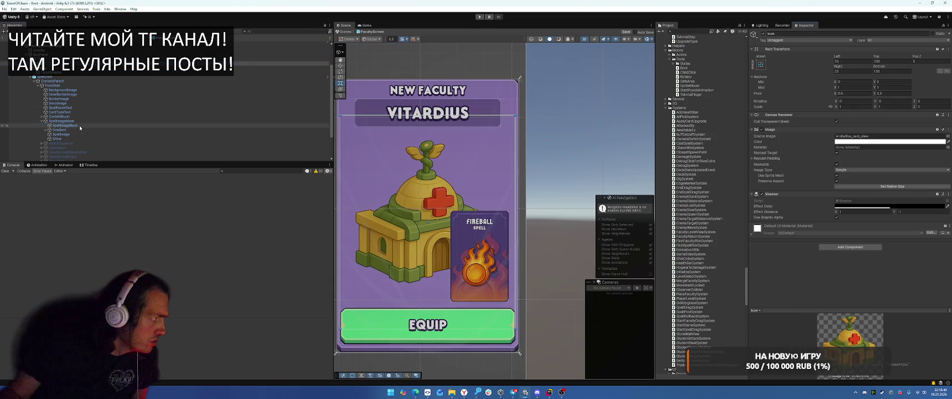
Toggle SpellImageBack's active state off and back on to compare the spell card
left_click(80, 126)
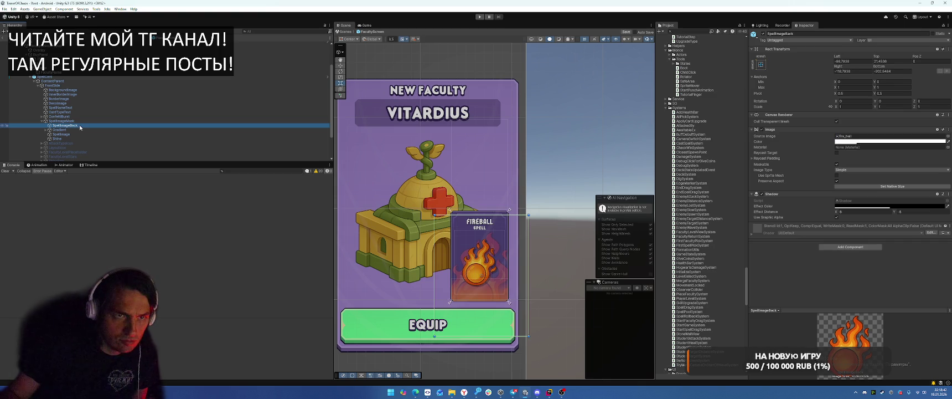
left_click(763, 33)
left_click(763, 34)
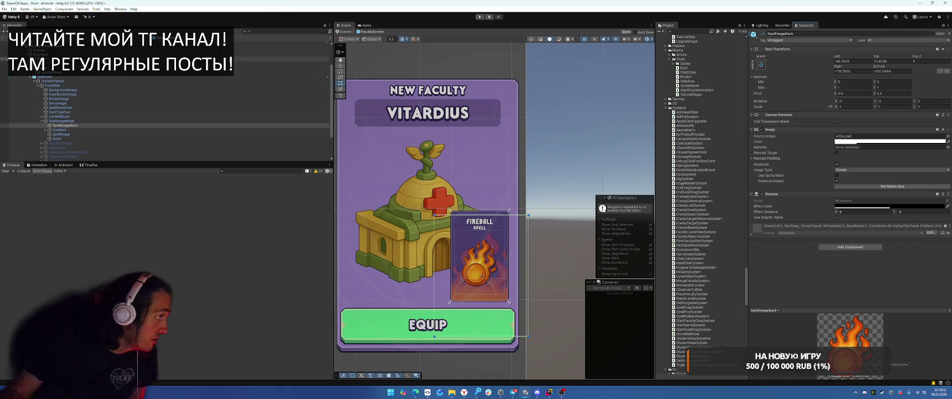
left_click(421, 232)
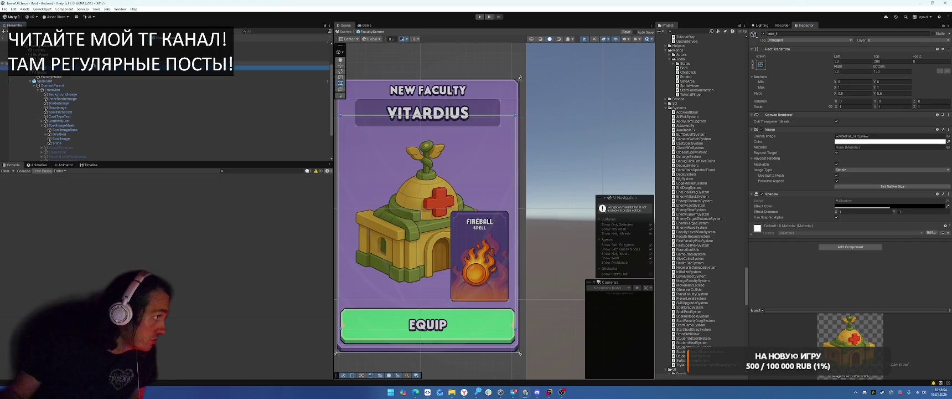
Stretch Icon_1 to fill the card and add an Aspect Ratio Fitter set to Envelope Parent, ratio 1
left_click(761, 65)
left_click(821, 147, "alt")
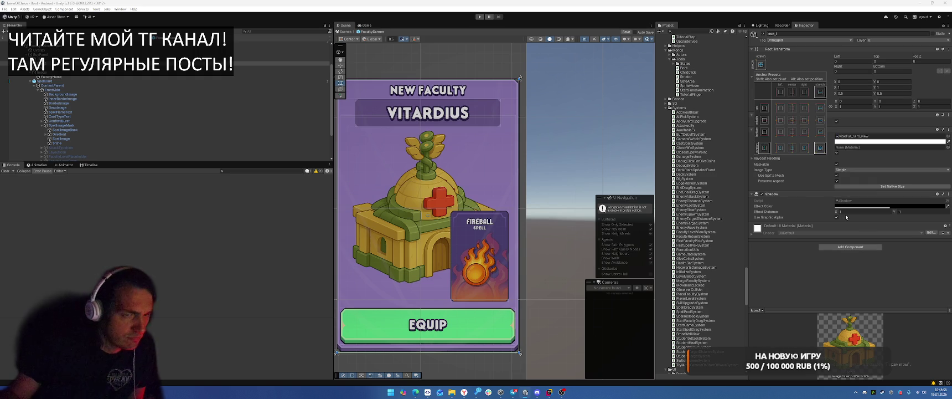
left_click(844, 285)
left_click(850, 247)
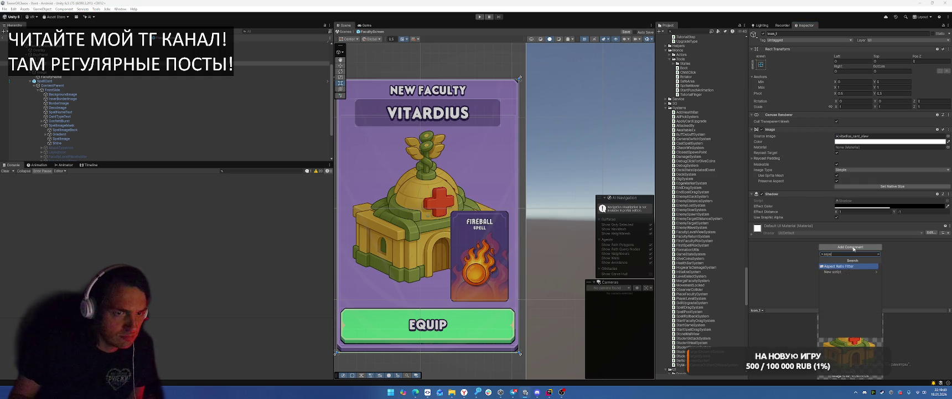
key("Return")
left_click(847, 232)
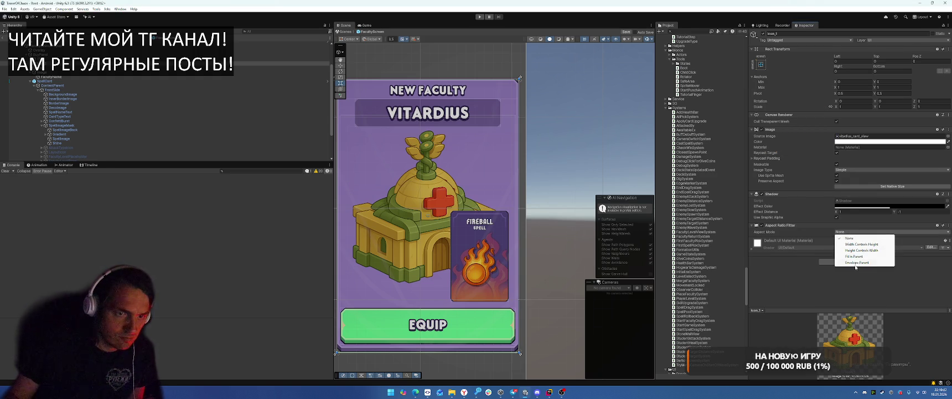
left_click(855, 262)
left_click(864, 243)
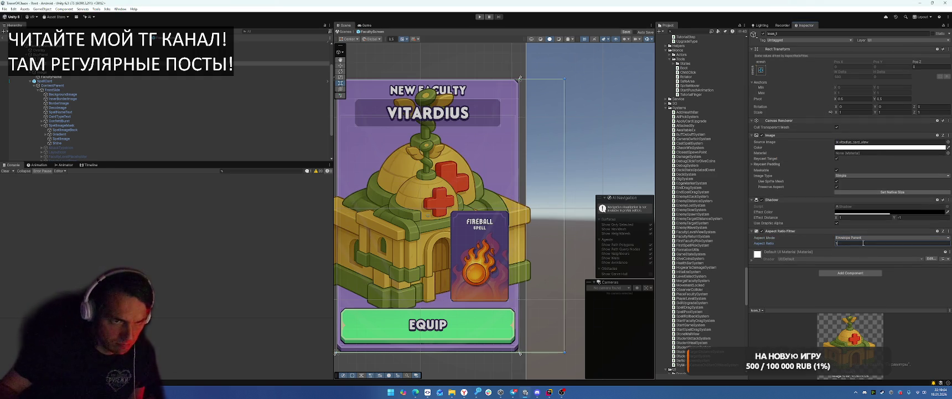
key("Return")
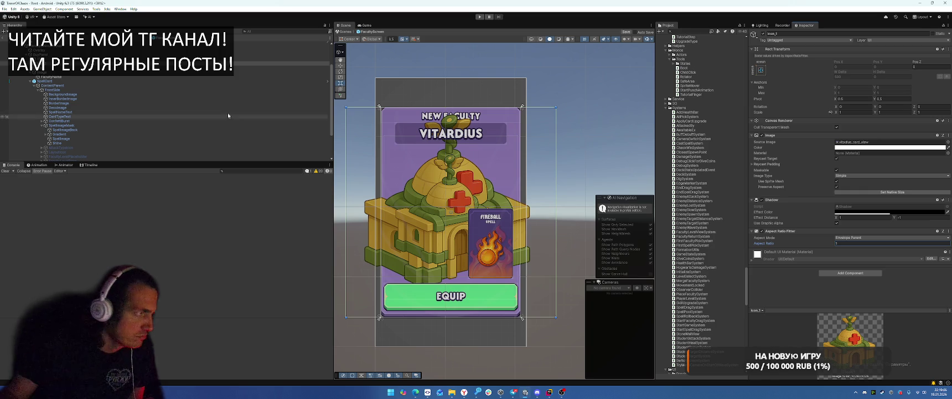
left_click(50, 47)
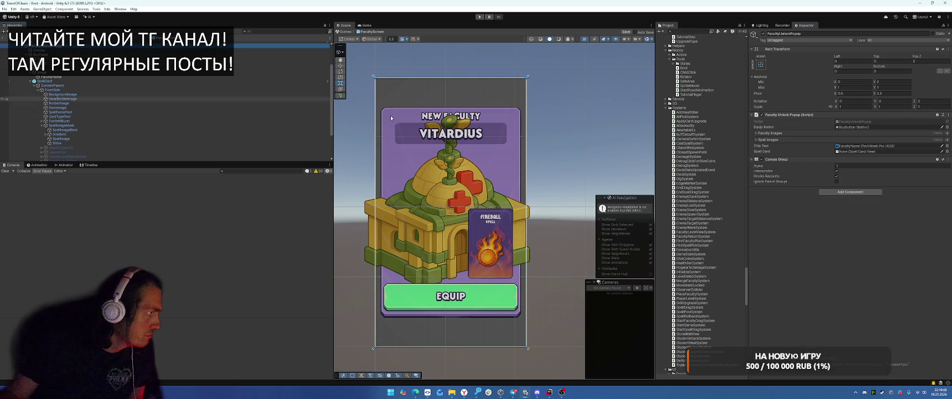
Add a Mask component to BuyPanel and rename the Icon_1 building image to back
scroll(138, 95, "up", 3)
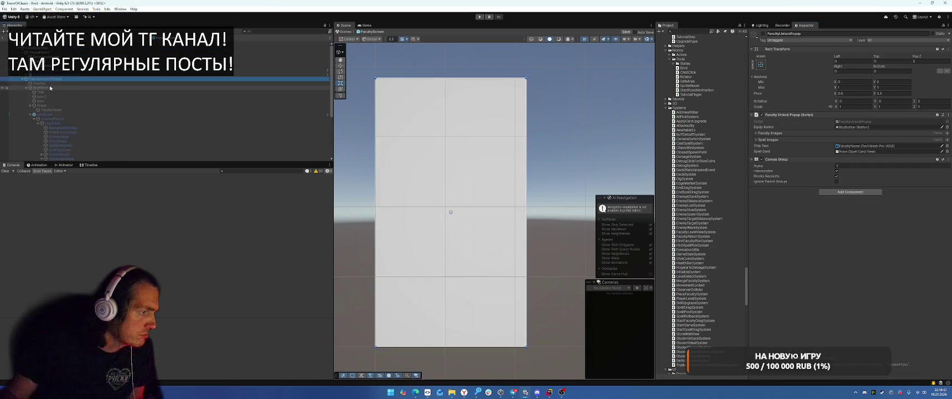
key("Down")
key("Down")
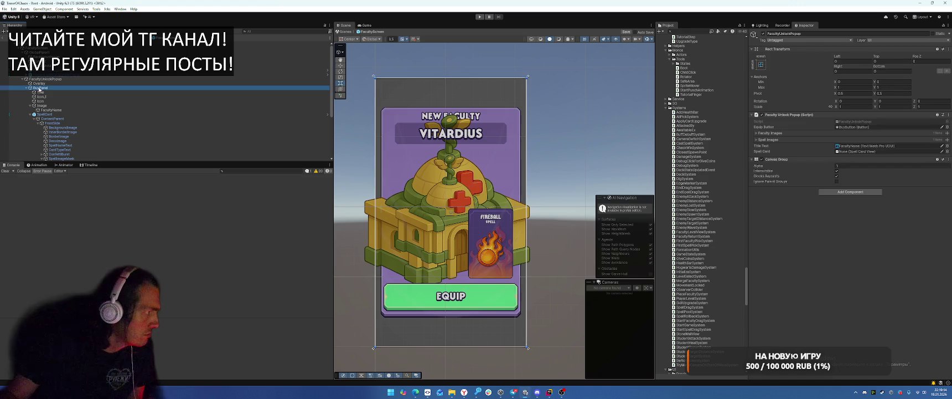
left_click(842, 211)
type("mask")
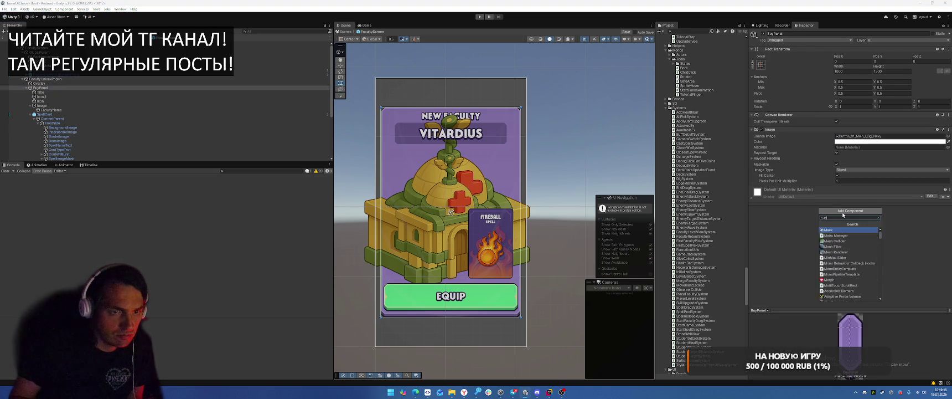
key("Return")
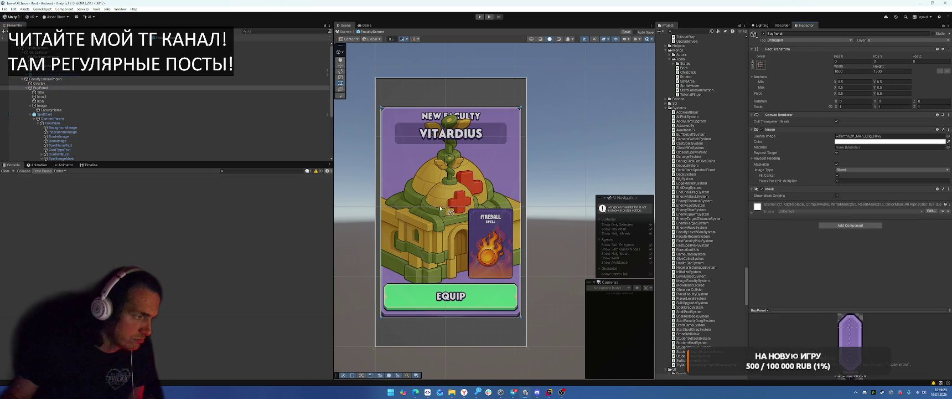
left_click(60, 97)
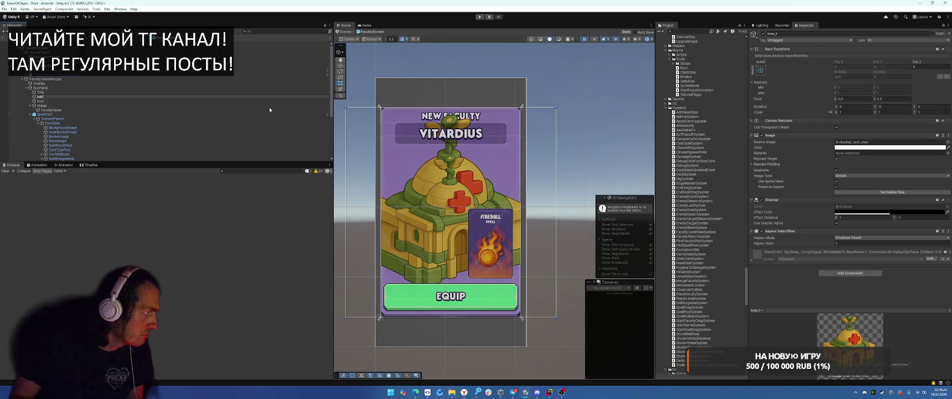
key("Return")
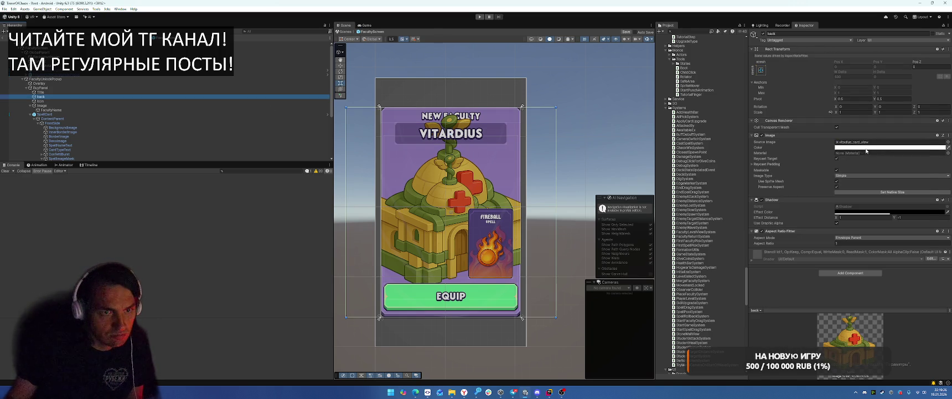
Set the back image's colour alpha to 20 and its pivot Y to 0
left_click(890, 148)
double_click(928, 257)
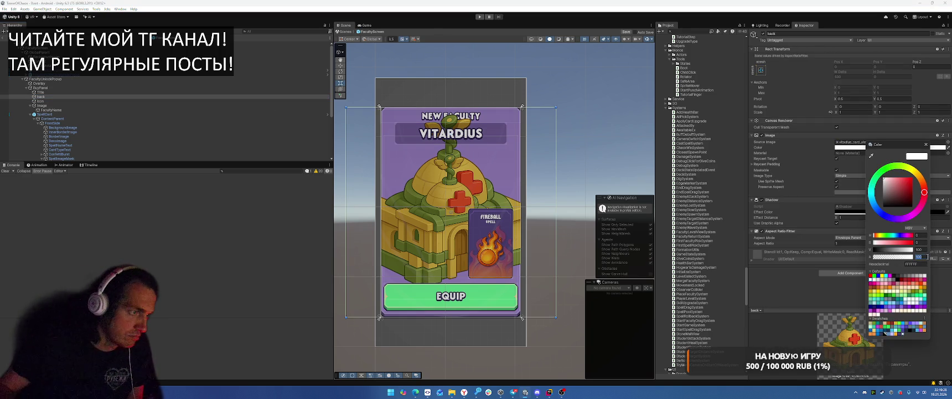
type("20")
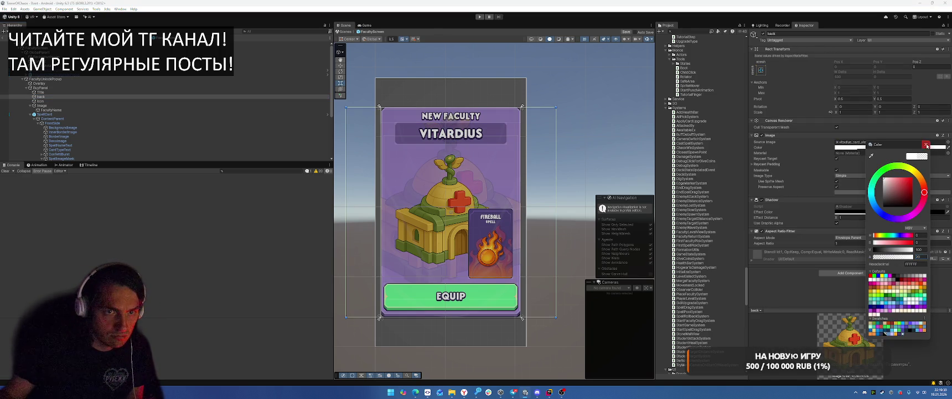
left_click(888, 98)
type("0")
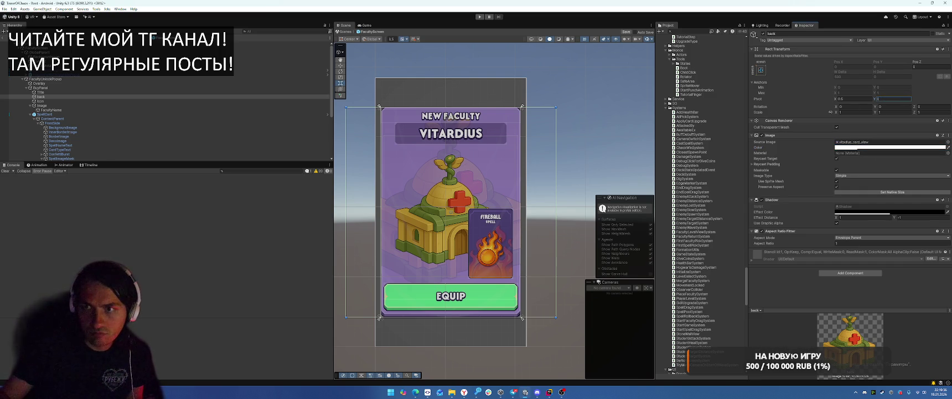
key("Return")
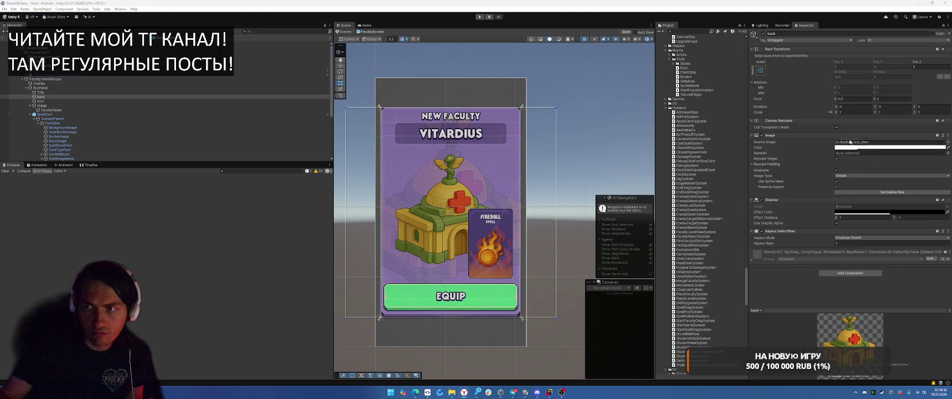
Set the back image's Aspect Ratio Fitter mode to Height Controls Width
left_click_drag(465, 164, 465, 198)
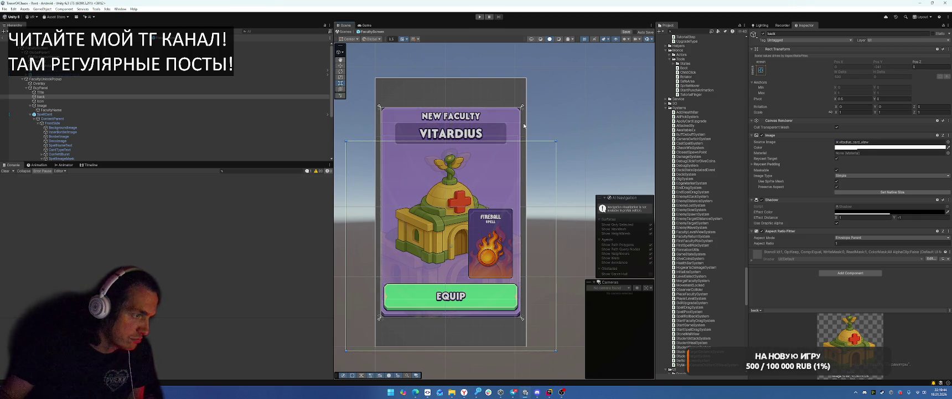
key("ctrl+z")
left_click(864, 237)
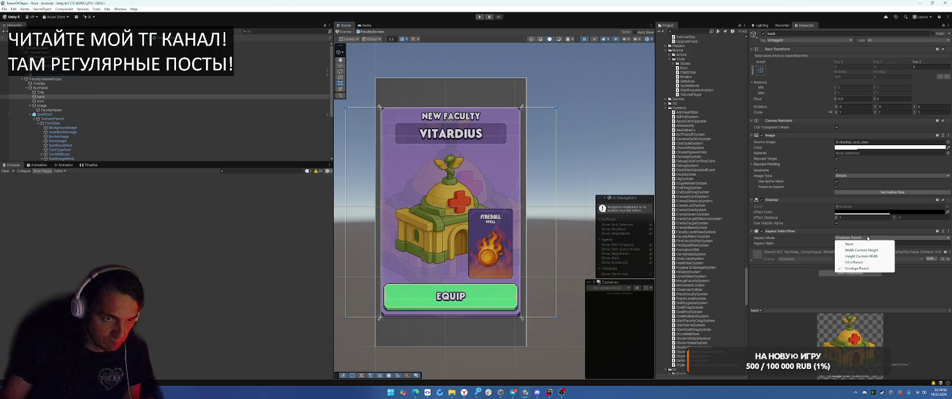
left_click(860, 256)
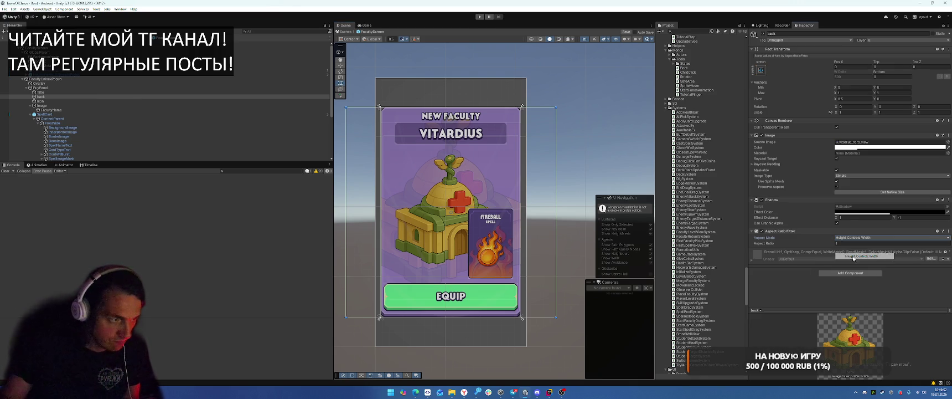
left_click(888, 98)
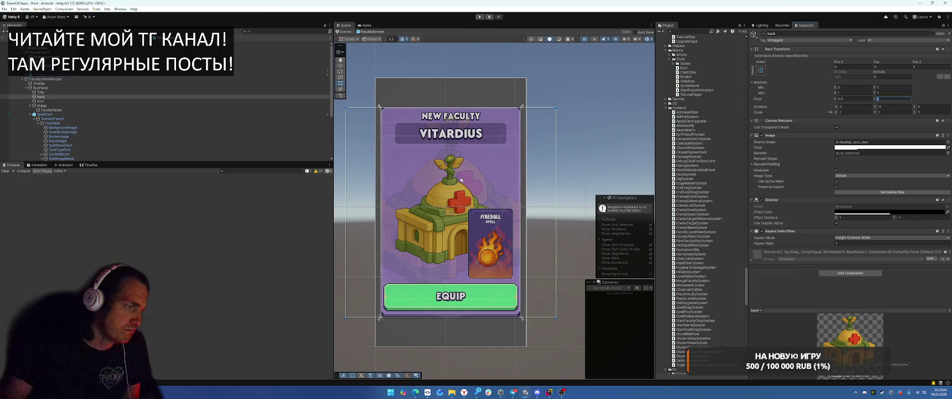
Rename back to backIcon and assign SpellCard to FacultyUnlockPopup's Spell Card field
left_click(81, 97)
key("Return")
left_click(83, 79)
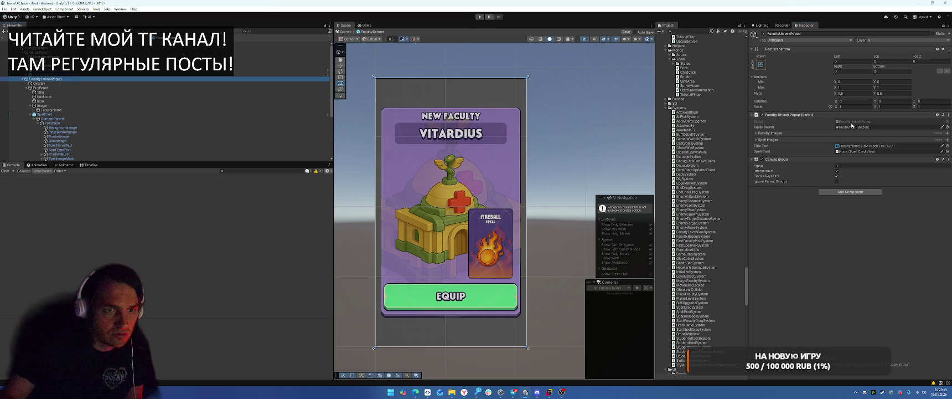
left_click_drag(41, 114, 864, 151)
Add backIcon to the Faculty Images list and remove the Missing entry from Spell Images
left_click(772, 134)
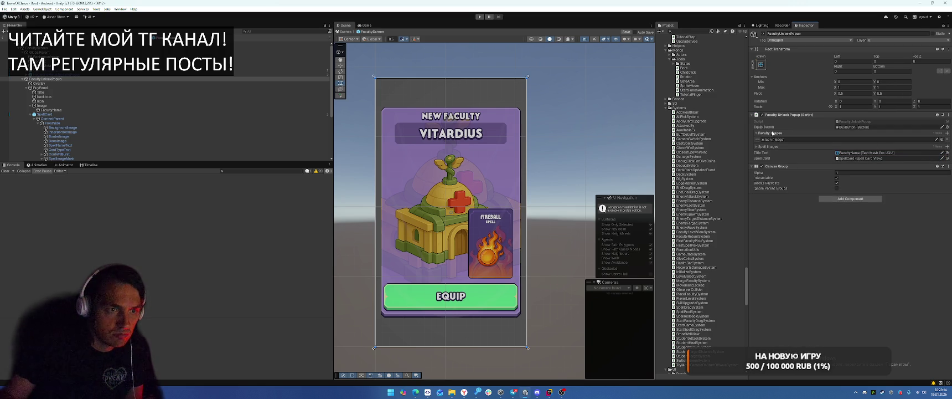
left_click_drag(843, 127, 789, 135)
left_click(765, 153)
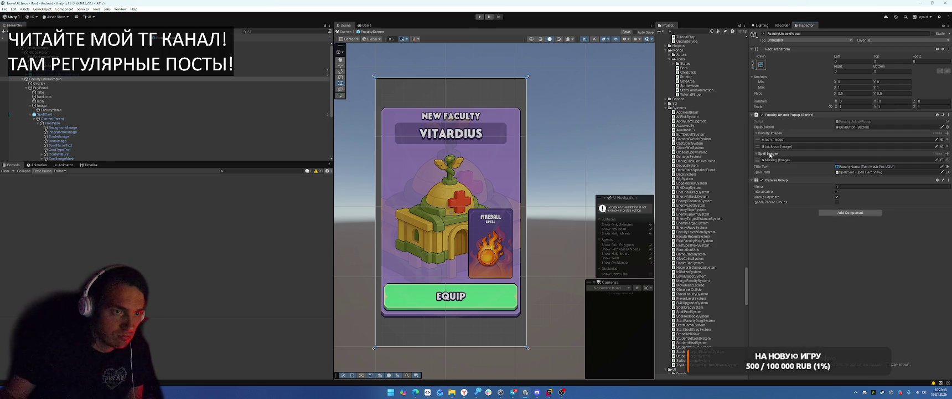
left_click(947, 160)
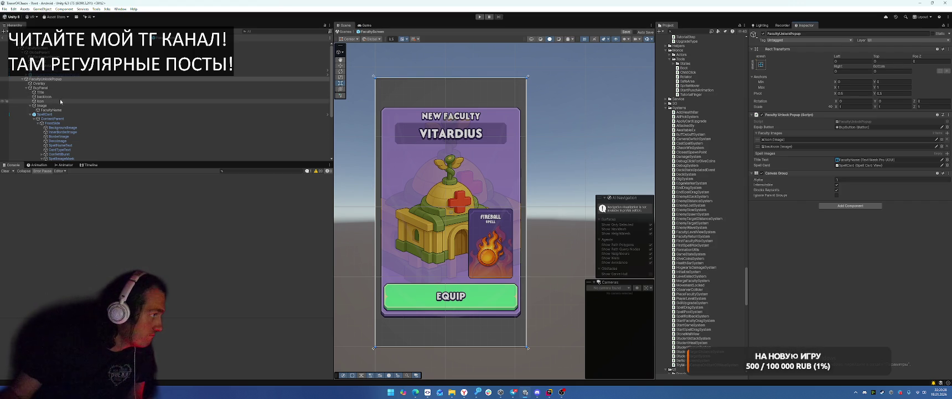
left_click(60, 100)
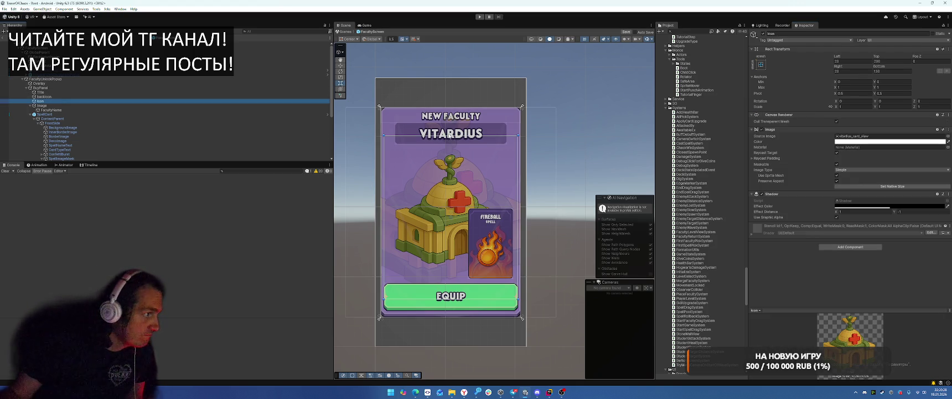
Add an Outline effect to the building Icon
left_click(845, 248)
left_click(850, 246)
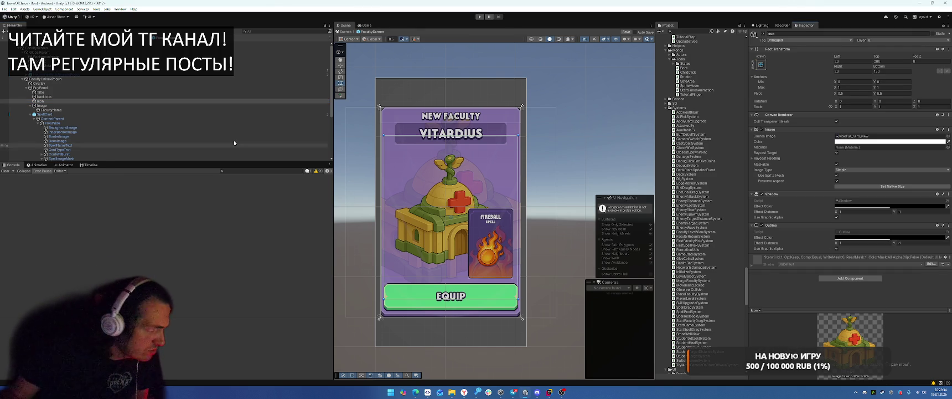
scroll(86, 117, "down", 5)
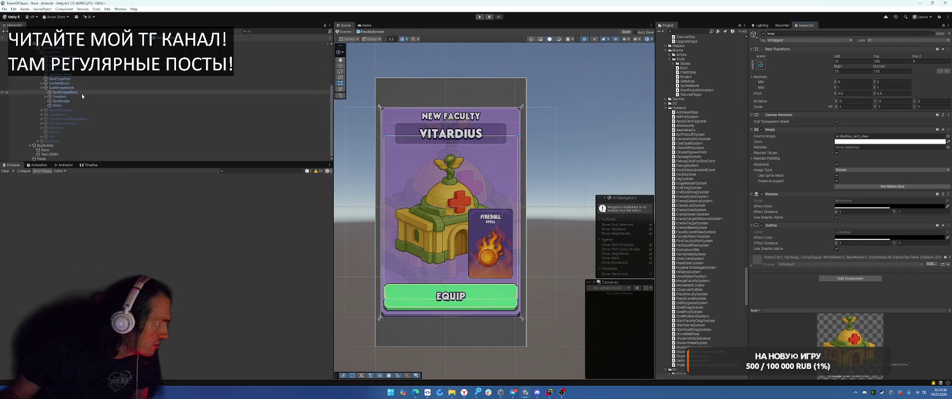
left_click(79, 101)
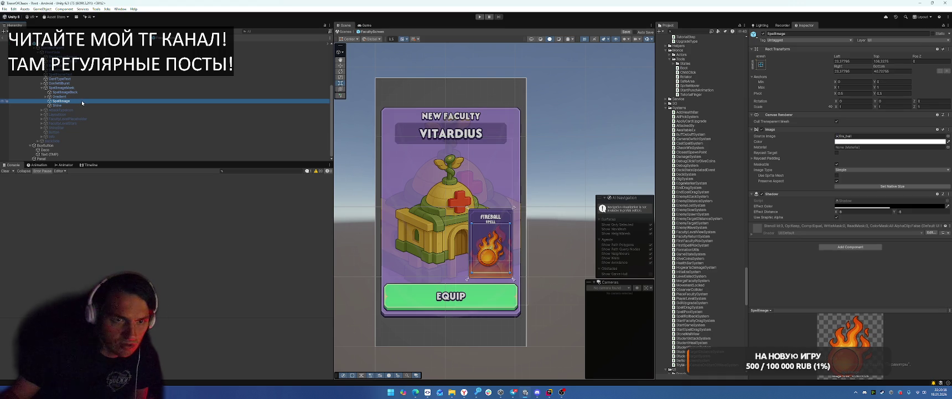
scroll(81, 77, "up", 4)
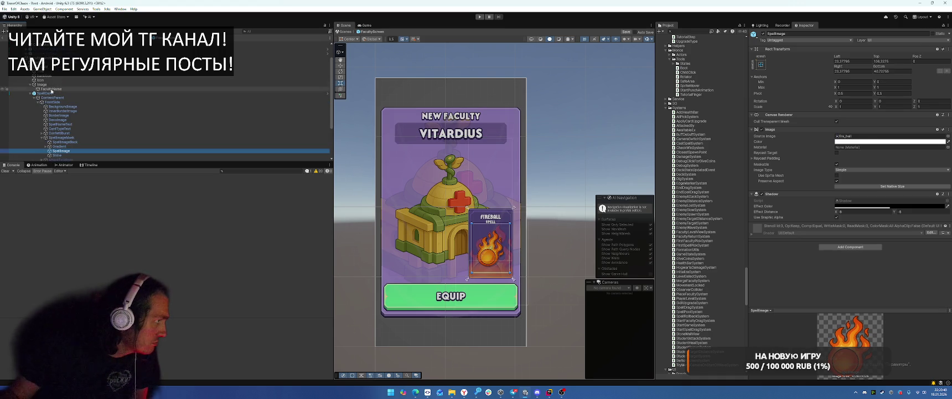
left_click(41, 80)
Try different Icon shadow and outline distances, entering offsets of 0 and -8
left_click(865, 243)
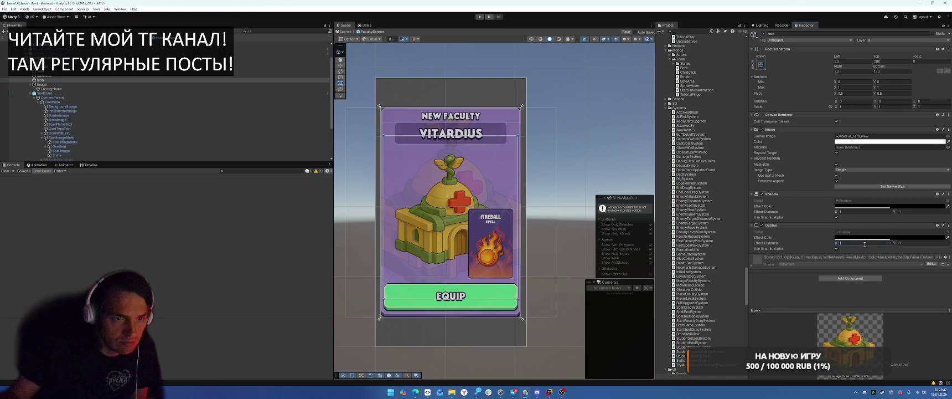
type("0")
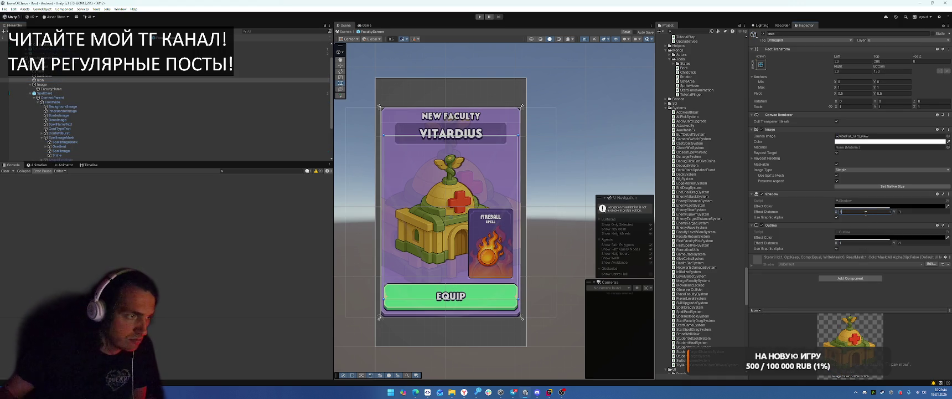
left_click(919, 211)
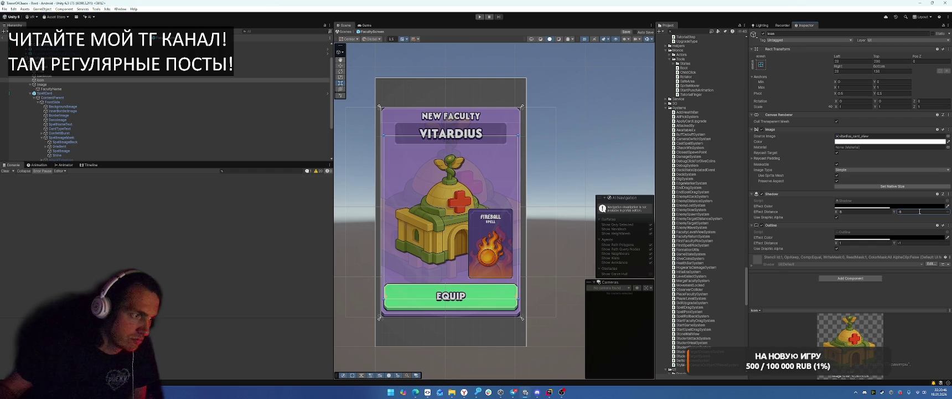
left_click(856, 243)
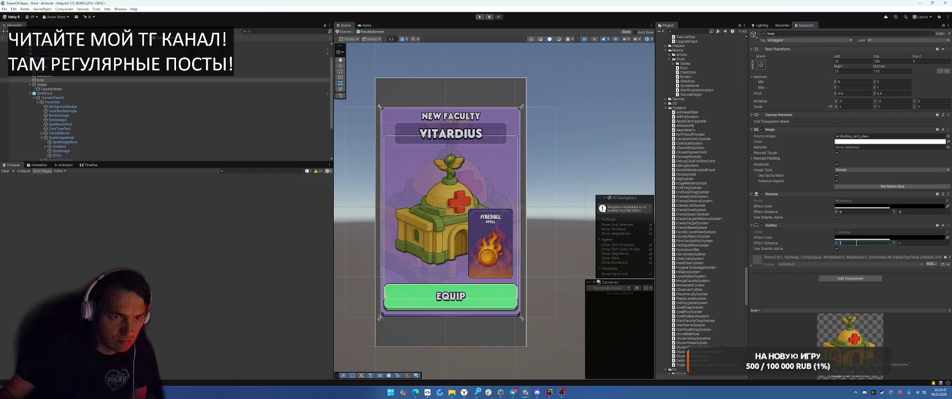
left_click(912, 242)
type("-8")
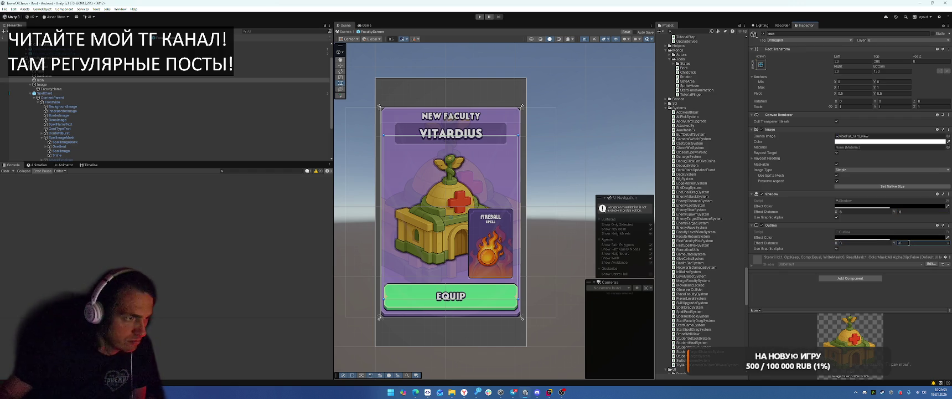
left_click(863, 206)
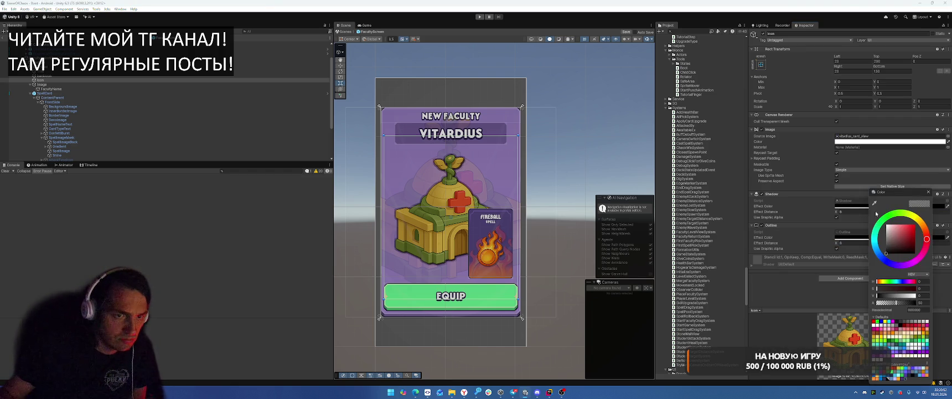
left_click(936, 237)
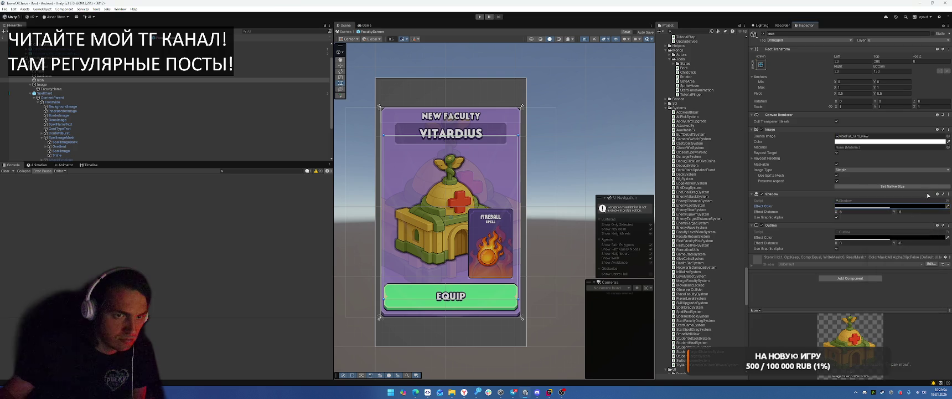
left_click(936, 237)
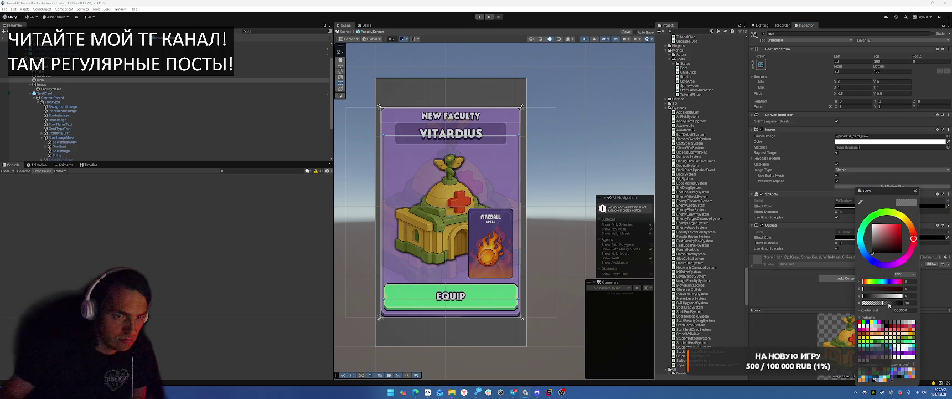
left_click(915, 190)
Remove the Outline, adjust the Shadow colour's alpha, and set its effect distance to 10, -10
right_click(775, 225)
left_click(797, 237)
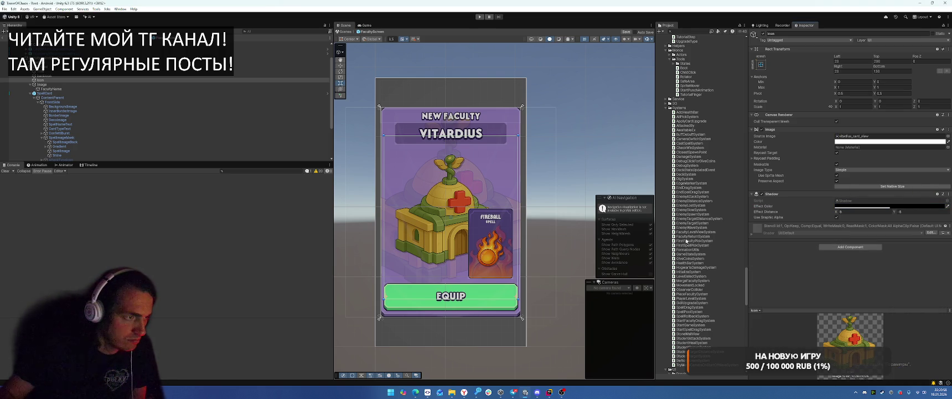
left_click(888, 206)
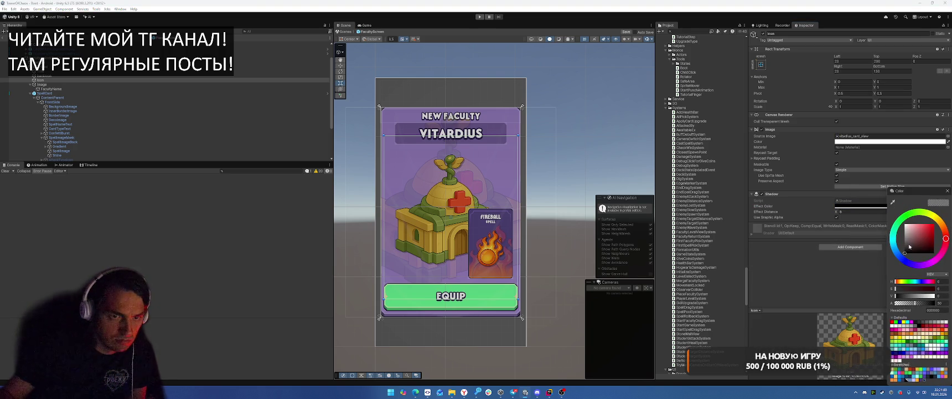
left_click(936, 194)
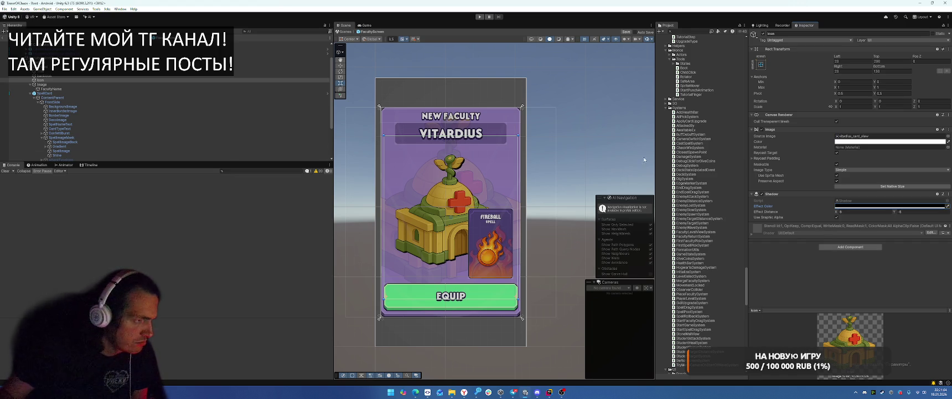
left_click_drag(837, 213, 846, 213)
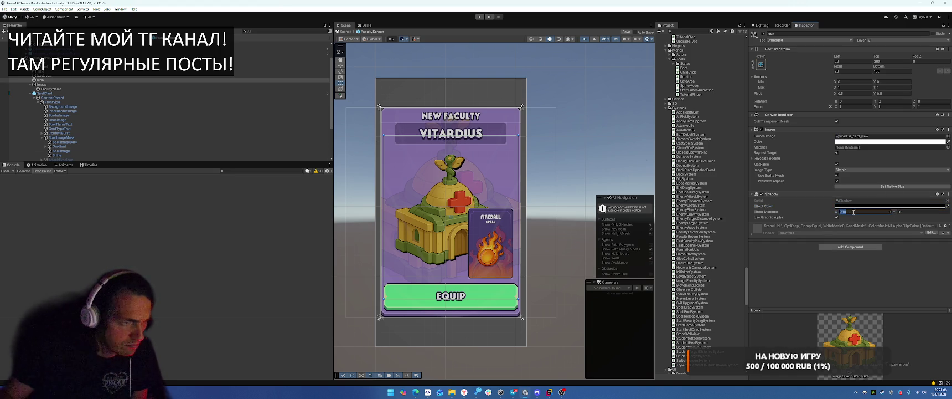
type("10")
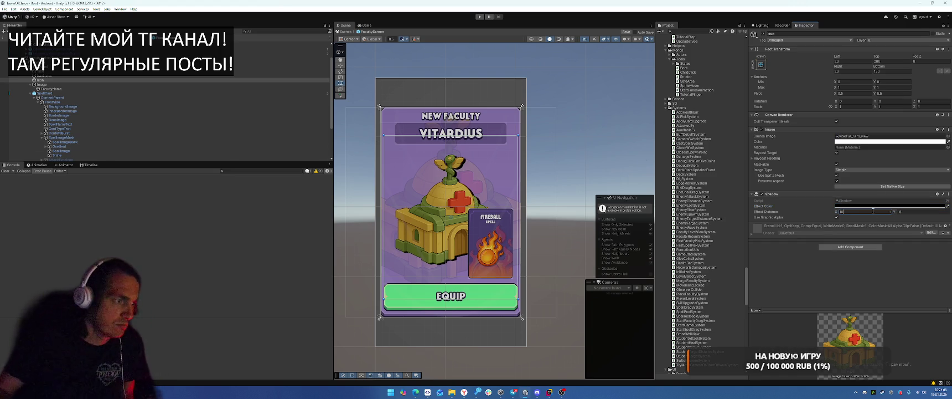
left_click(896, 212)
type("-10")
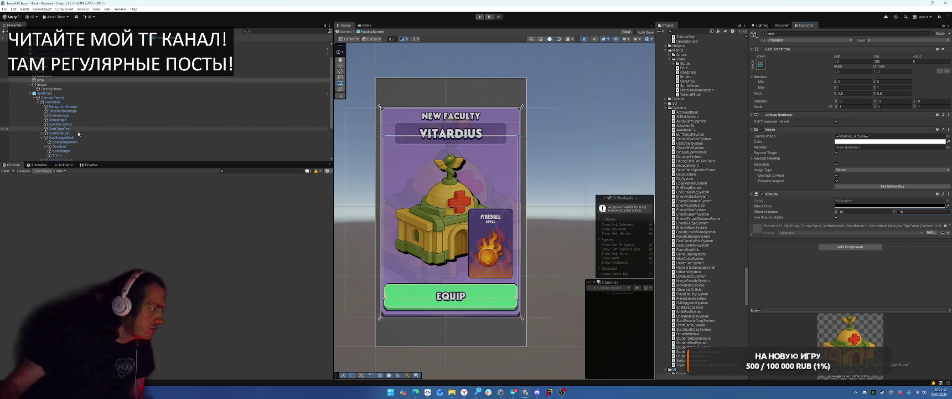
left_click(76, 156)
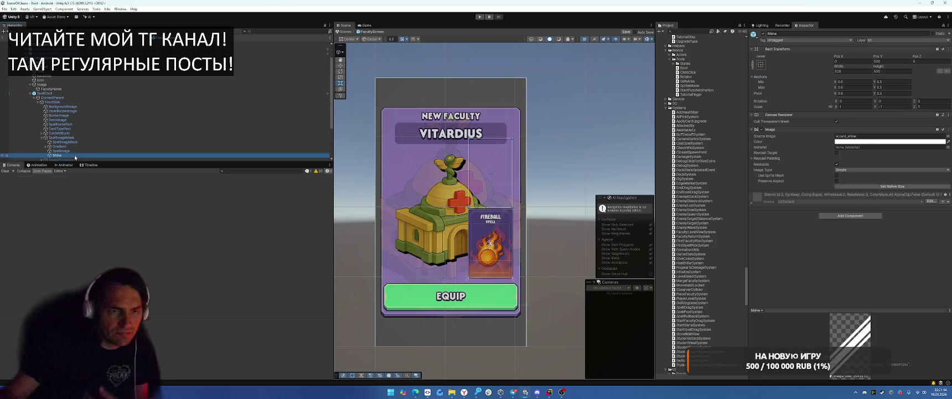
Set the building Icon's shadow vertical offset to -8
left_click(86, 151)
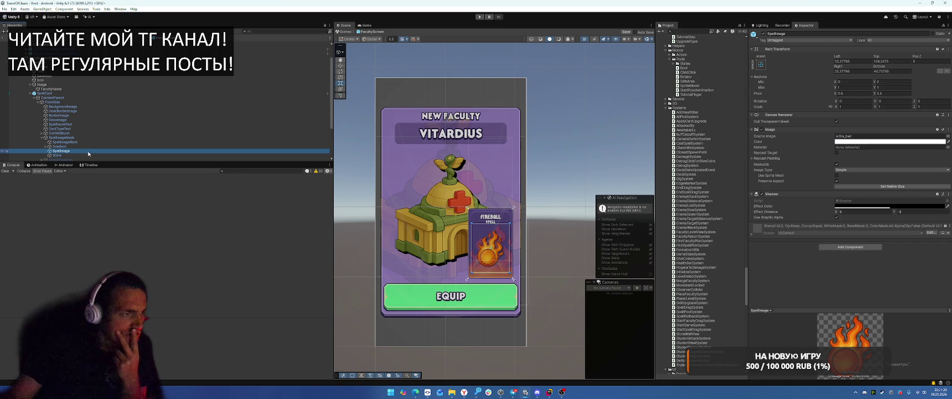
left_click(55, 88)
left_click(40, 80)
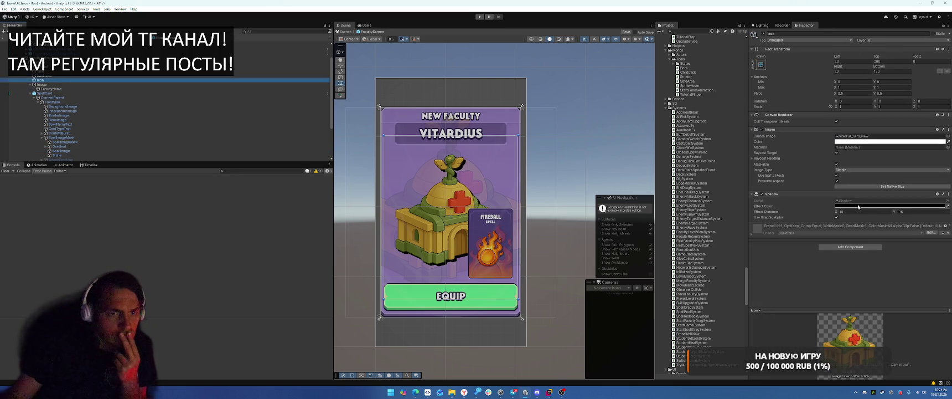
left_click(853, 212)
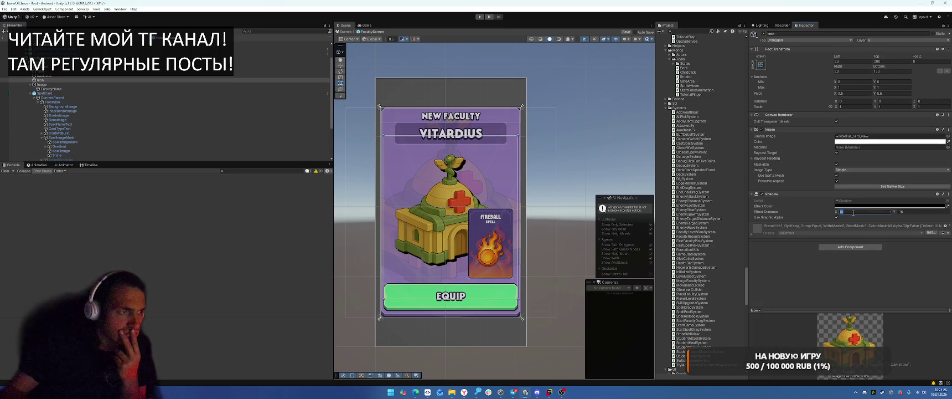
left_click(925, 212)
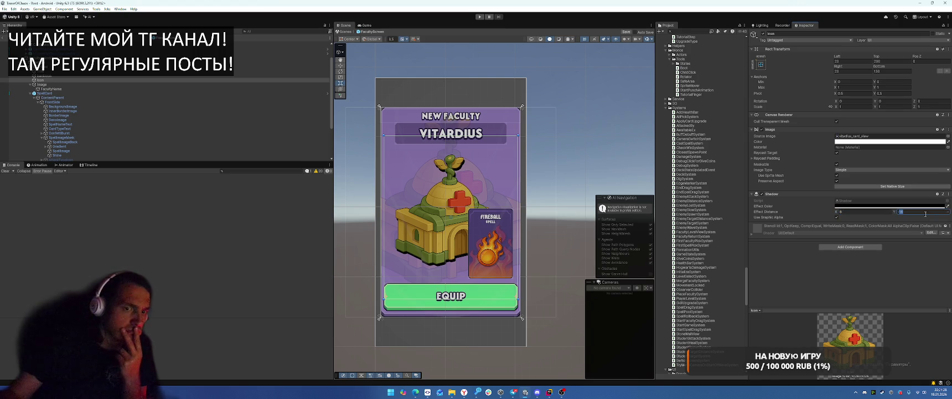
type("-8")
key("Return")
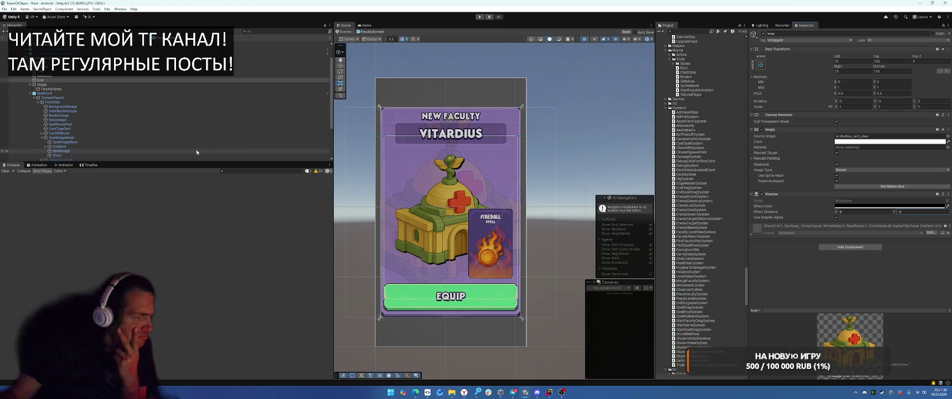
Inspect the SpellImage's shadow colour settings on the spell card
left_click(72, 155)
left_click(72, 151)
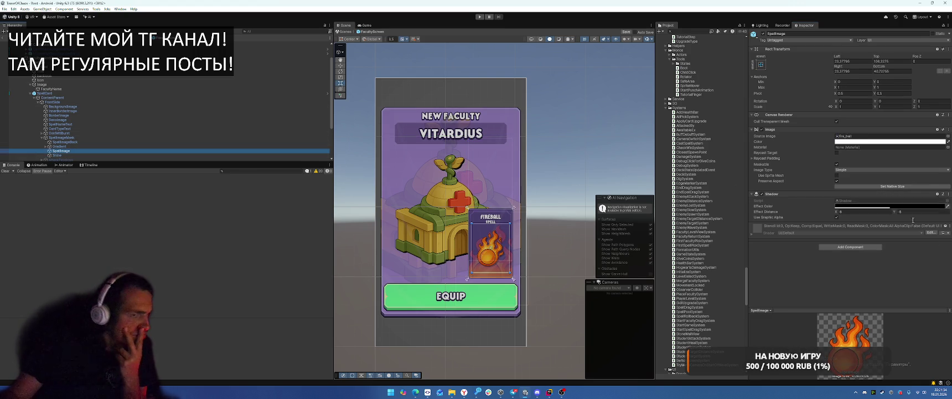
left_click(854, 208)
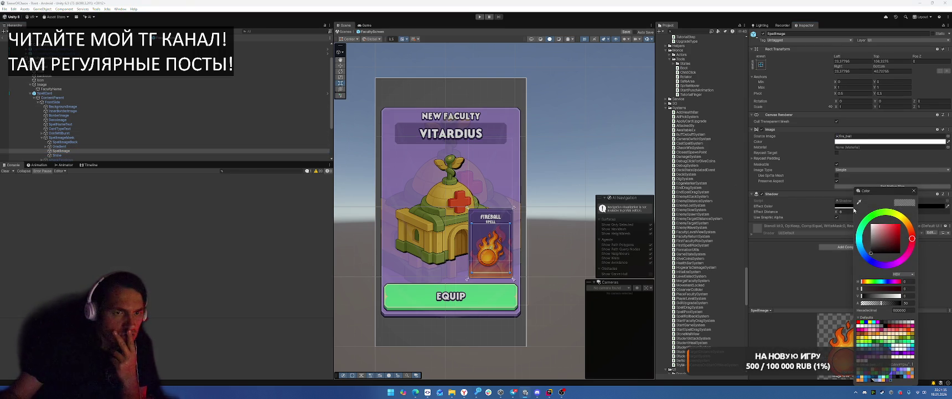
left_click(914, 191)
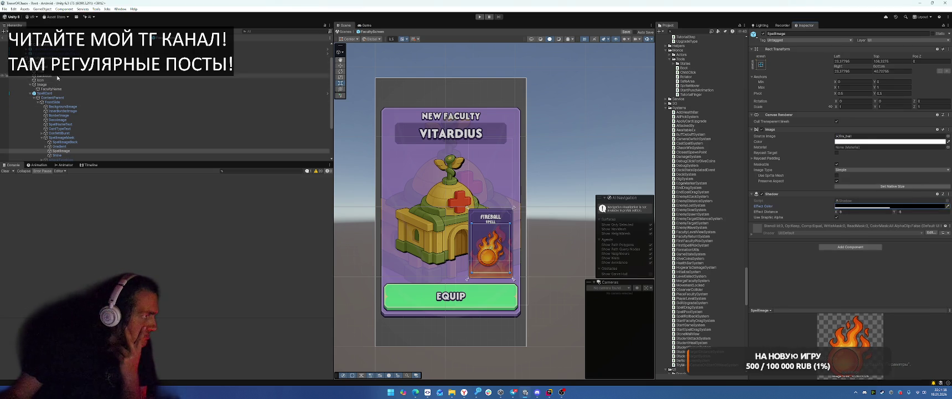
Set the Icon shadow colour's alpha to 50, making it half-transparent
left_click(57, 80)
left_click(886, 207)
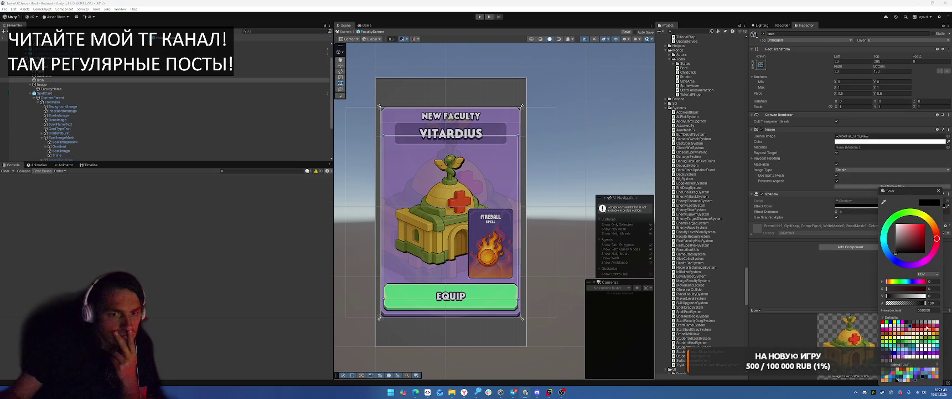
type("50")
key("Return")
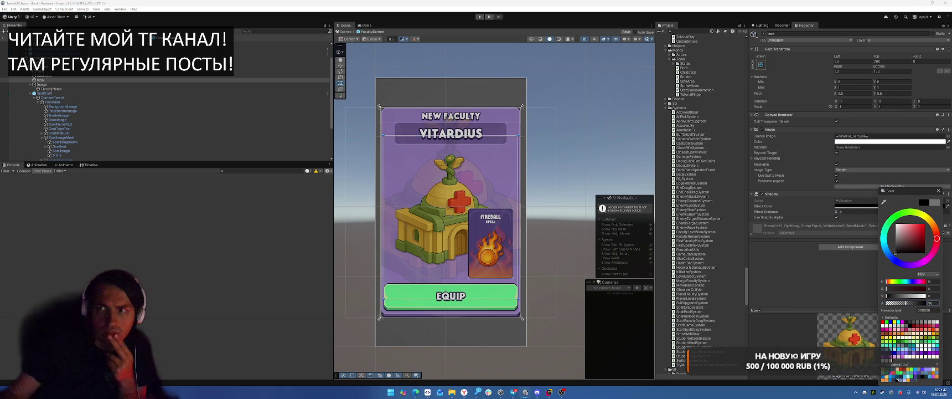
key("Return")
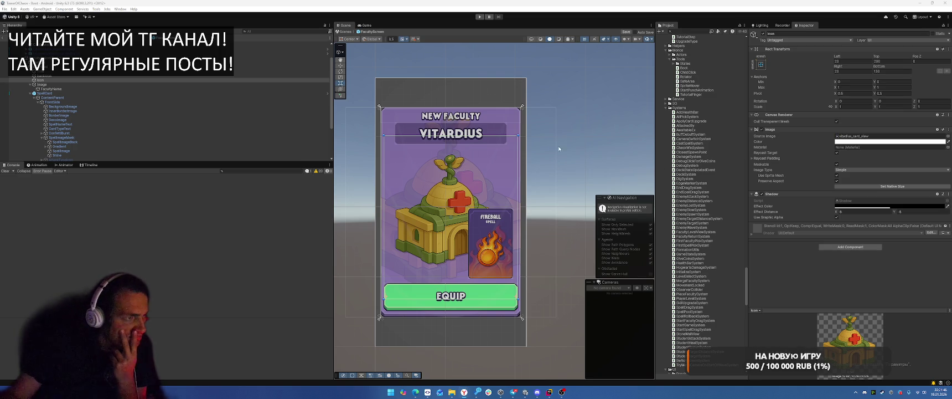
left_click(591, 135)
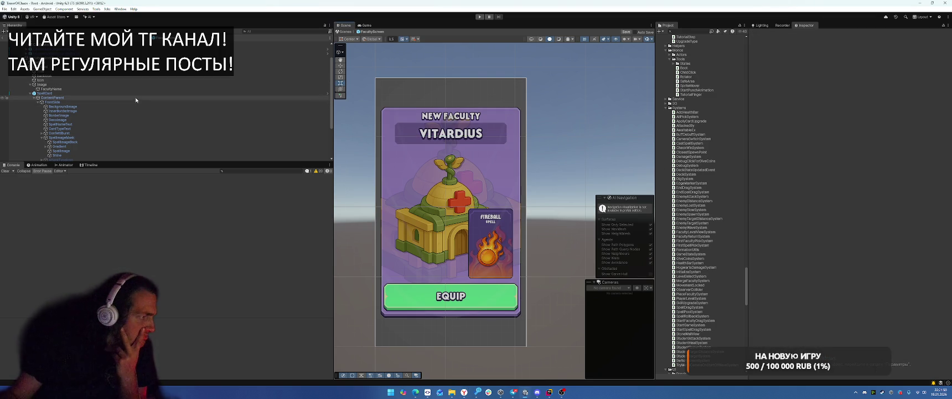
Set backIcon's shadow horizontal offset to 8 after checking the spell card layers
left_click(78, 77)
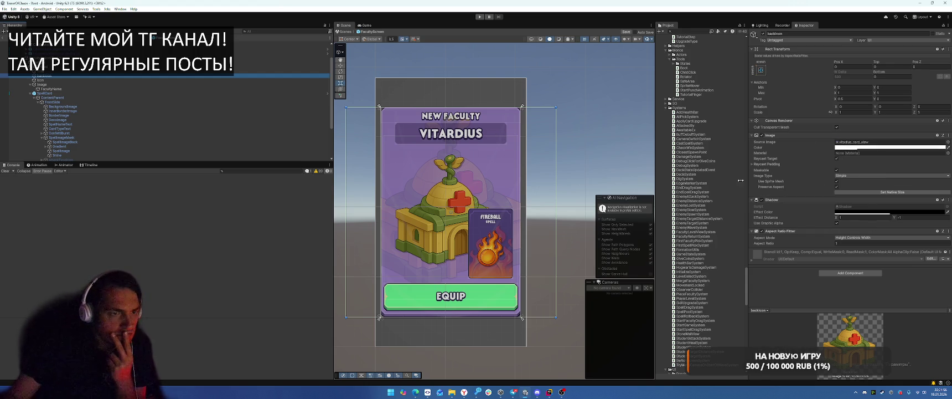
left_click(81, 143)
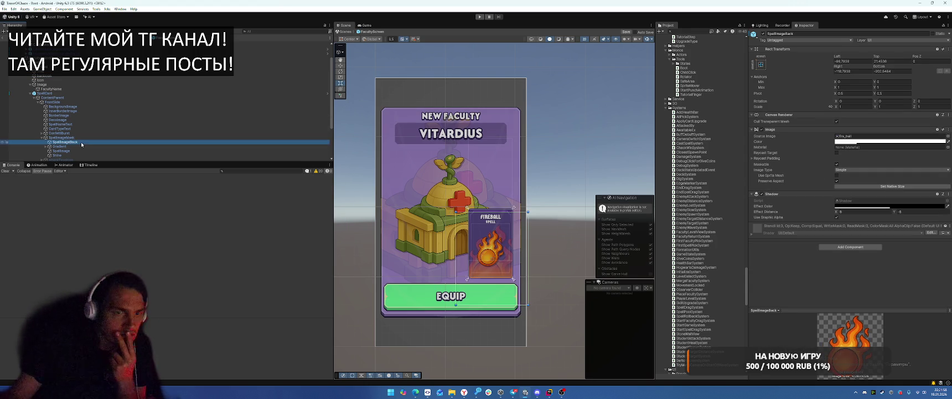
left_click(70, 103)
left_click(74, 106)
left_click(47, 75)
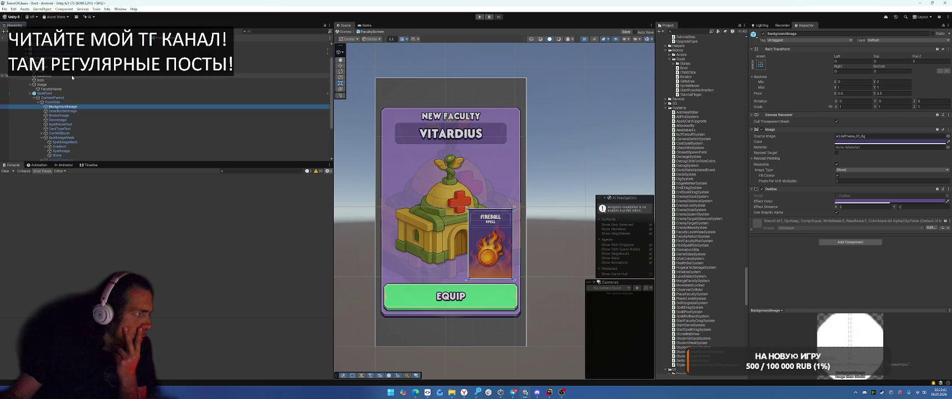
left_click(874, 217)
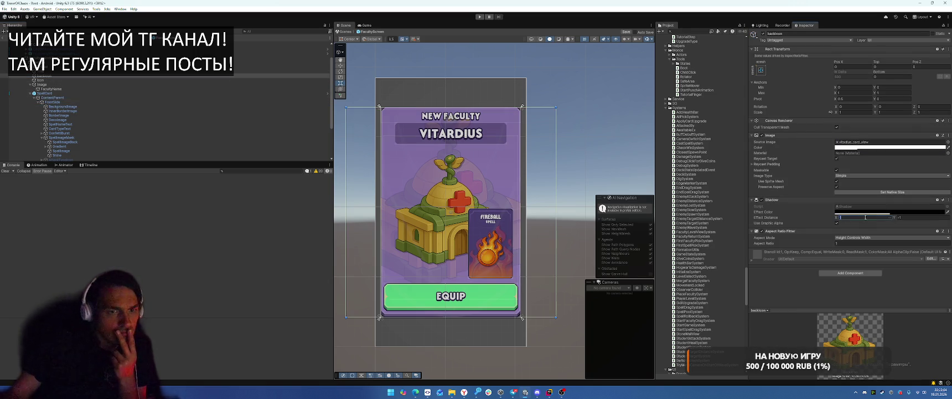
left_click(921, 219)
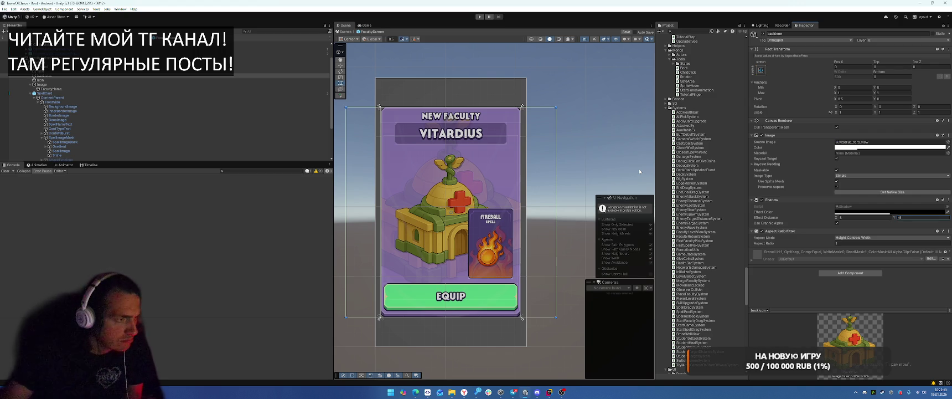
Set backIcon's aspect mode to Height Controls Width, resize its rect, and set colour alpha to 120
left_click(861, 237)
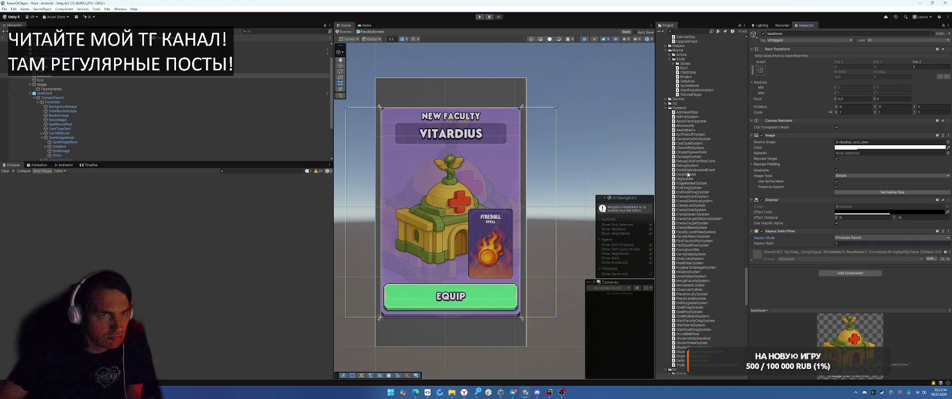
left_click(866, 236)
left_click(855, 254)
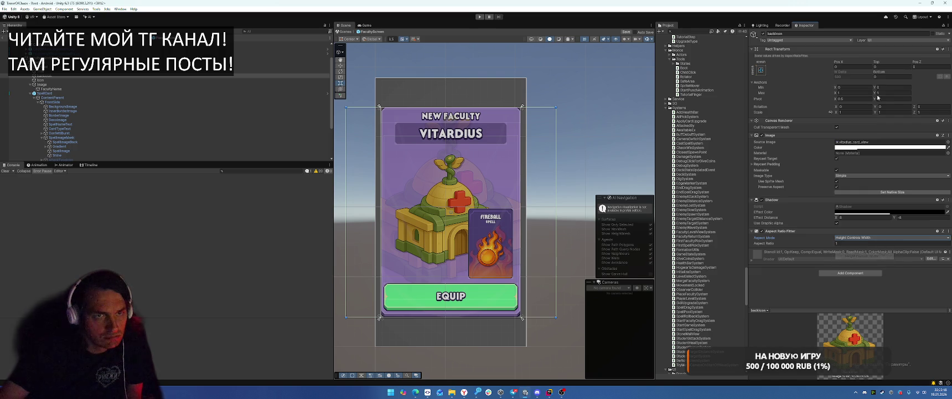
mouse_move(879, 72)
left_mouse_down()
mouse_move(224, 188)
mouse_move(828, 168)
mouse_move(520, 154)
mouse_move(613, 148)
left_mouse_up()
left_click(860, 149)
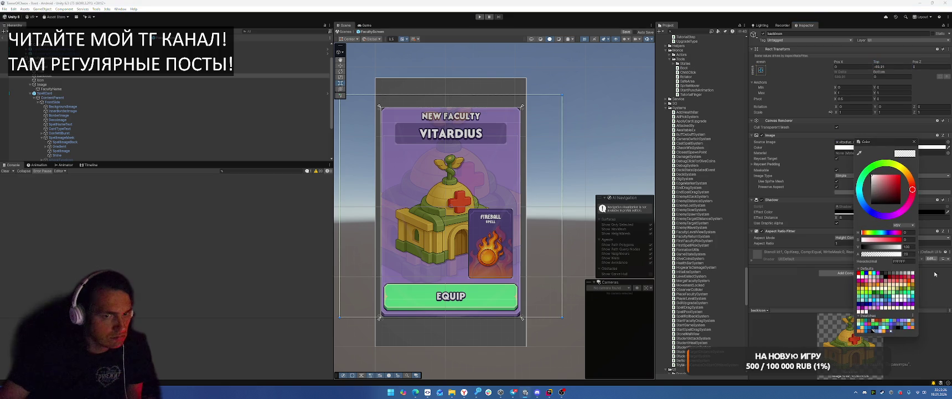
type("1")
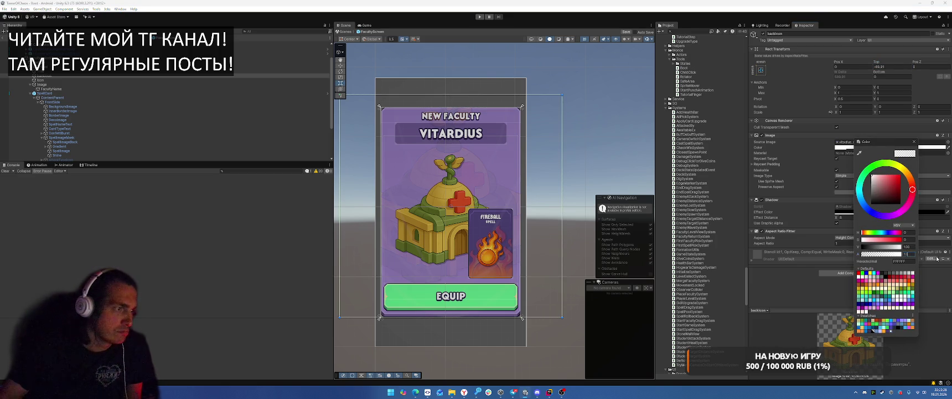
type("20")
left_click(846, 272)
Add a UI Effect component to the backdrop image using the 'uieff' component search
left_click(846, 272)
type("out")
key("BackSpace")
key("BackSpace")
key("BackSpace")
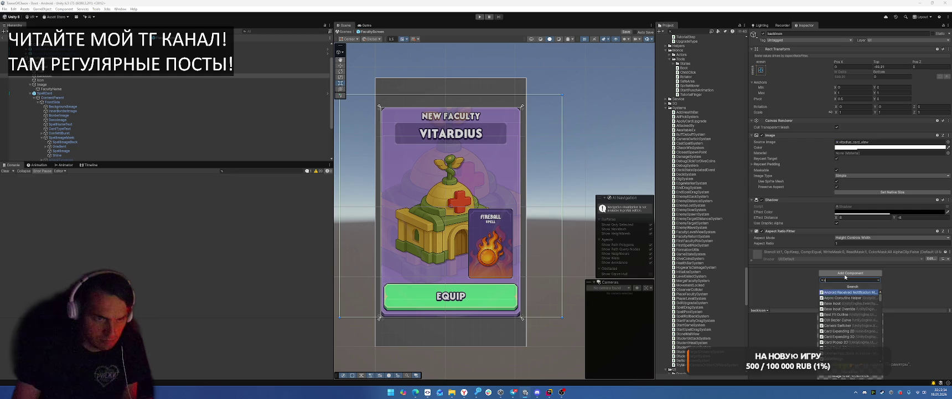
type("uieff")
key("Return")
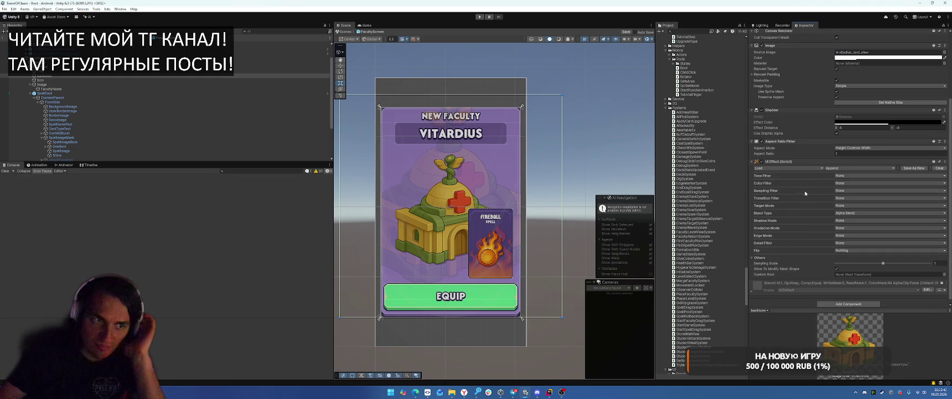
Try Hue target mode with a red target colour, then set target mode back to None
left_click(845, 205)
left_click(851, 221)
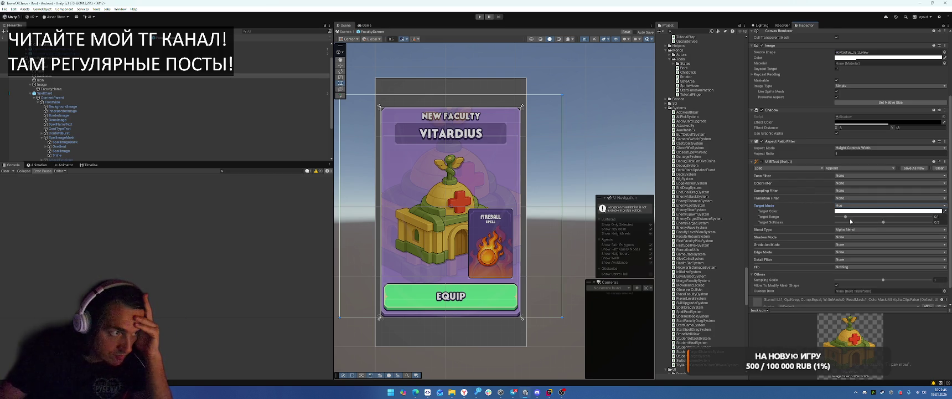
left_click(851, 211)
left_click(886, 293)
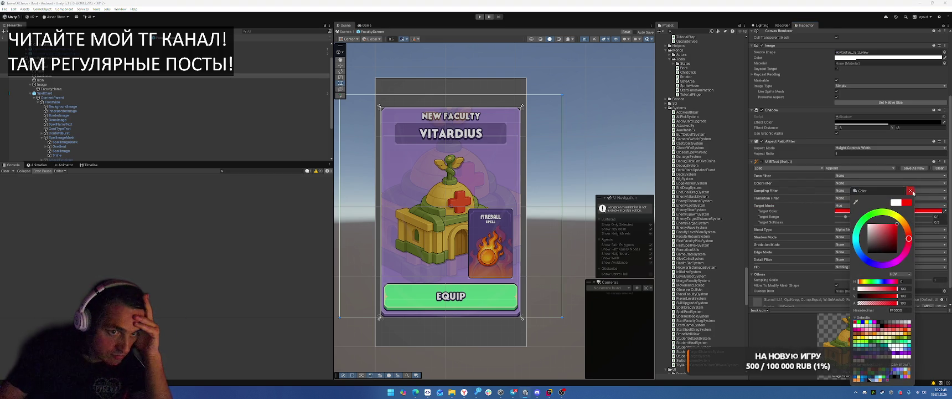
left_click(911, 191)
left_click(848, 205)
left_click(846, 207)
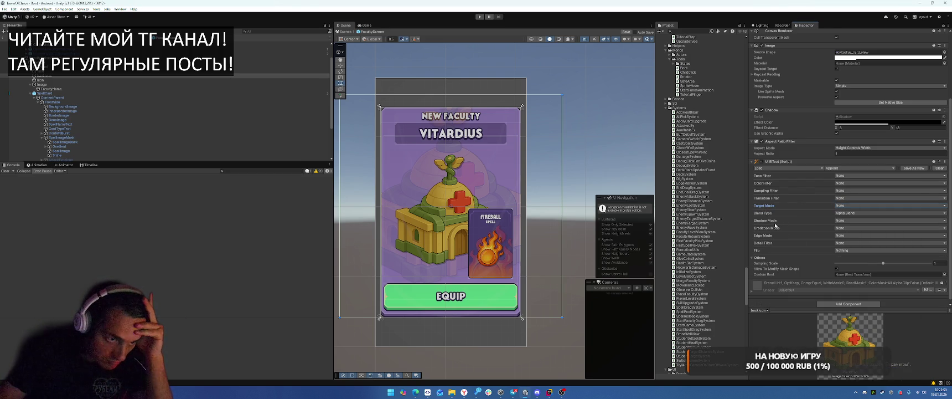
Try the Simple and Shadow 3 shadow modes, then set the shadow mode back to None
left_click(853, 221)
left_click(859, 234)
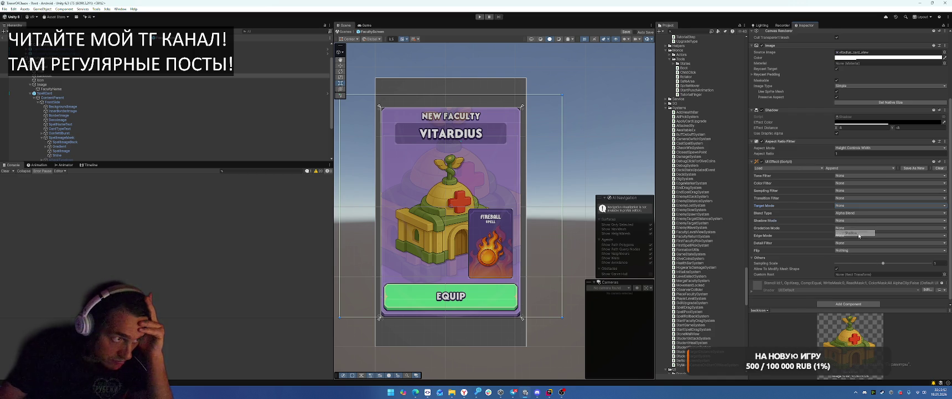
left_click(852, 221)
left_click(851, 238)
left_click(851, 222)
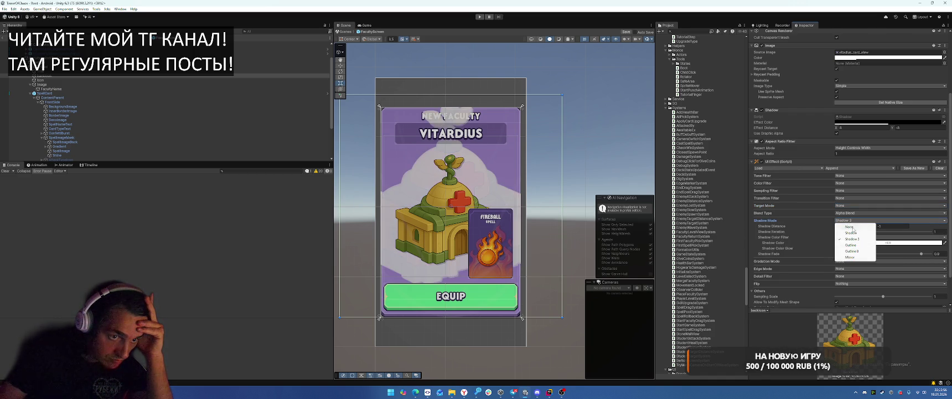
left_click(850, 226)
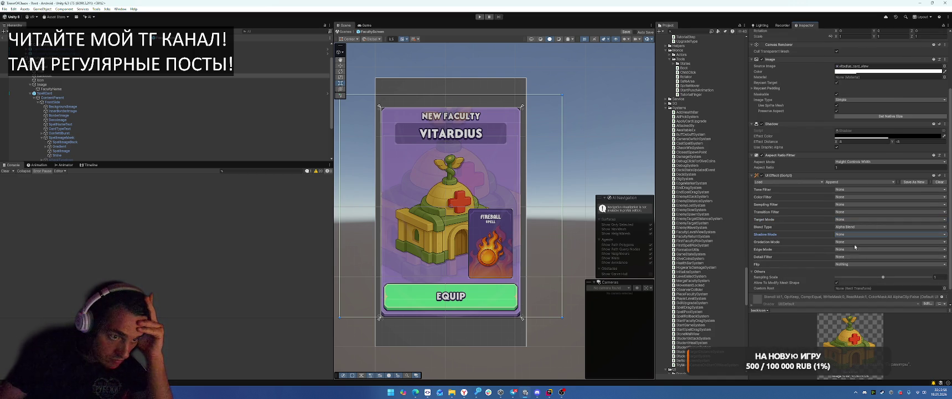
Check the flip options, abandon another component search, and deselect the backdrop
left_click(847, 264)
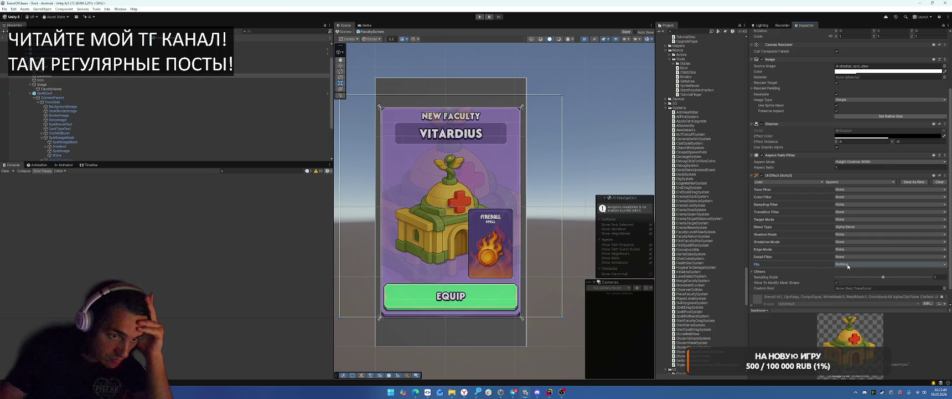
left_click(811, 266)
scroll(814, 276, "down", 1)
left_click(820, 292)
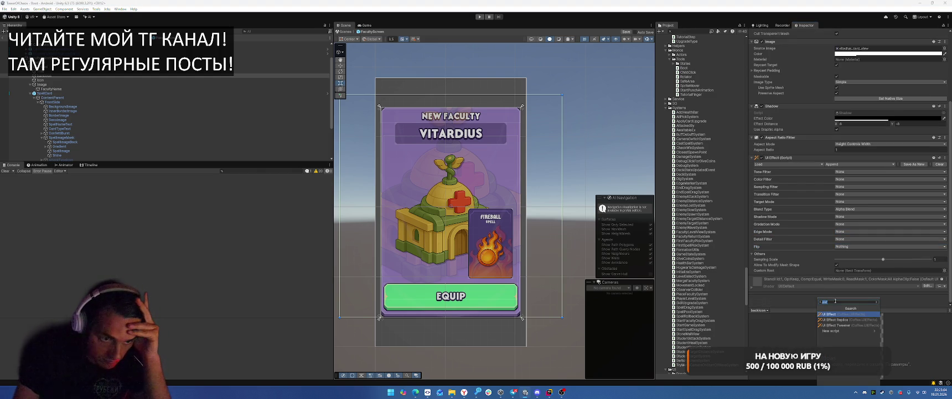
key("BackSpace")
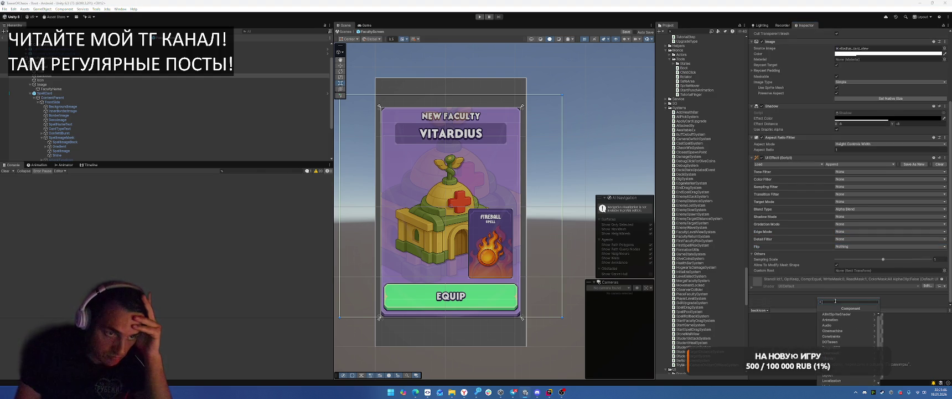
left_click(583, 160)
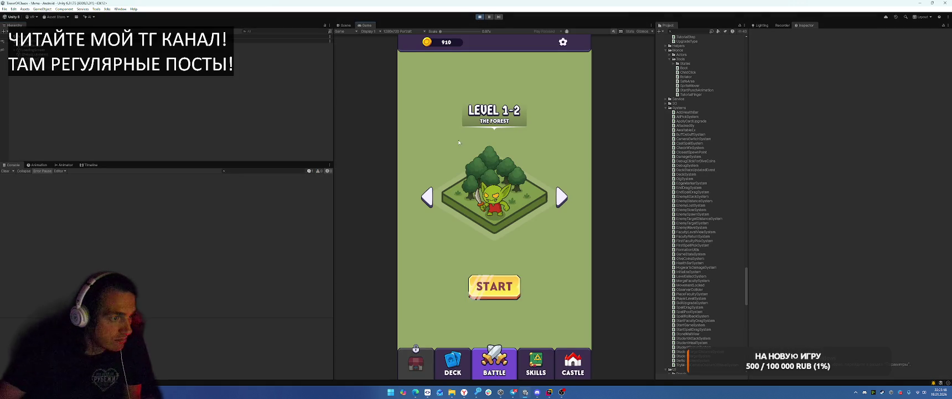
In the running game, open the Castle and buy every Ingiflame restore stage to unlock it
left_click(570, 363)
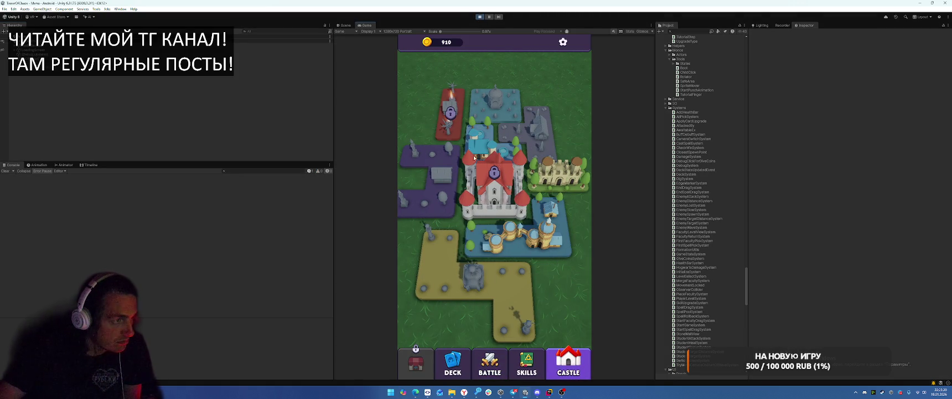
left_click(452, 111)
left_click(459, 100)
left_click(459, 100)
left_click(529, 163)
left_click(452, 113)
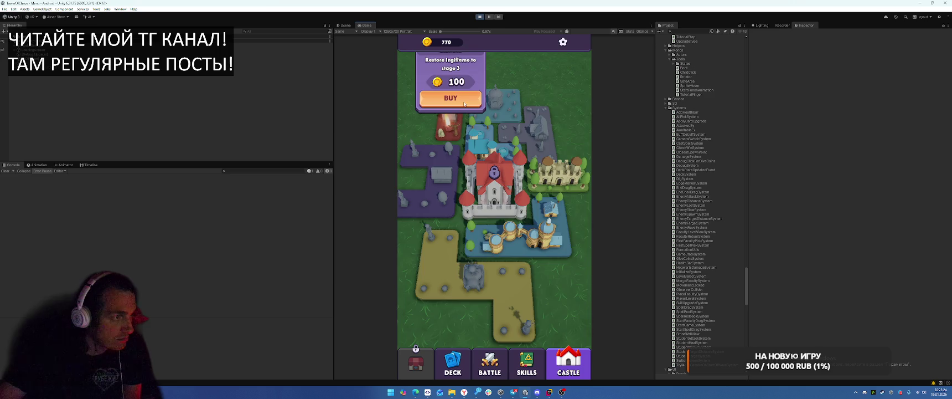
left_click(455, 97)
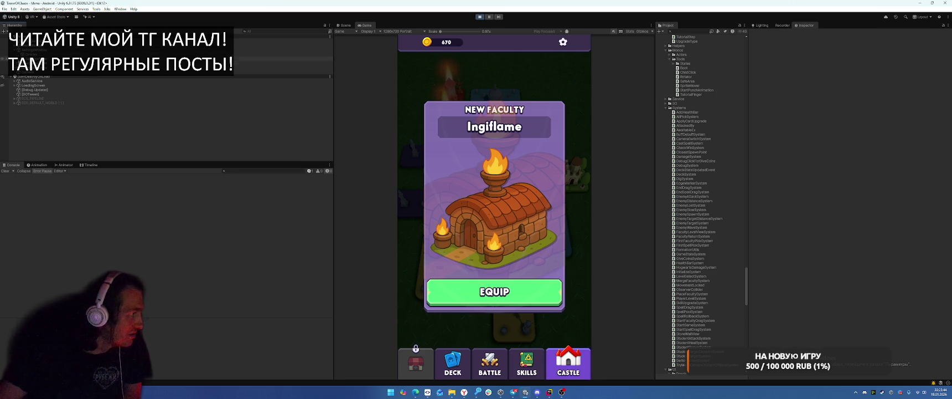
Expand FacultyUnlockPopup > BuyPanel > SpellCard in the Hierarchy and switch to Scene view
scroll(23, 81, "up", 3)
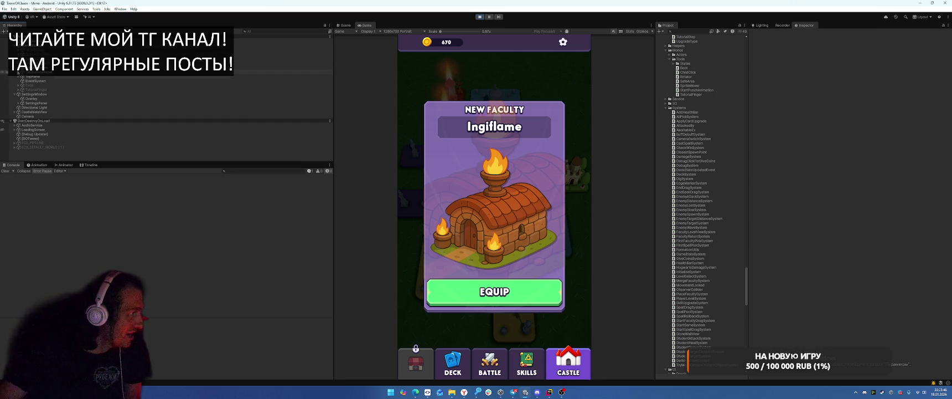
scroll(23, 77, "up", 1)
left_click(22, 78)
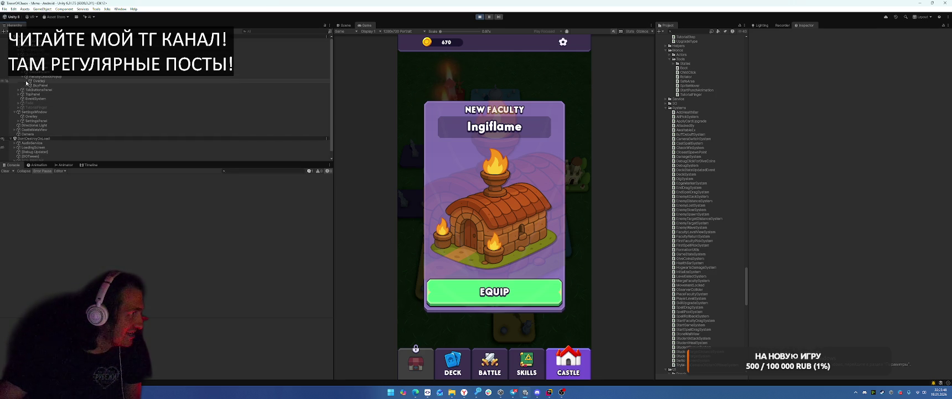
left_click(30, 86)
left_click(26, 85)
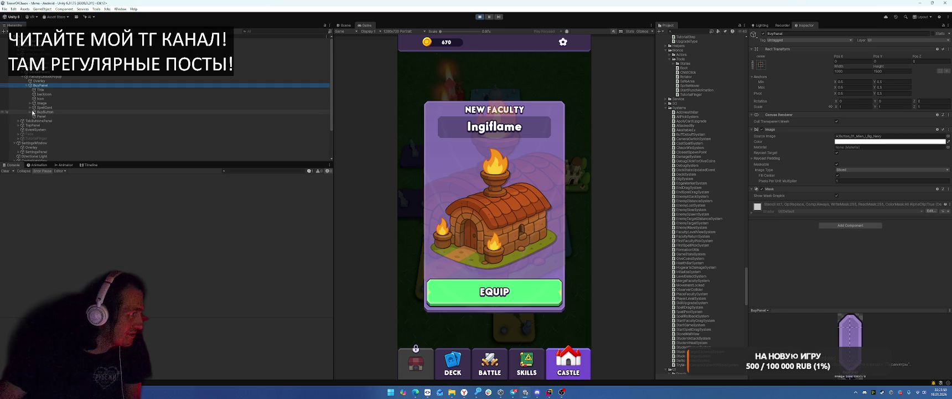
left_click(31, 107)
left_click(42, 112)
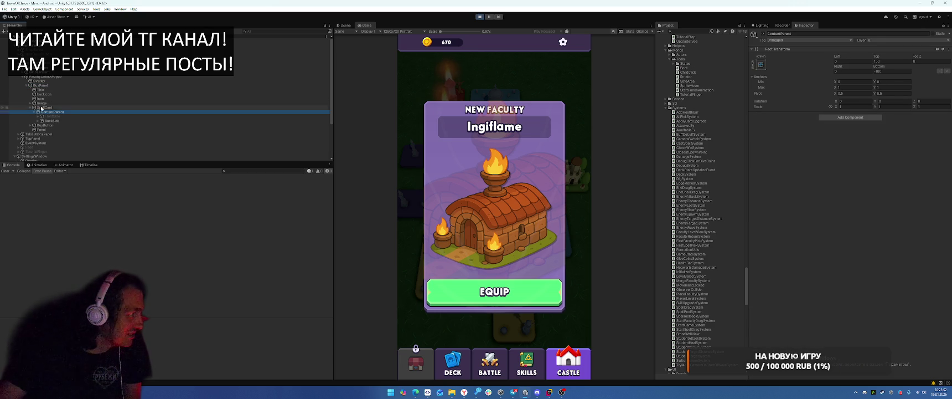
left_click(44, 107)
left_click(344, 25)
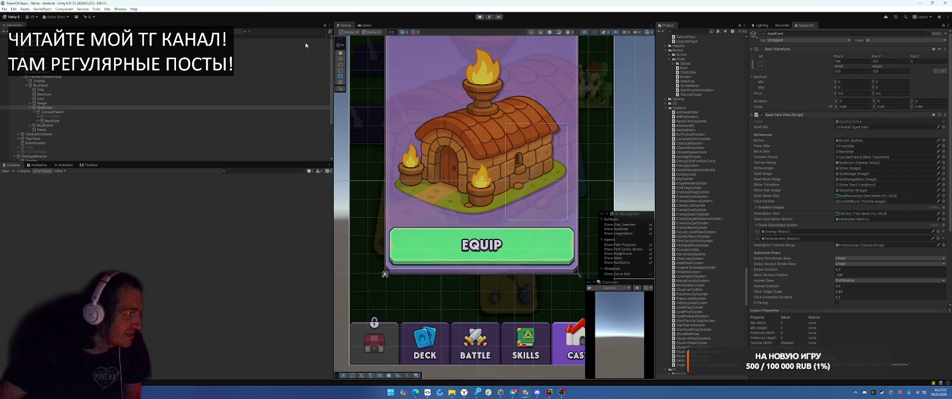
Inspect the spell card's BackSide, FrontSide and ContentParent objects, framing BackSide in the scene
left_click(86, 121)
key("f")
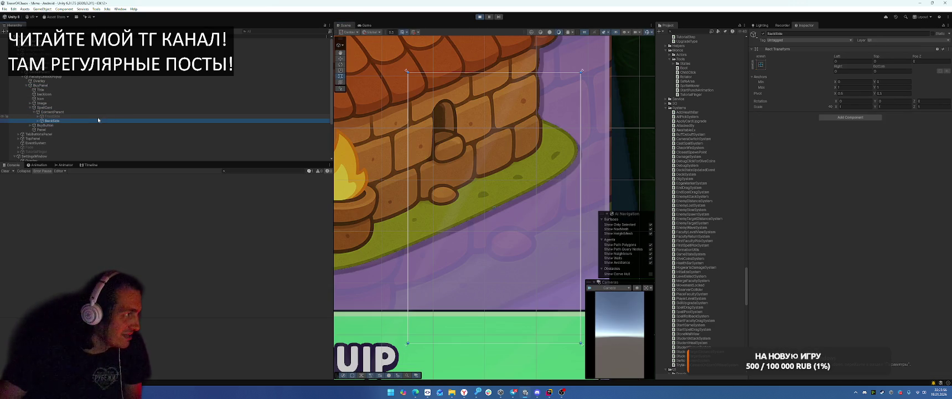
left_click(72, 117)
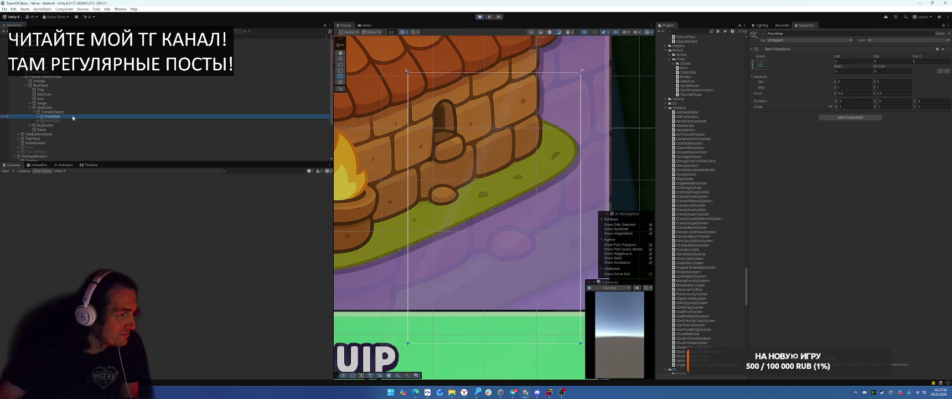
left_click(39, 116)
key("Up")
key("Up")
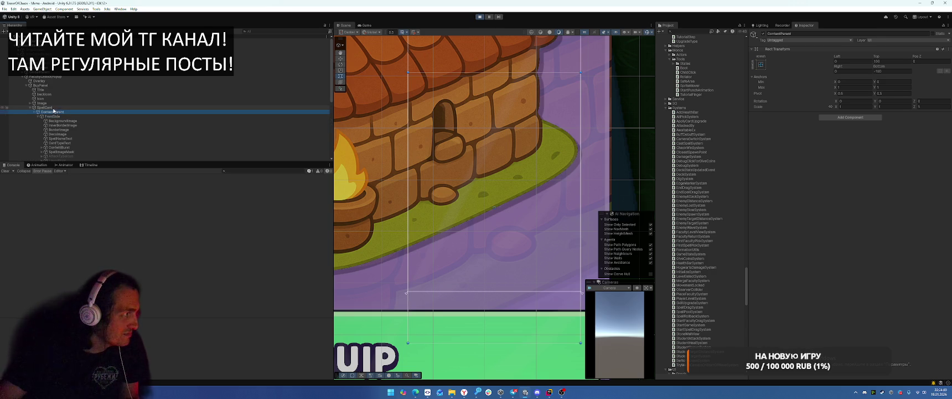
scroll(424, 148, "down", 5)
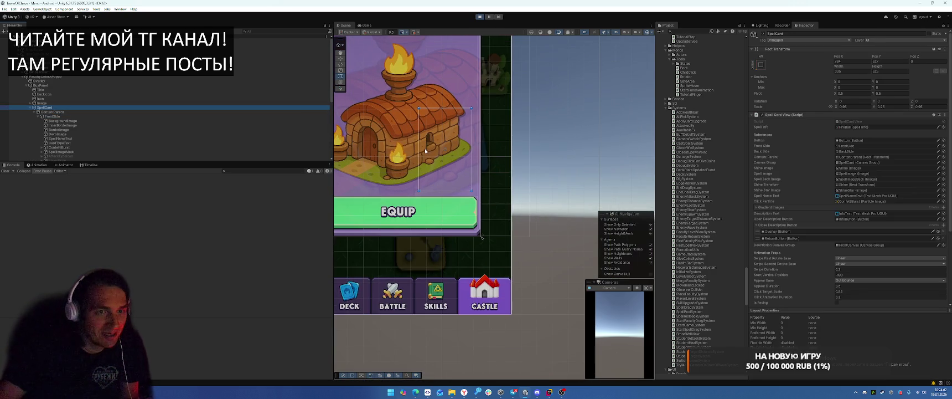
left_click(64, 113)
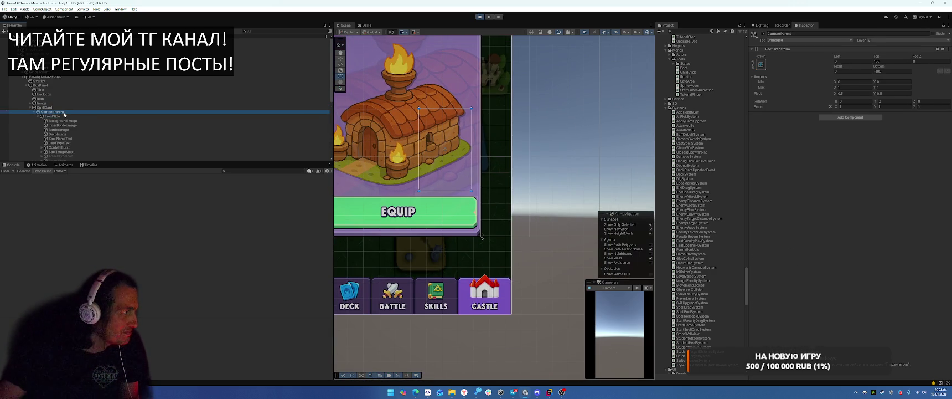
left_click(45, 108)
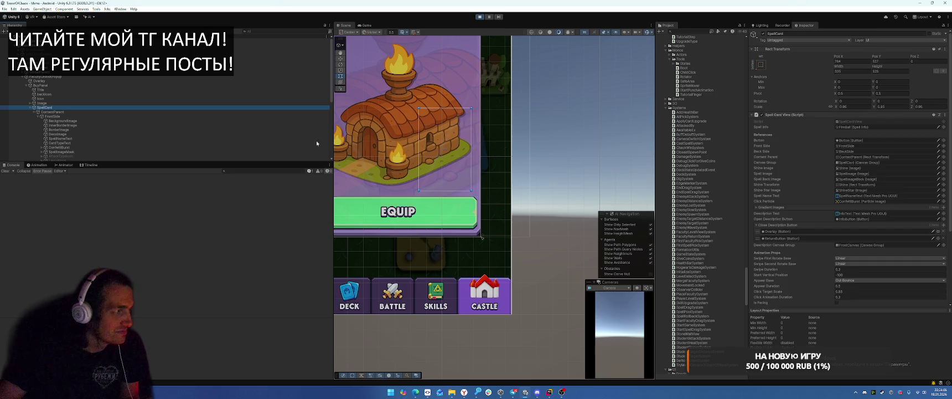
scroll(847, 193, "down", 5)
Set the SpellCard Canvas Group Alpha to 1 and check the card in the Game view
left_click(837, 274)
type("1")
key("Return")
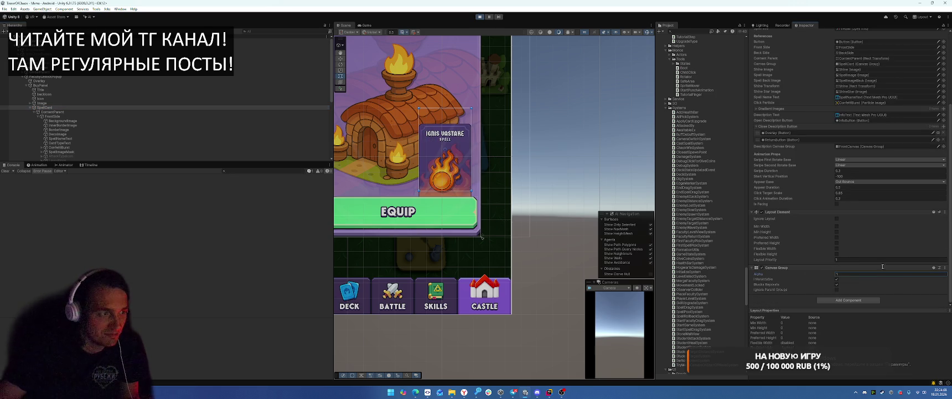
left_click(367, 25)
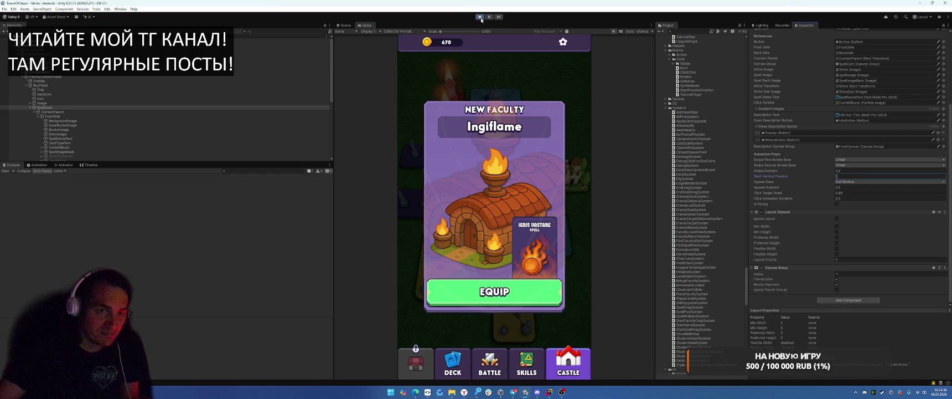
key("Return")
Exit Play mode and return to Rider's file search
left_click(481, 17)
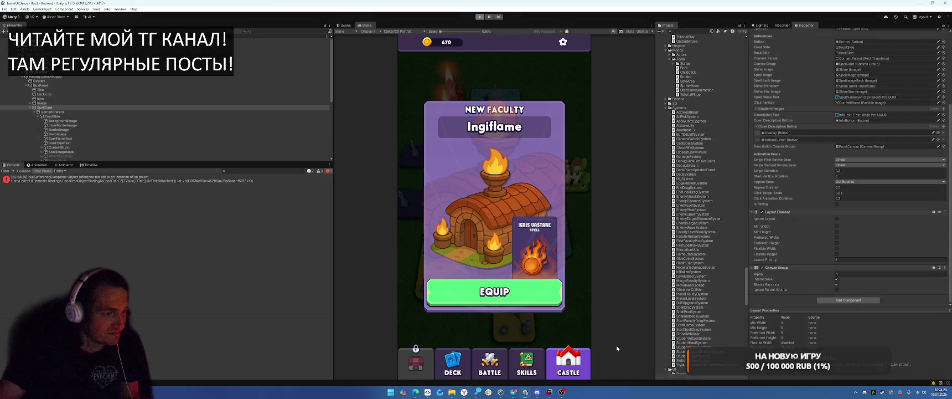
key("alt+Tab")
key("ctrl+e")
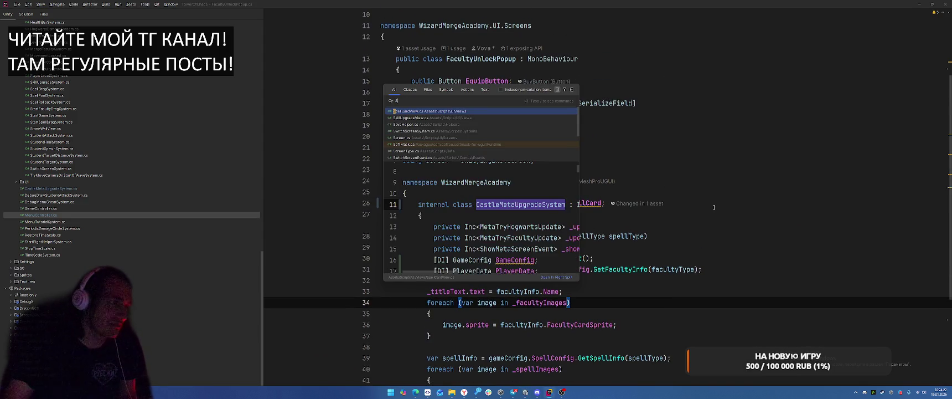
Open SpellCardView.cs and scroll through its code
key("Return")
scroll(715, 207, "up", 20)
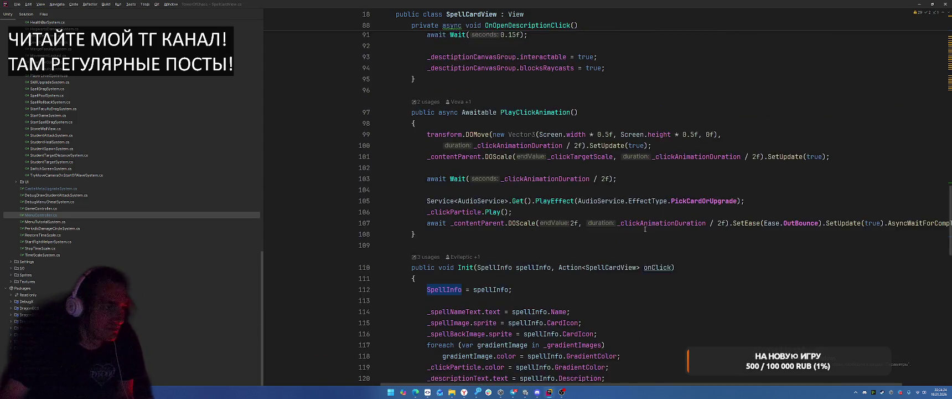
scroll(647, 229, "down", 20)
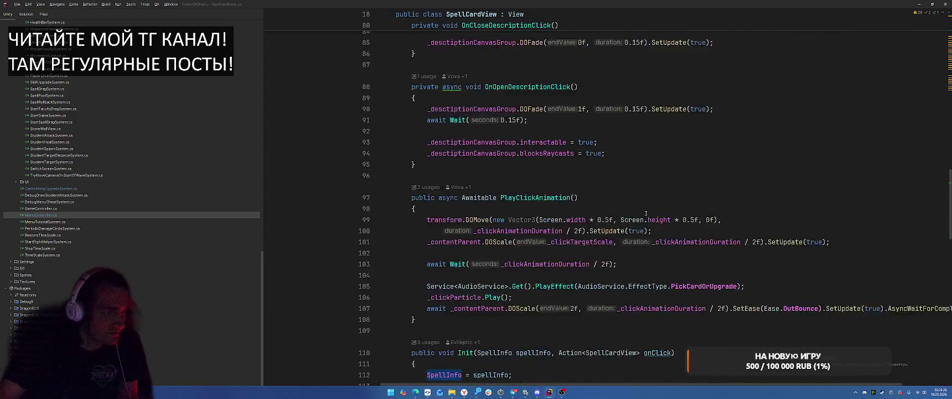
scroll(687, 195, "down", 10)
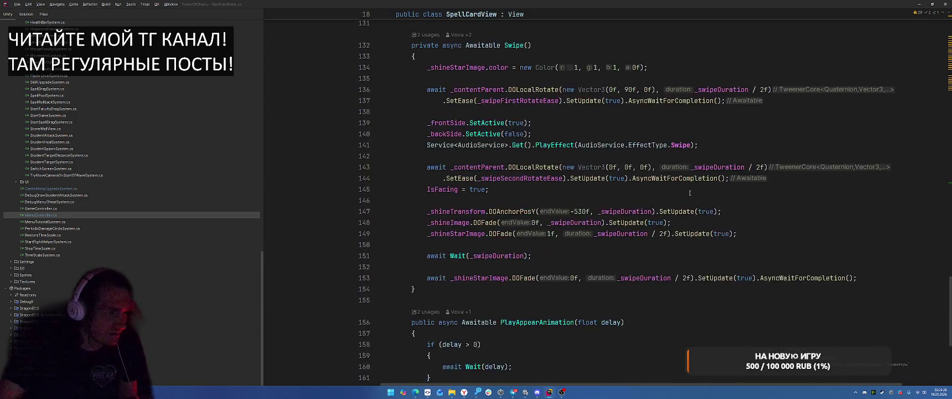
scroll(691, 191, "up", 20)
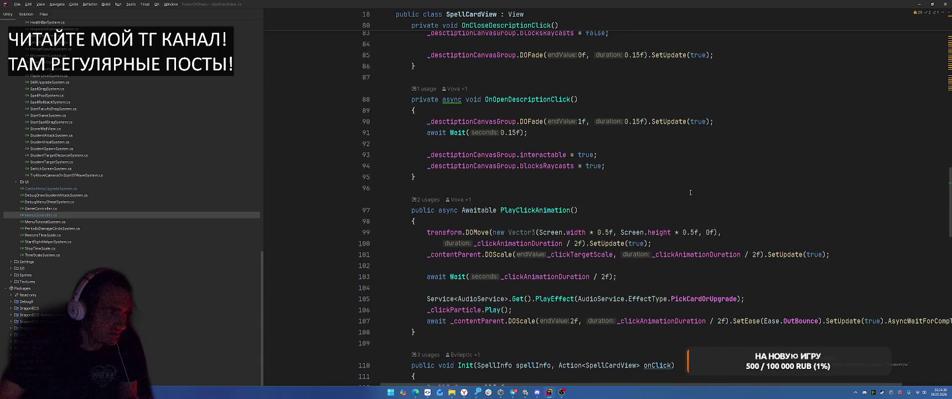
scroll(691, 192, "up", 7)
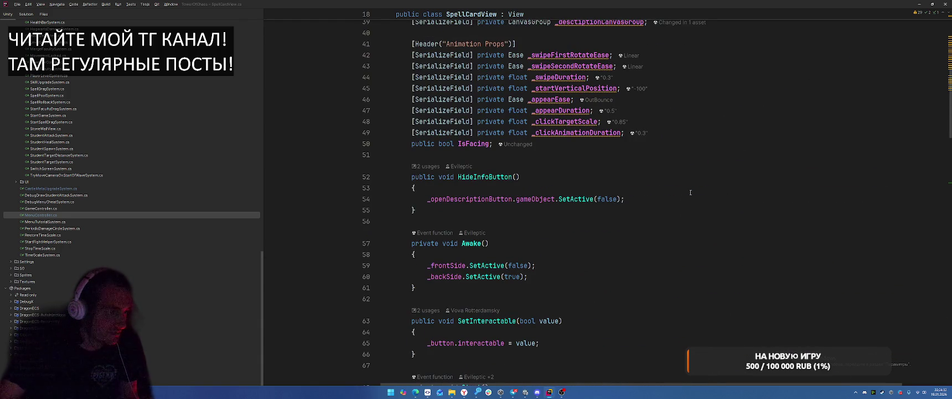
scroll(690, 192, "down", 5)
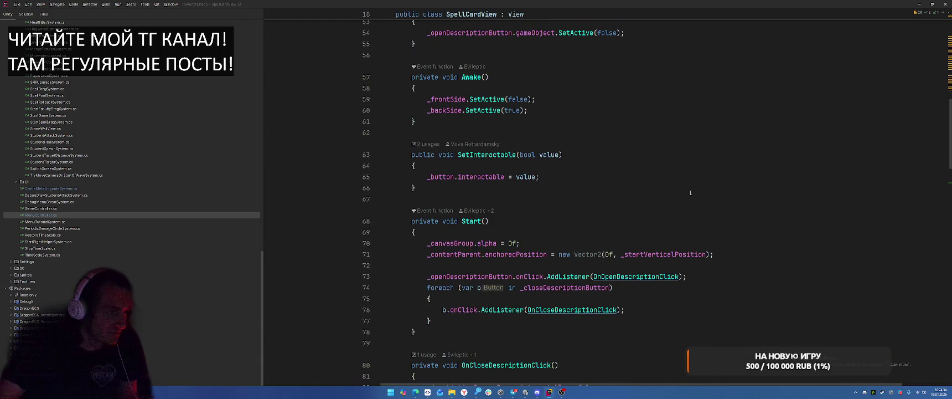
scroll(690, 192, "down", 11)
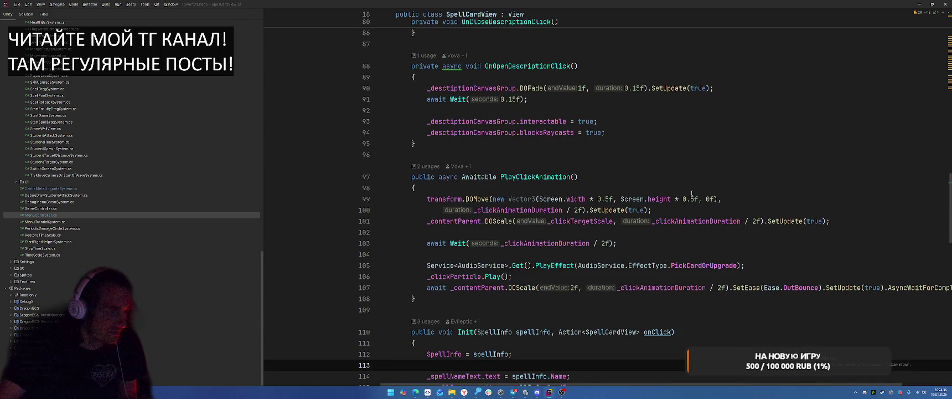
Find 'aculty' with Search Everywhere and open the FacultyCardView script
key("shift")
key("shift")
type("Faculty")
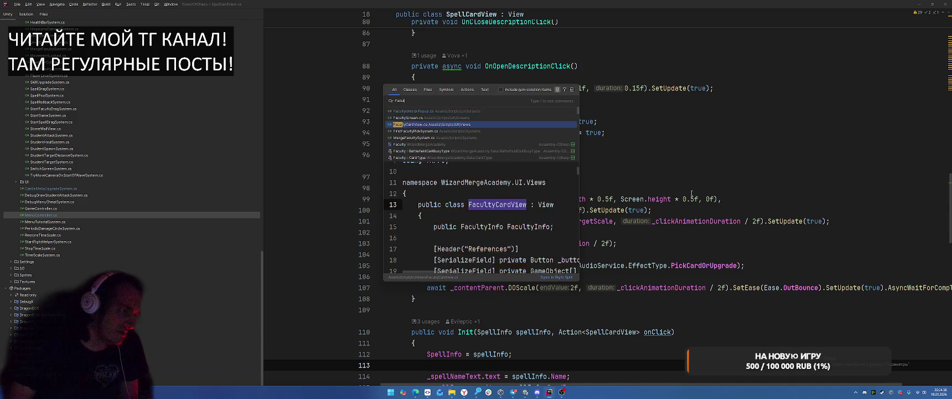
key("Return")
scroll(691, 195, "down", 15)
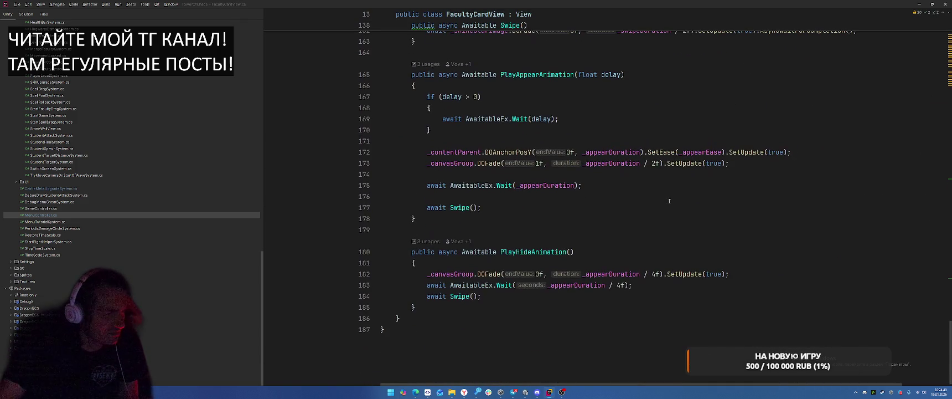
Open DeckCardView via Search Everywhere, read through it, then switch to the browser's reference image
key("shift")
key("shift")
type("DeckCard")
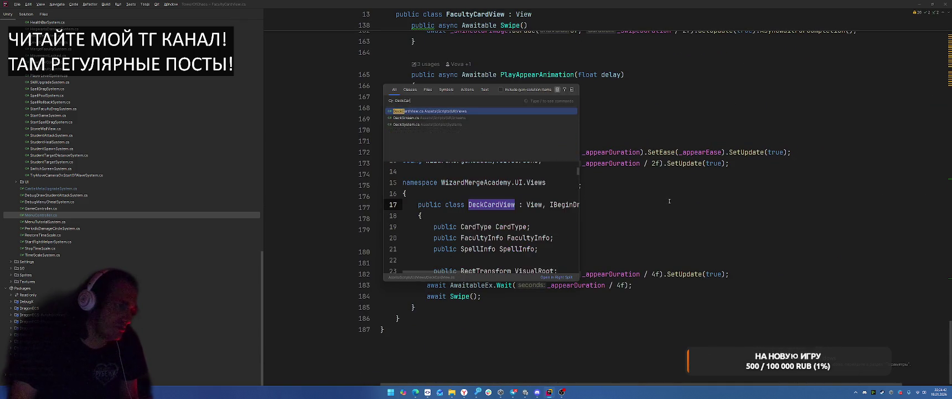
key("Return")
scroll(671, 201, "down", 15)
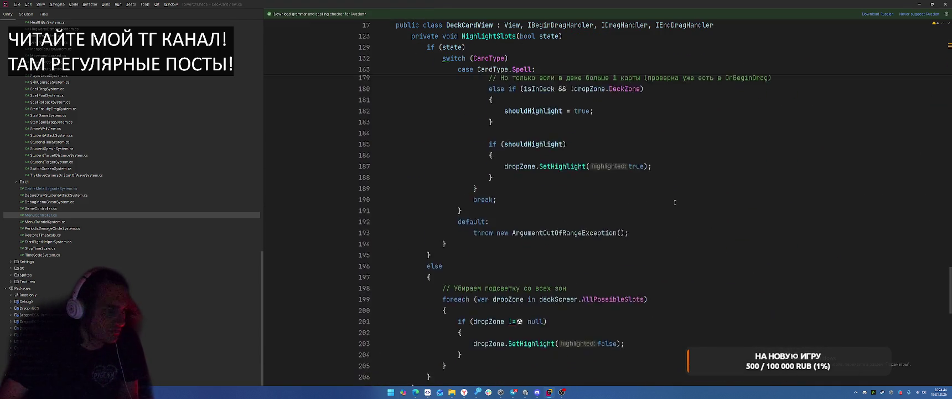
scroll(674, 202, "down", 7)
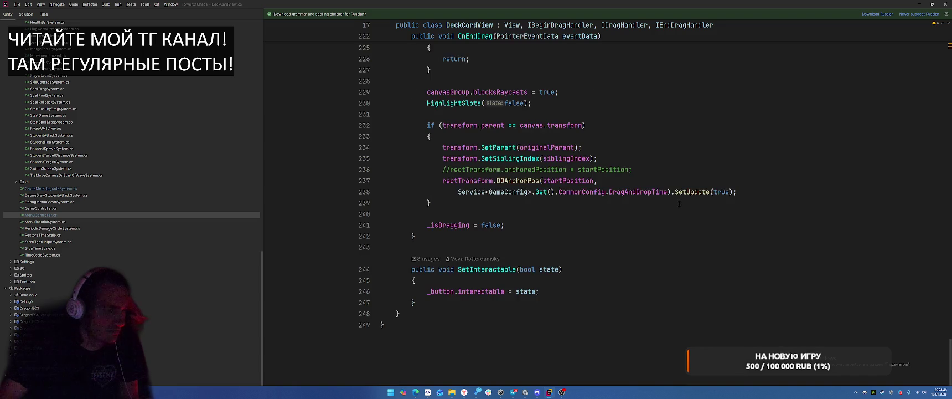
scroll(684, 207, "up", 20)
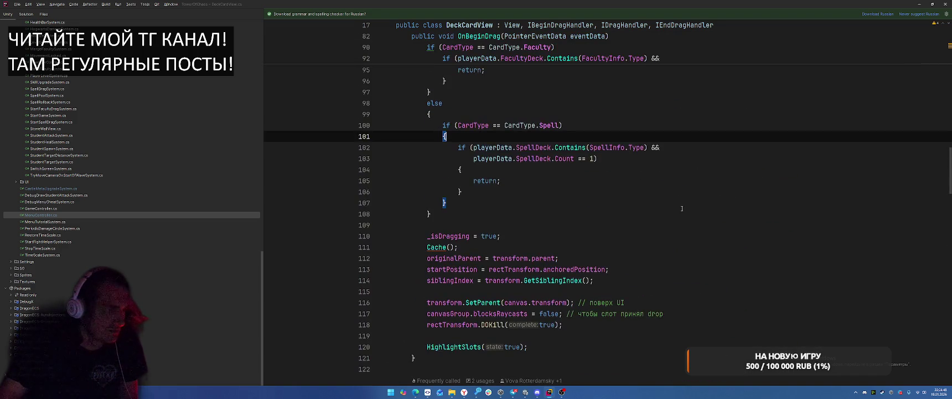
scroll(682, 208, "up", 9)
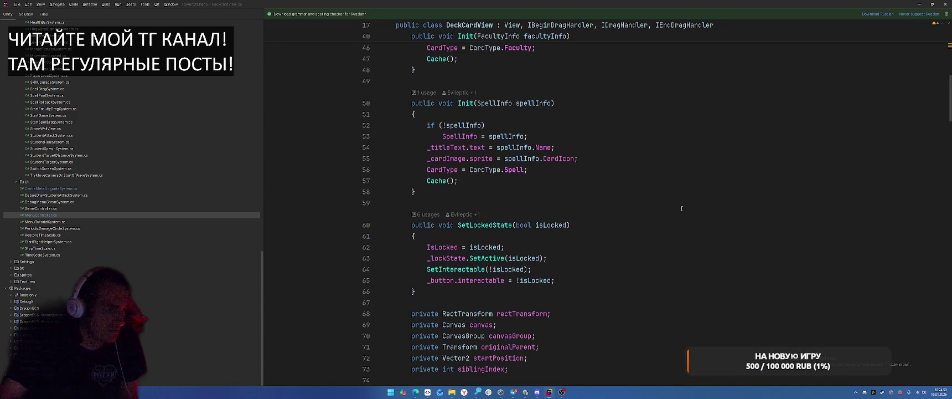
scroll(682, 208, "up", 10)
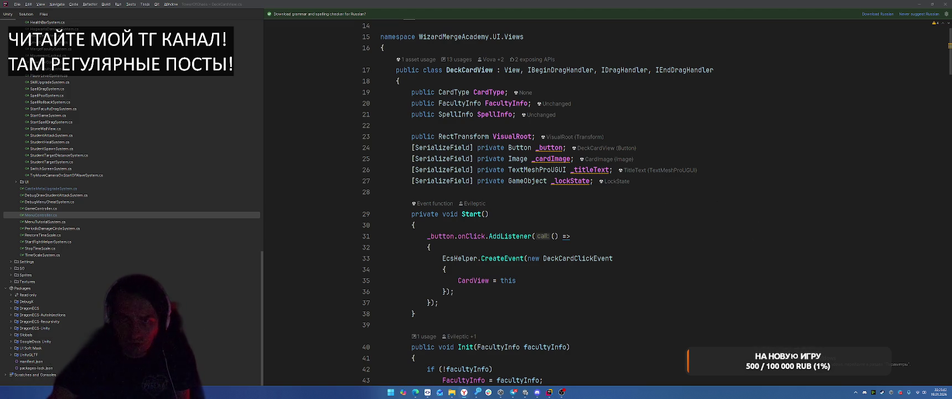
key("alt+Tab")
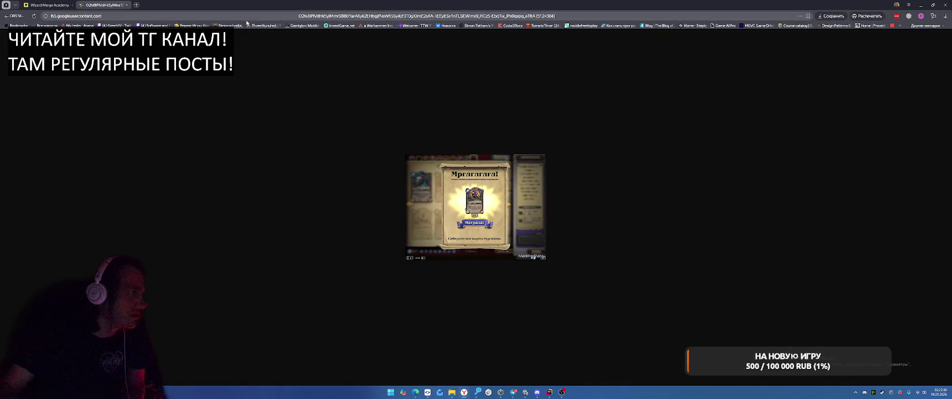
Close the reward popup image tab to return to the Miro board
left_click(126, 5)
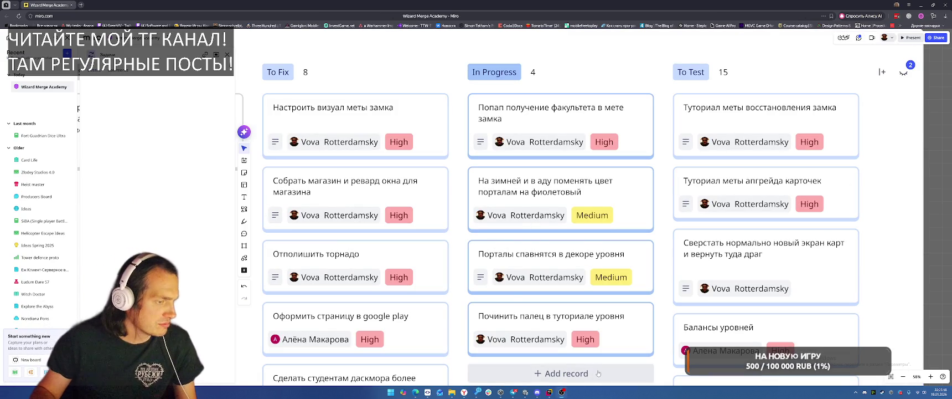
Clear all errors from Unity's Console, then go back to the DeckCardView script in Rider
mouse_move(548, 395)
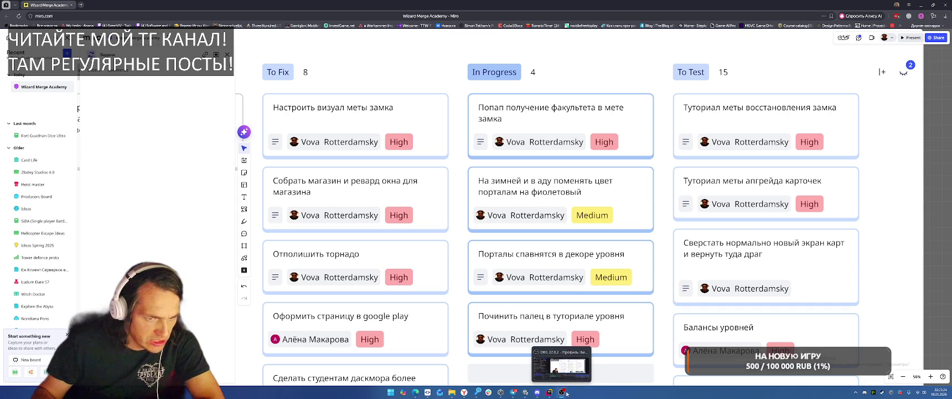
left_click(921, 16)
left_click(921, 16)
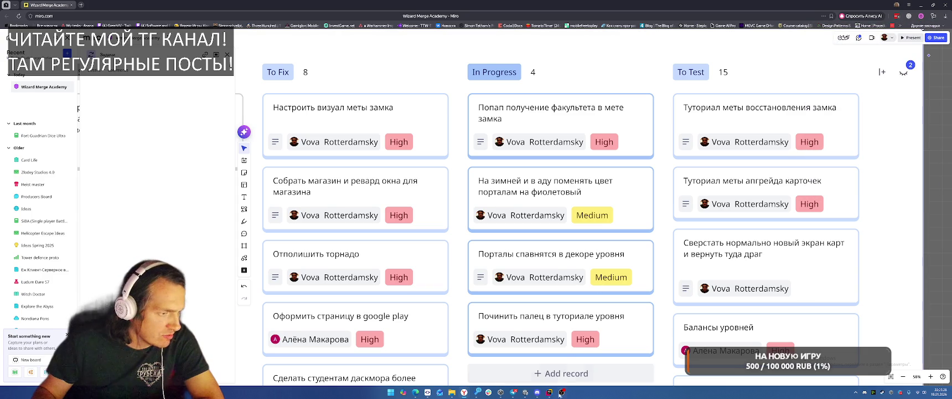
left_click(526, 381)
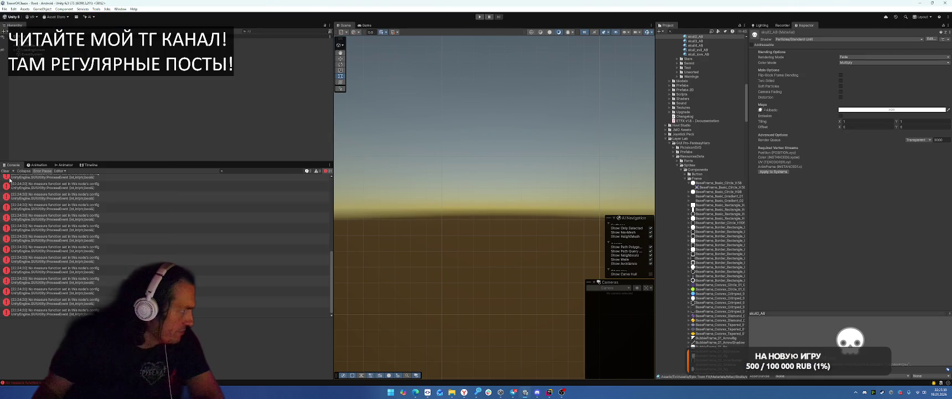
left_click(5, 171)
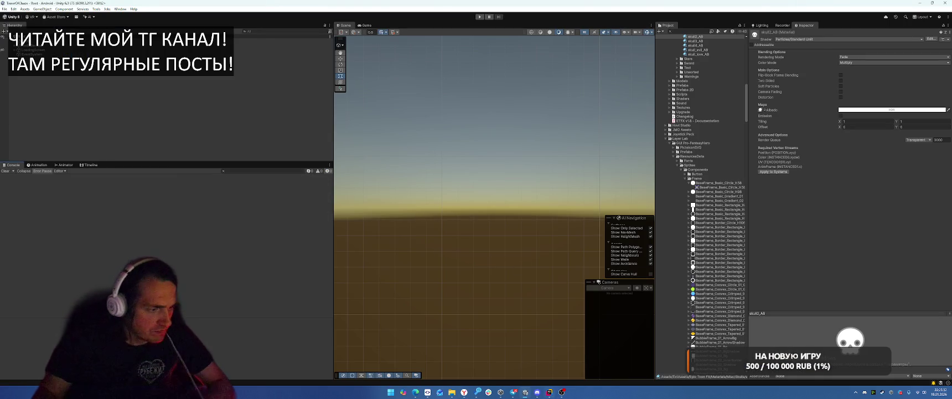
left_click(549, 391)
key("alt+Tab")
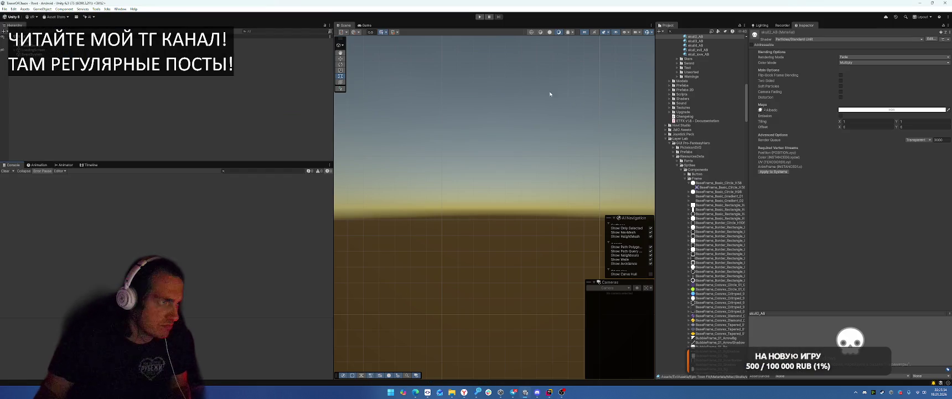
key("alt+Tab")
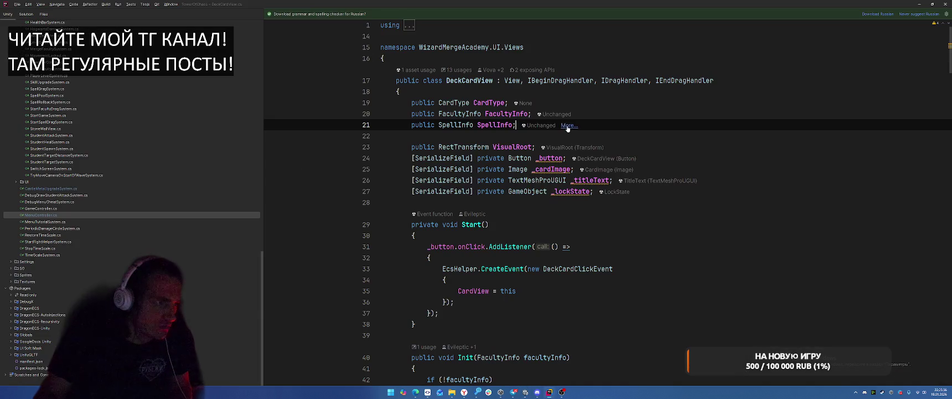
Check lines 31 and 29 of DeckCardView, then switch to SpellCardView and review Awake and Start
left_click(660, 248)
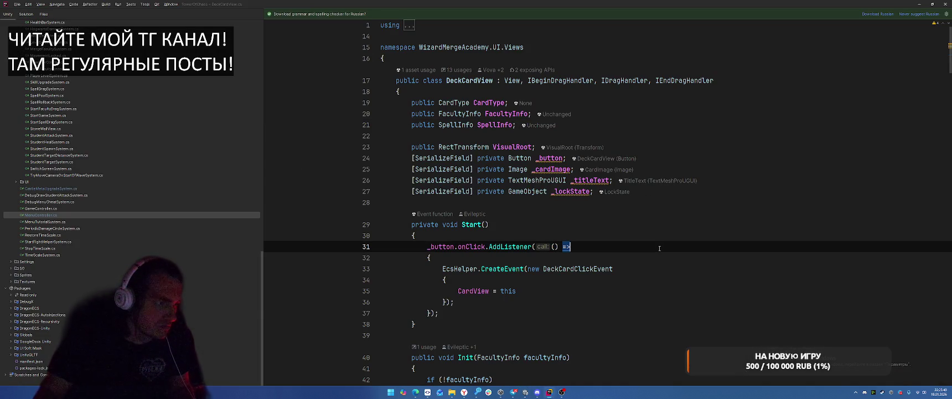
left_click(674, 223)
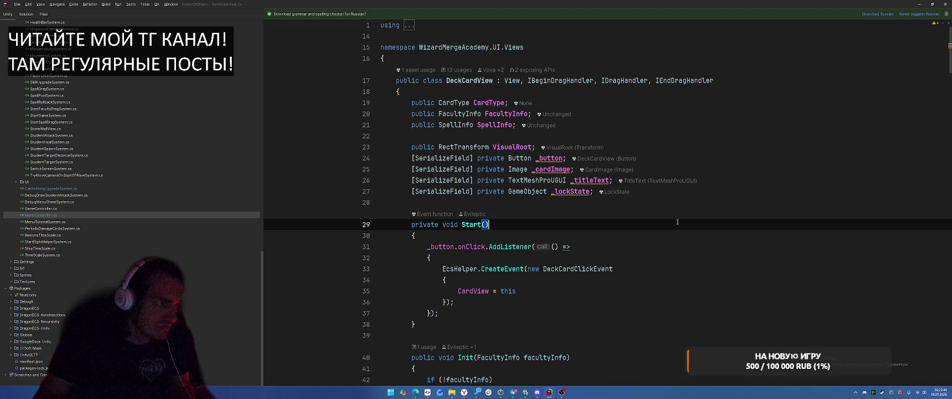
key("ctrl+Tab")
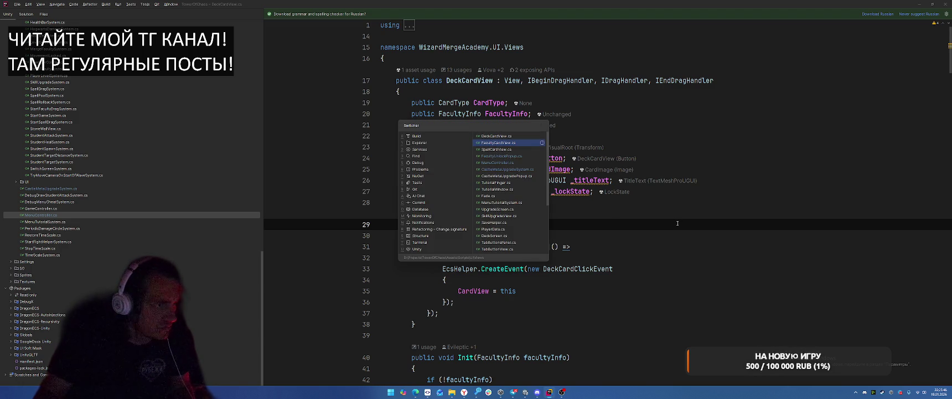
scroll(677, 222, "up", 8)
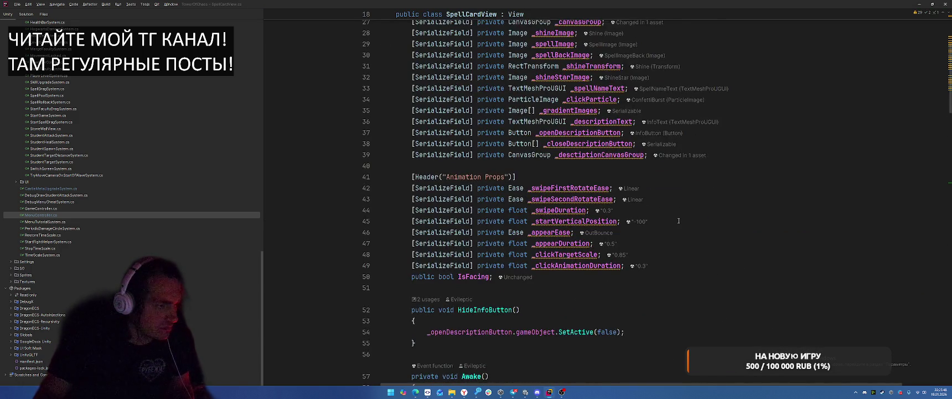
scroll(684, 213, "down", 4)
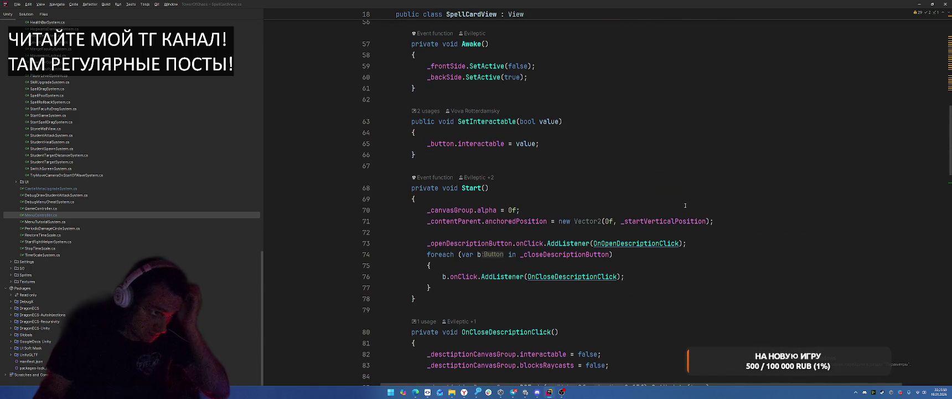